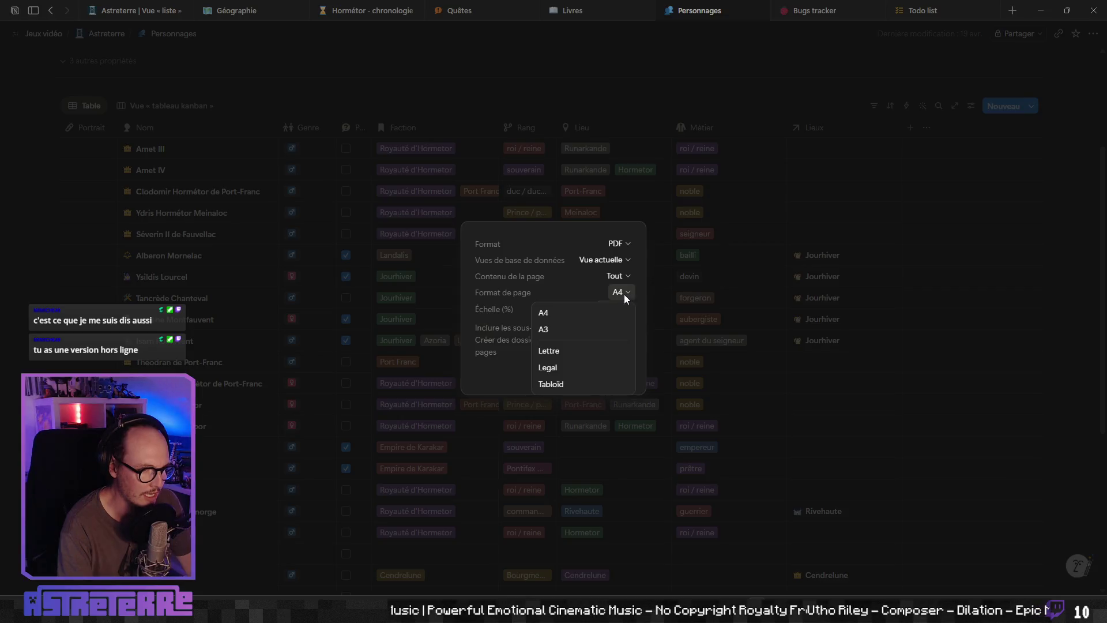
Step: Review the export dialog's format, view, content and page-size options, keeping A4
left_click(570, 313)
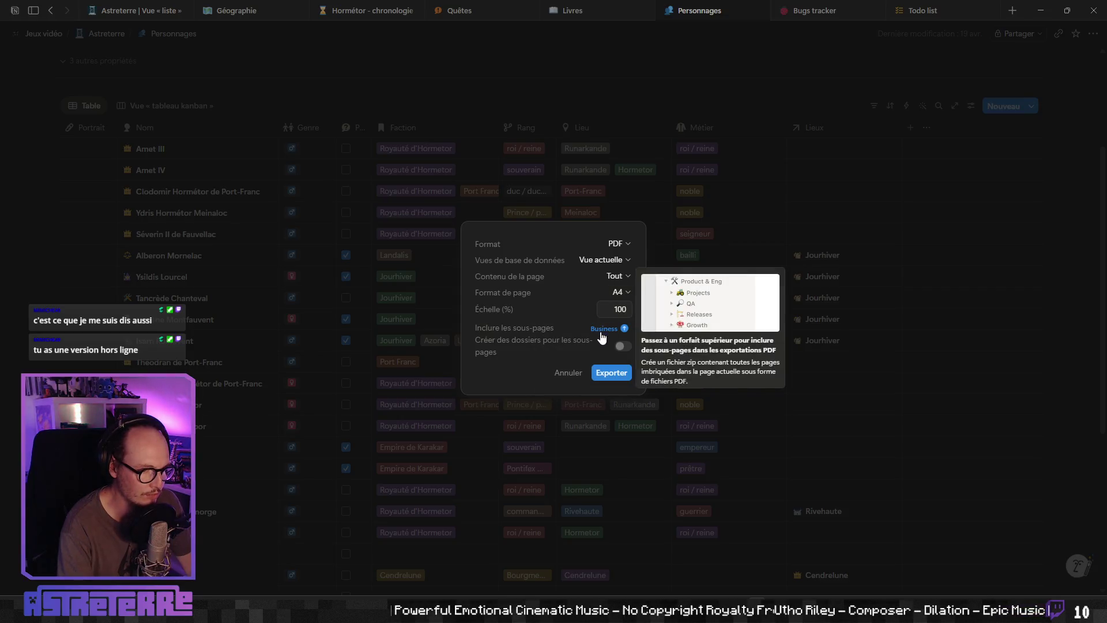
mouse_move(618, 333)
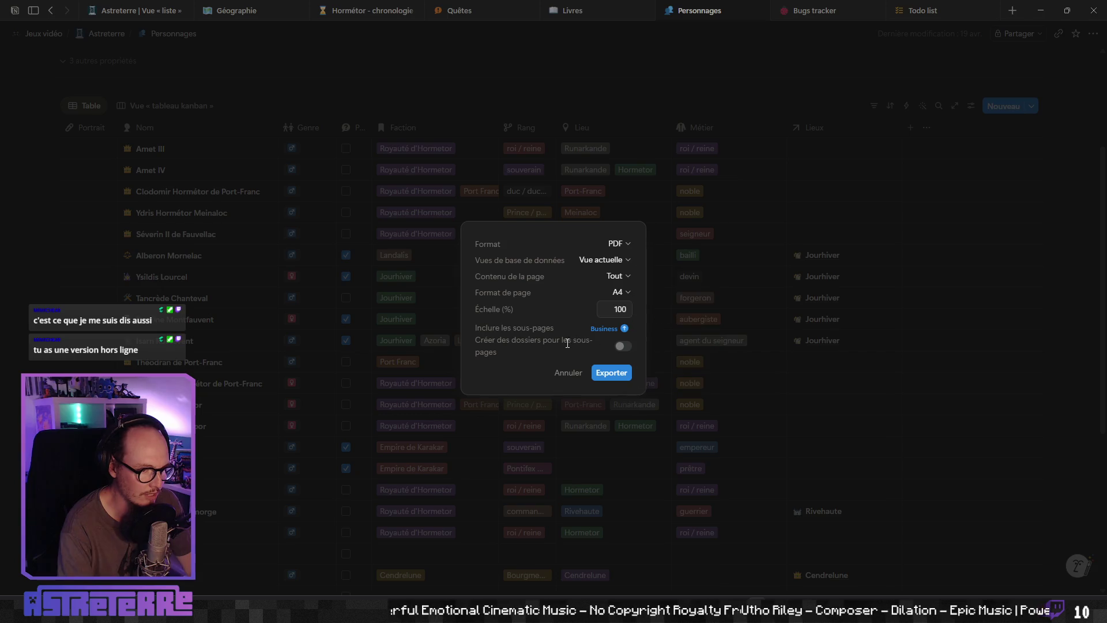
left_click(624, 293)
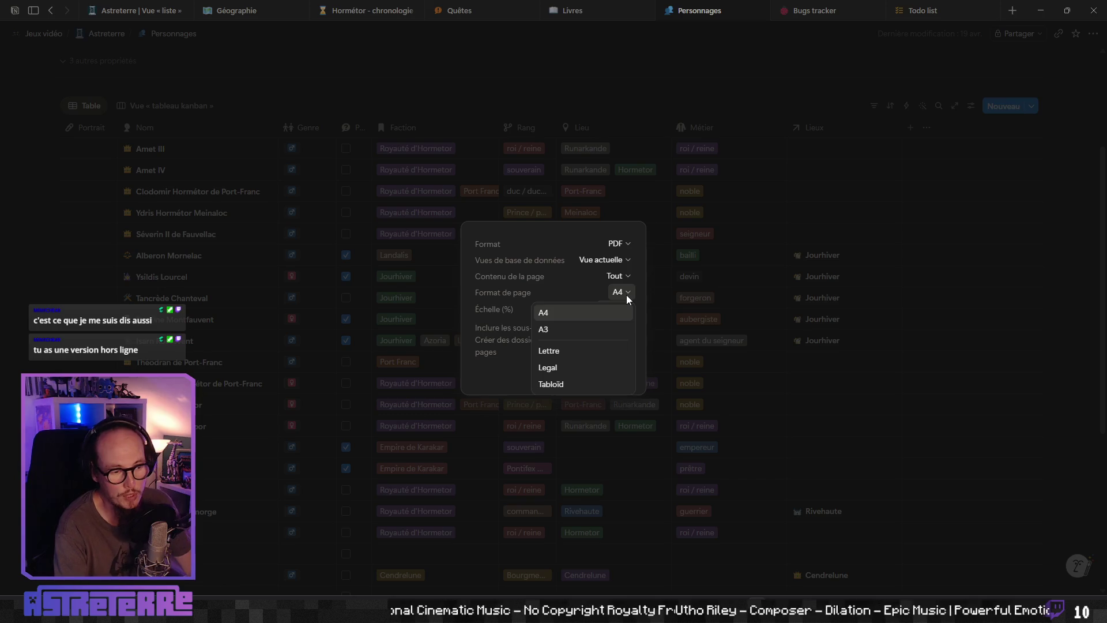
left_click(626, 295)
left_click(625, 277)
left_click(624, 278)
left_click(622, 261)
left_click(621, 262)
left_click(625, 242)
left_click(627, 244)
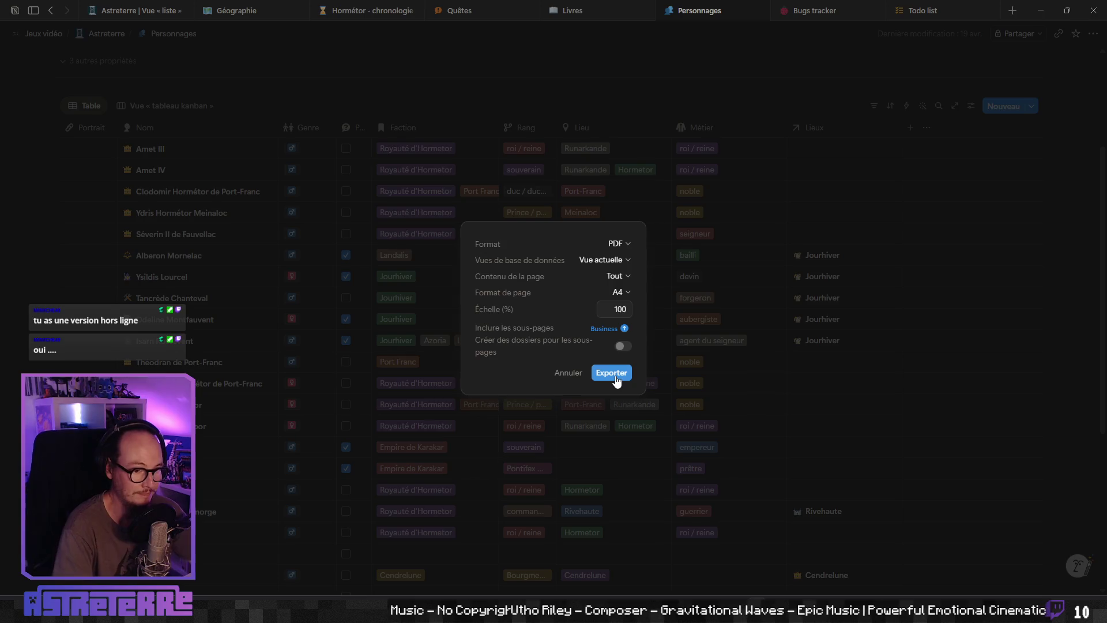
Step: Export the Personnages page as PDF, save the zip, and maximize the opened PDF
left_click(615, 376)
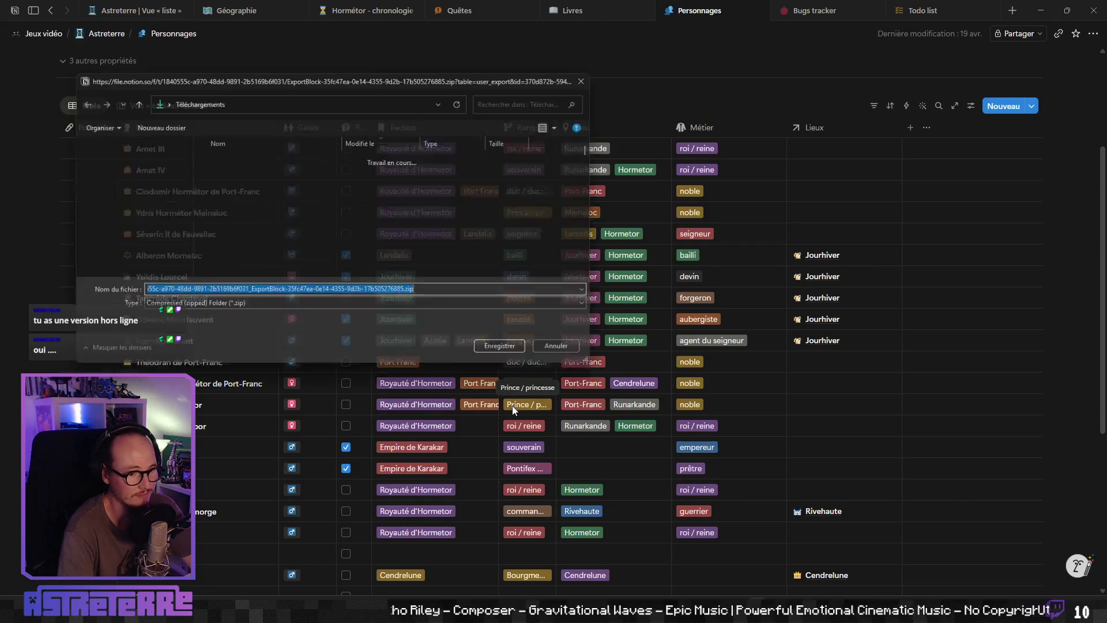
left_click_drag(426, 75, 401, 89)
key("Return")
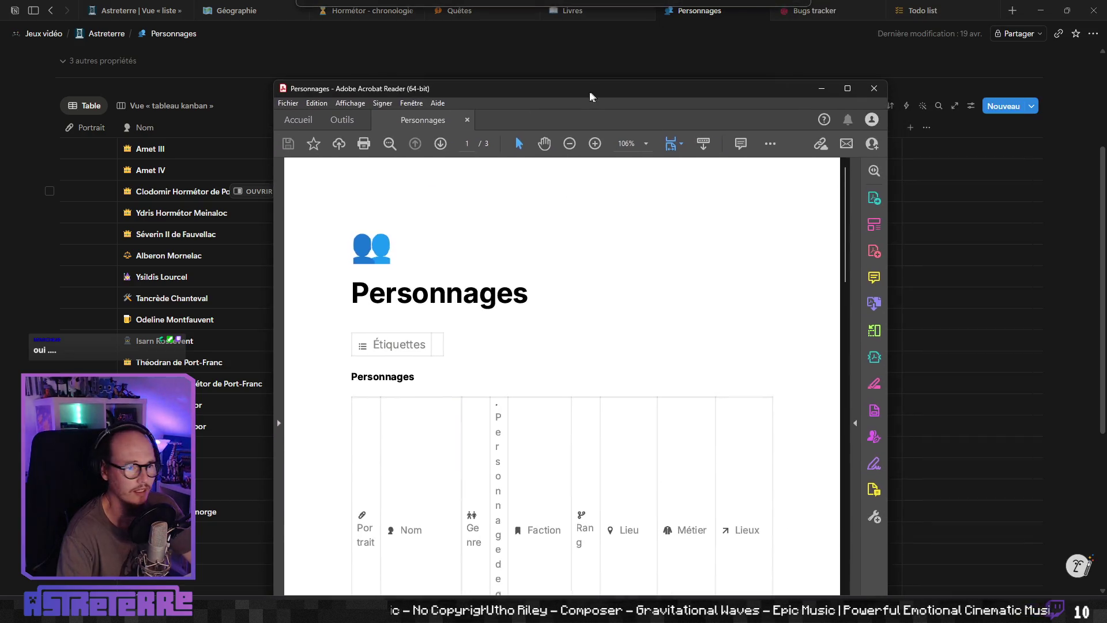
double_click(585, 91)
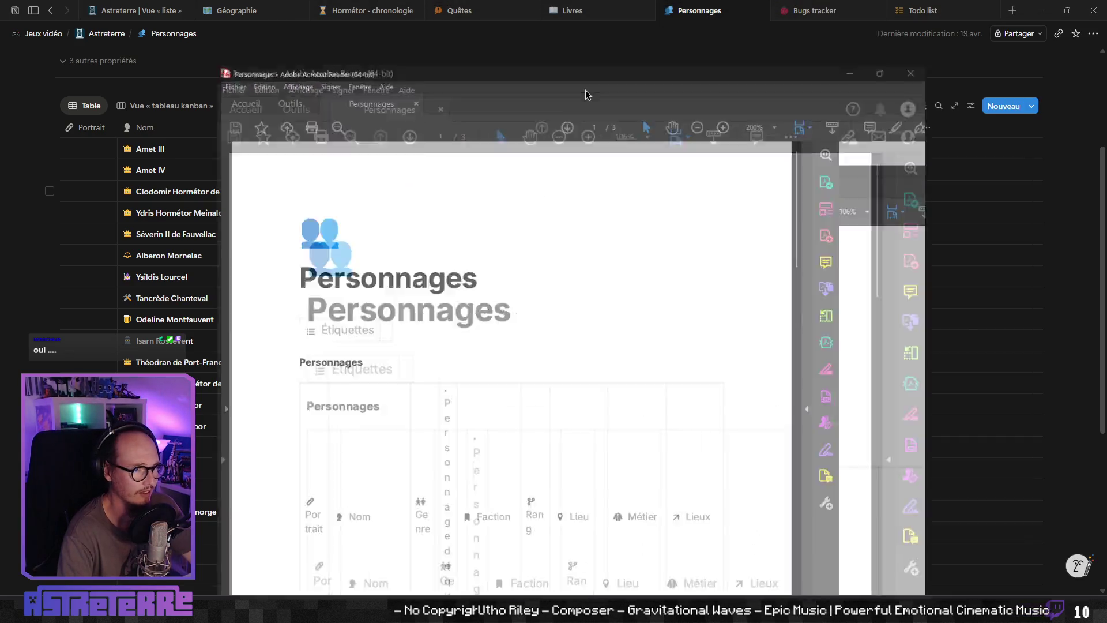
scroll(551, 329, "down", 3, "ctrl")
scroll(549, 331, "down", 3)
scroll(549, 332, "down", 2)
scroll(549, 331, "down", 2)
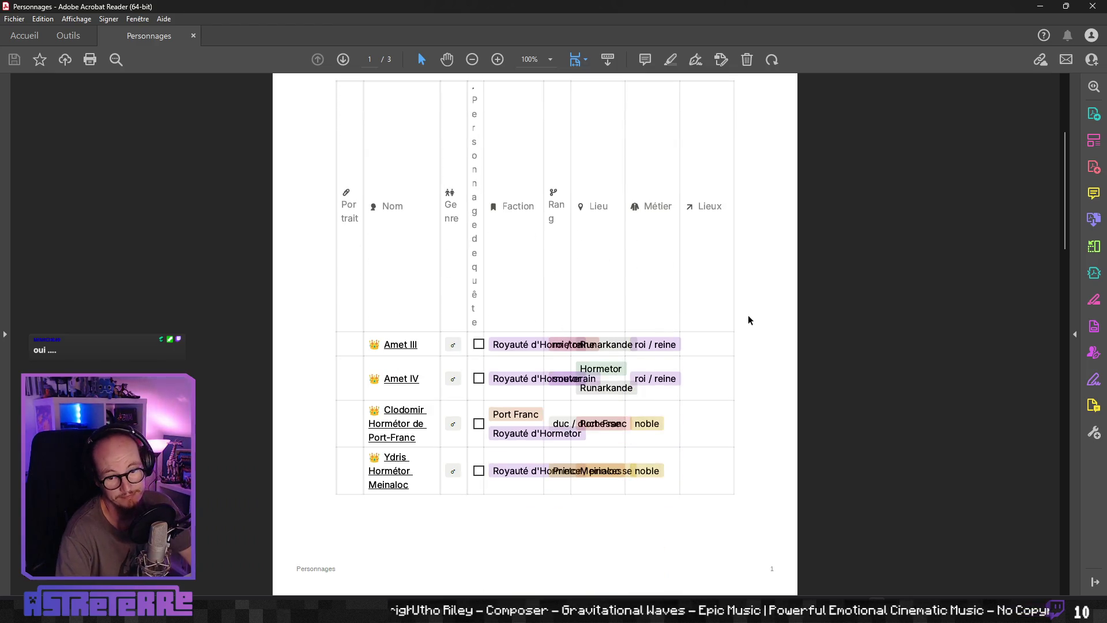
scroll(748, 320, "down", 3)
scroll(728, 339, "down", 6)
scroll(728, 339, "down", 4)
scroll(727, 339, "down", 5)
scroll(727, 339, "down", 5)
scroll(728, 339, "down", 5)
scroll(727, 339, "down", 6)
scroll(727, 339, "down", 4)
scroll(727, 338, "up", 1)
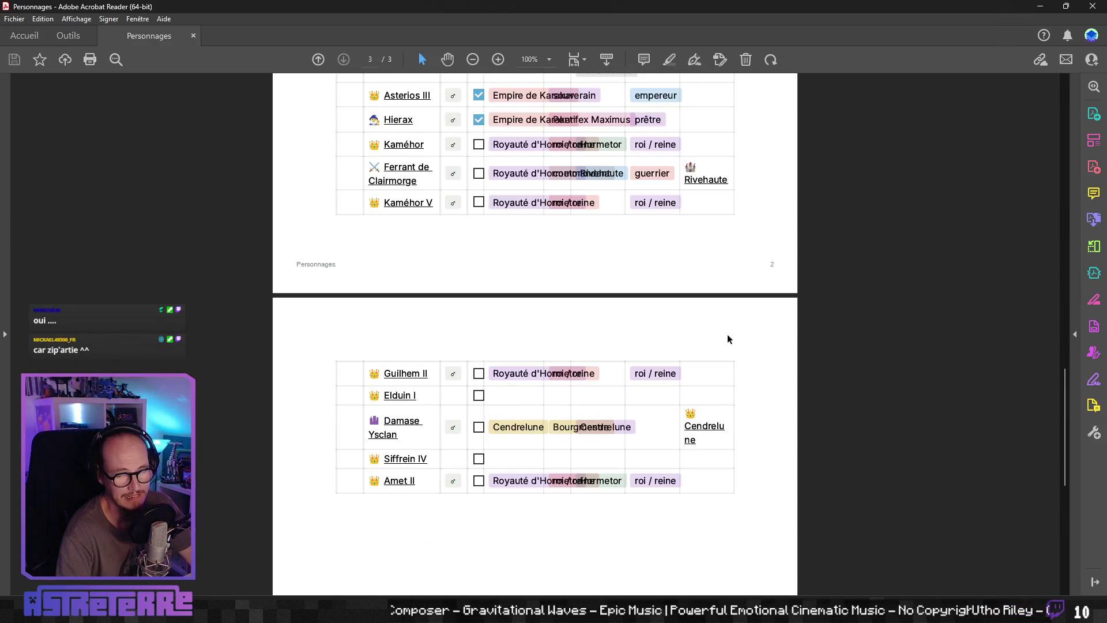
scroll(727, 339, "up", 8)
scroll(728, 339, "up", 4)
scroll(727, 339, "up", 4)
scroll(727, 339, "up", 7)
scroll(728, 339, "up", 4)
scroll(728, 339, "up", 6)
scroll(728, 339, "up", 7)
scroll(728, 339, "up", 6)
scroll(728, 339, "up", 1)
scroll(728, 339, "down", 7)
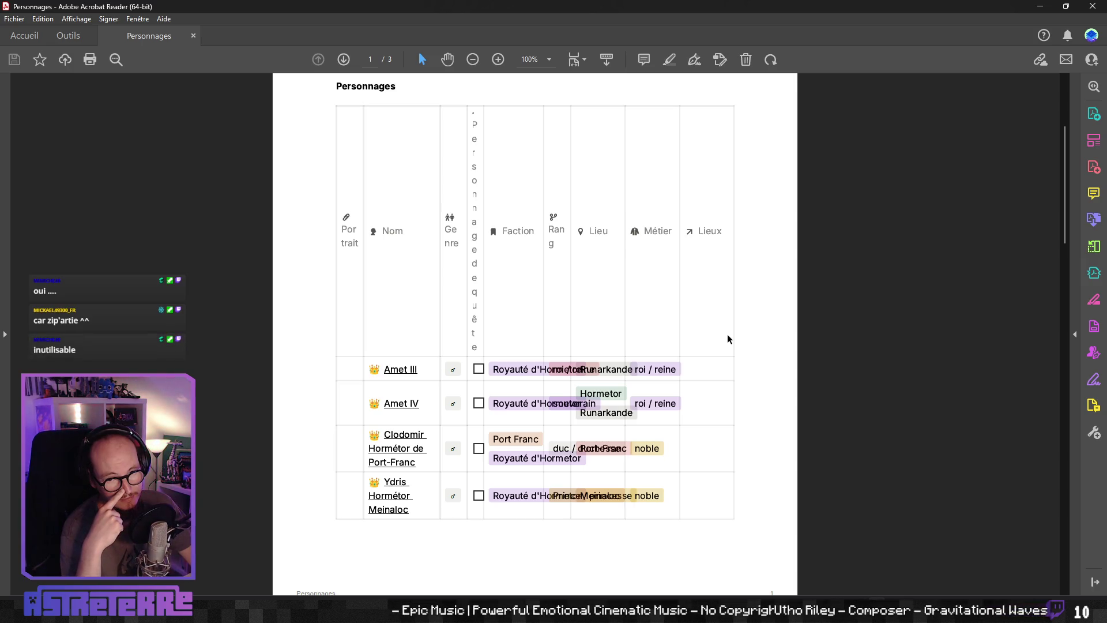
scroll(702, 320, "down", 10)
scroll(702, 320, "down", 10)
scroll(701, 316, "down", 8)
scroll(701, 313, "up", 4)
scroll(701, 314, "up", 8)
scroll(701, 314, "up", 3)
scroll(701, 314, "up", 4)
scroll(701, 314, "up", 6)
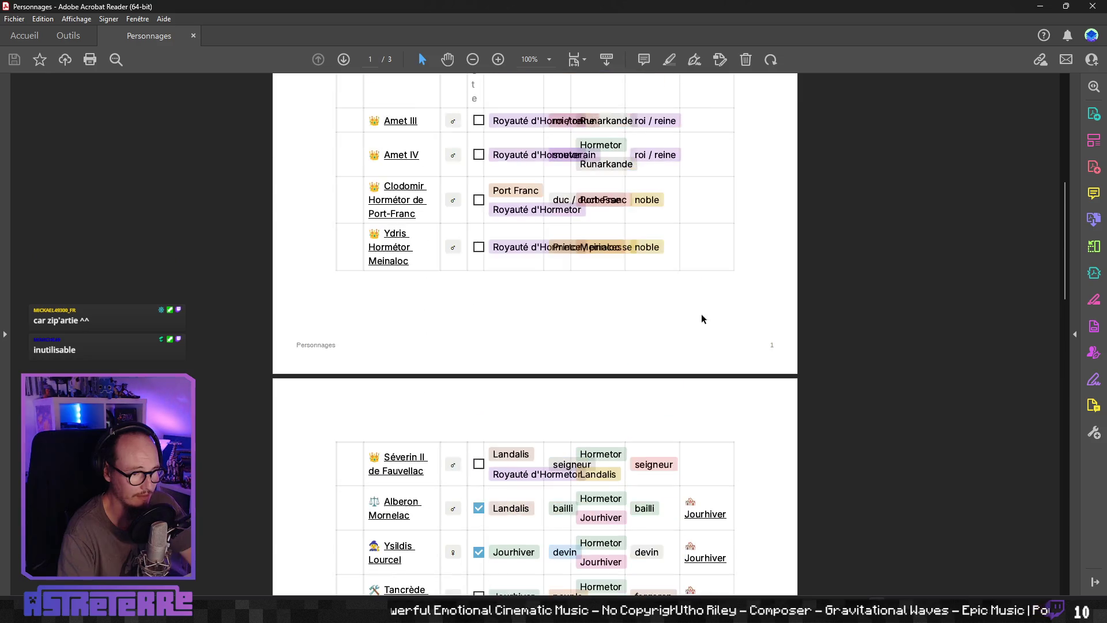
scroll(637, 313, "up", 3)
scroll(637, 313, "down", 3)
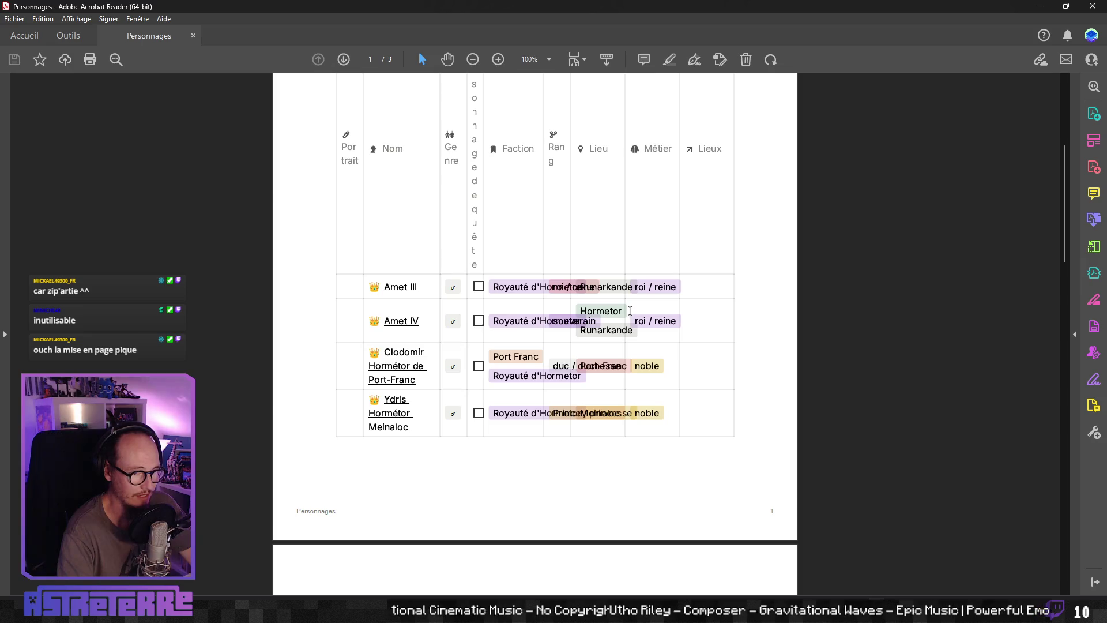
scroll(658, 298, "down", 1)
scroll(634, 312, "down", 5)
scroll(548, 340, "down", 4)
scroll(501, 361, "down", 4)
scroll(507, 359, "down", 4)
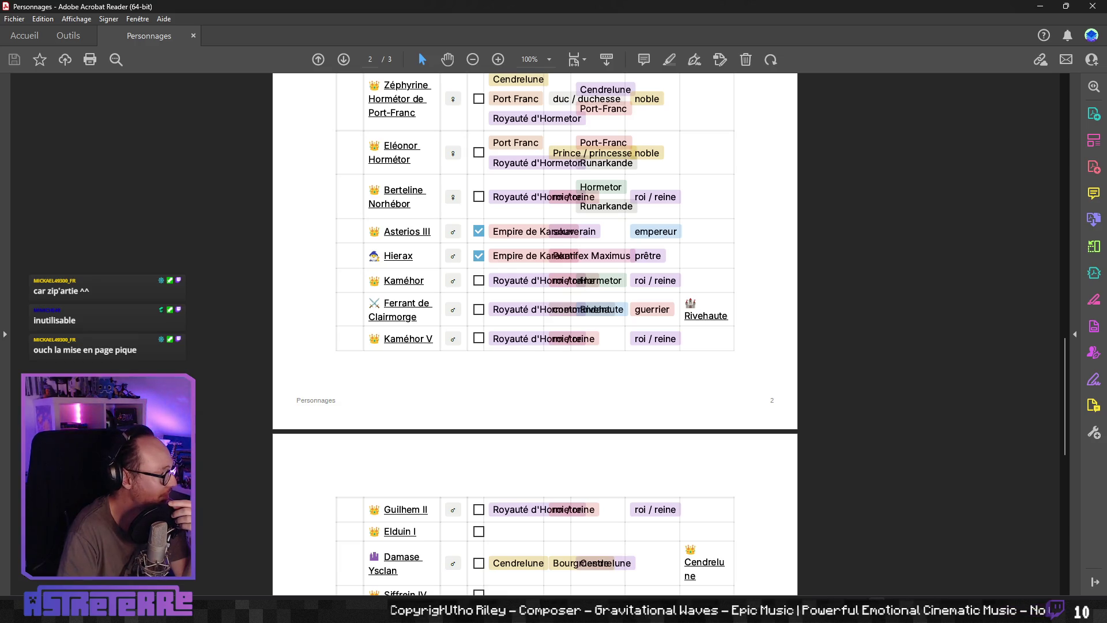
scroll(397, 231, "up", 15)
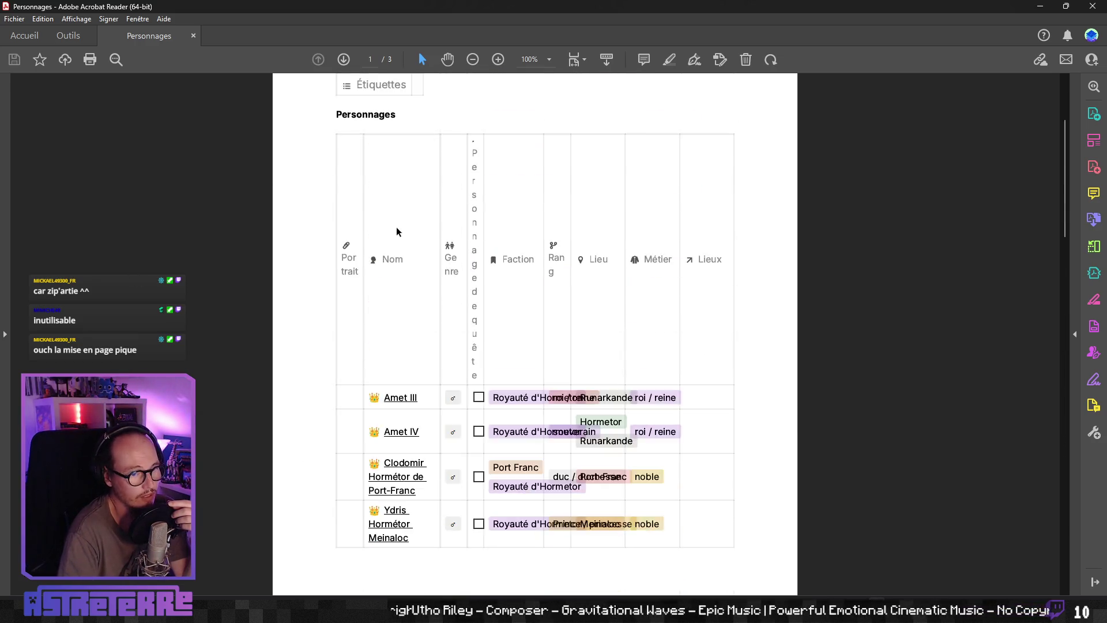
scroll(396, 231, "up", 3)
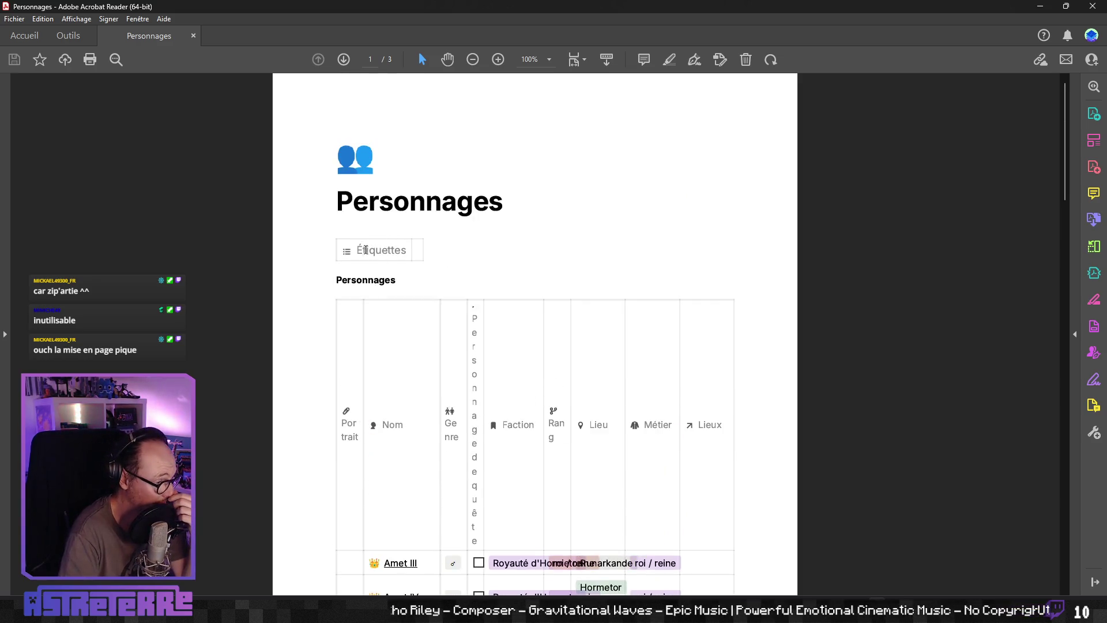
scroll(456, 296, "down", 3)
scroll(455, 296, "down", 3)
scroll(455, 297, "down", 3)
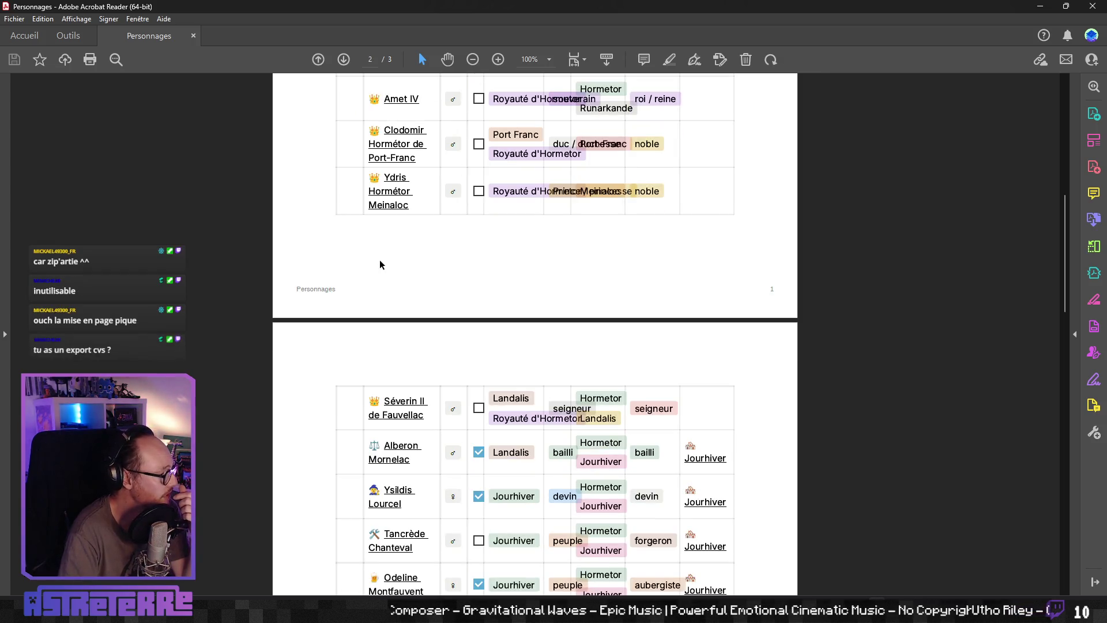
scroll(375, 262, "down", 3)
scroll(374, 262, "down", 1)
scroll(378, 261, "up", 3)
scroll(384, 260, "up", 3)
scroll(387, 261, "up", 3)
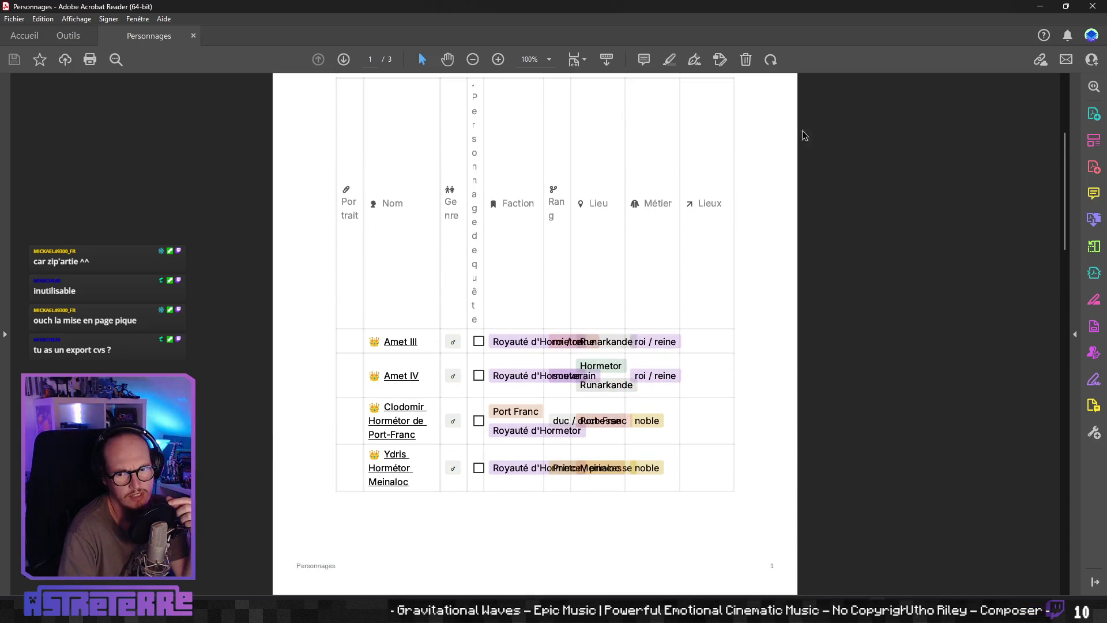
left_click(1093, 7)
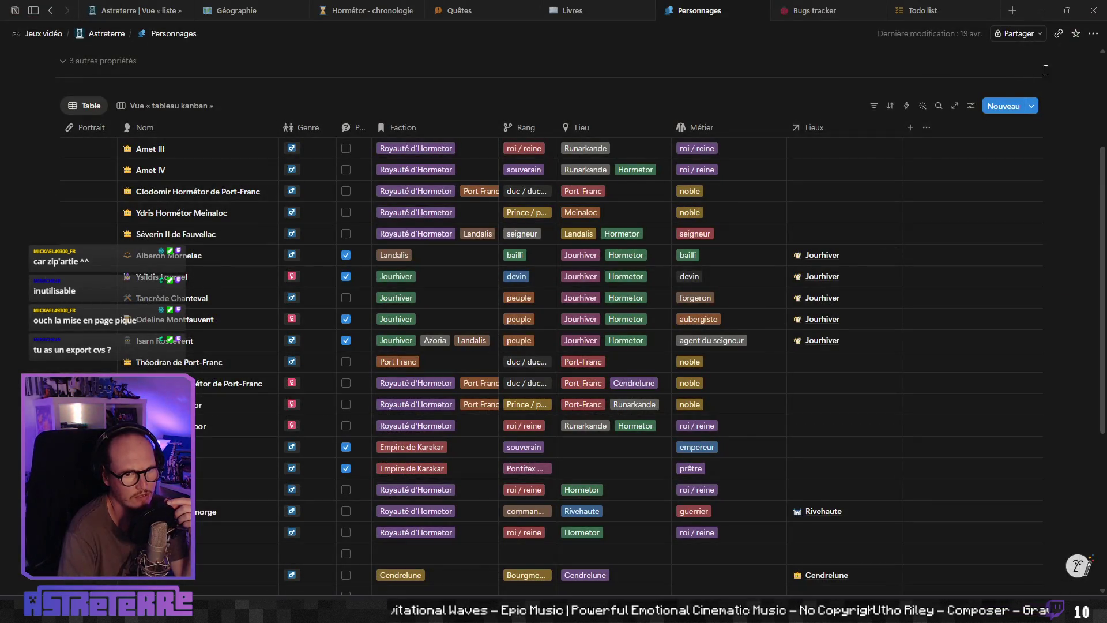
Step: Bring up the Personnages page's ••• menu and its Exporter settings
left_click(1093, 34)
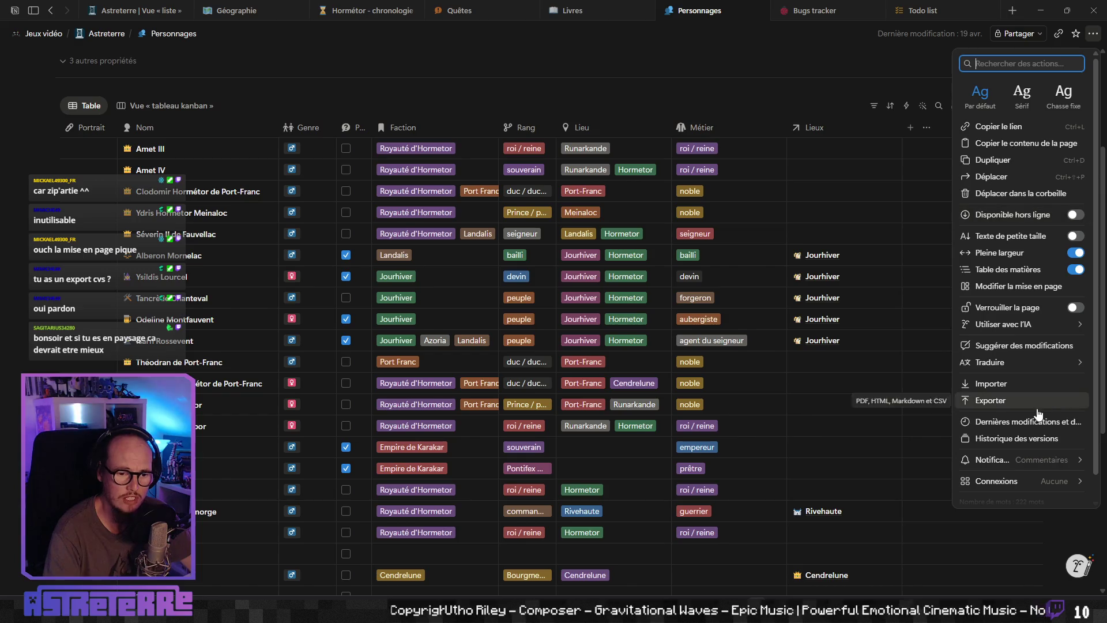
left_click(990, 400)
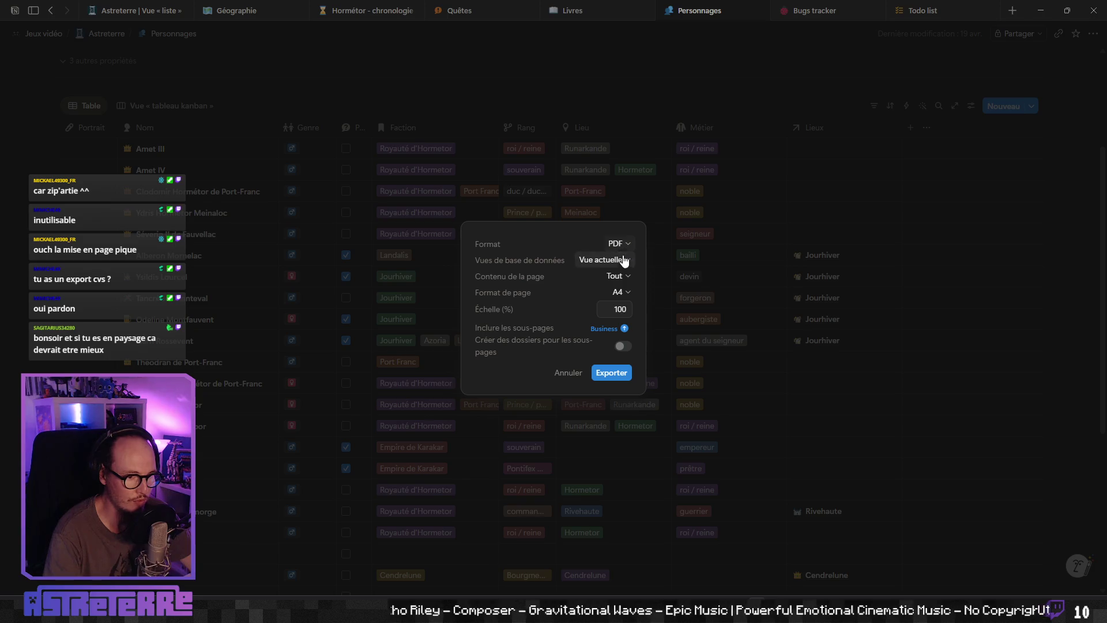
Step: Check the page content and page size options, keeping A4
left_click(625, 277)
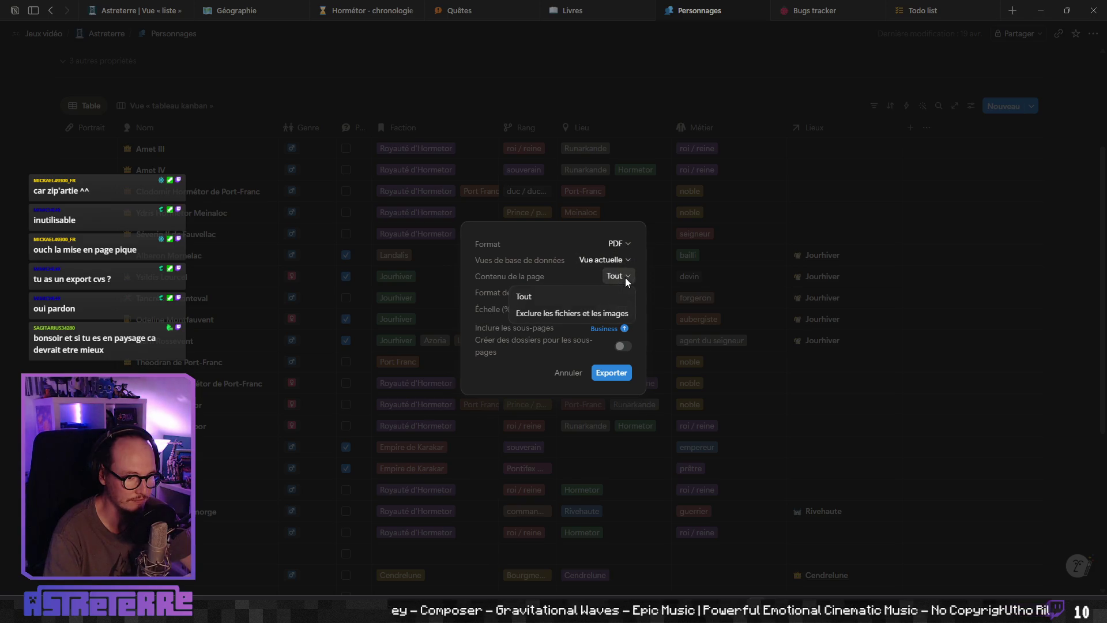
left_click(625, 278)
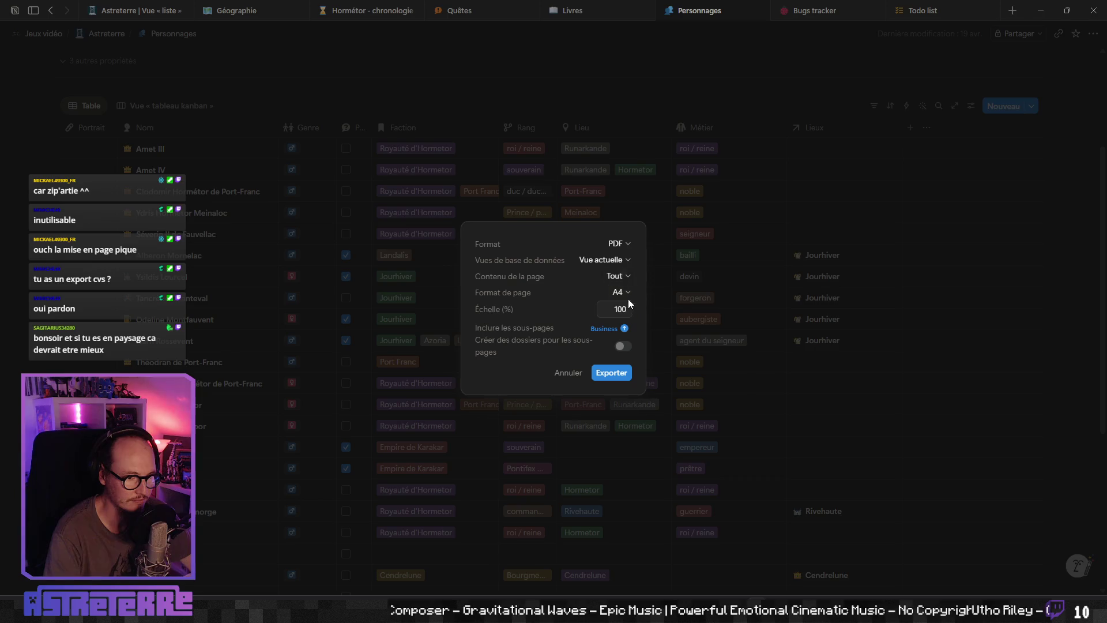
left_click(625, 292)
left_click(574, 317)
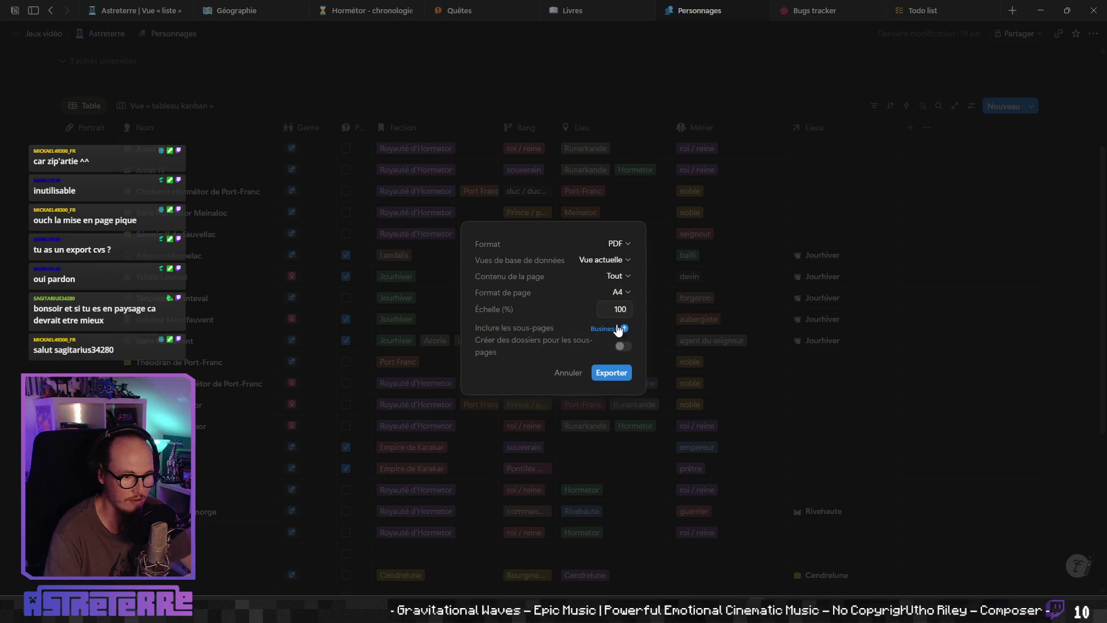
Step: Export as Markdown et CSV with Vue actuelle and Tout content
mouse_move(625, 332)
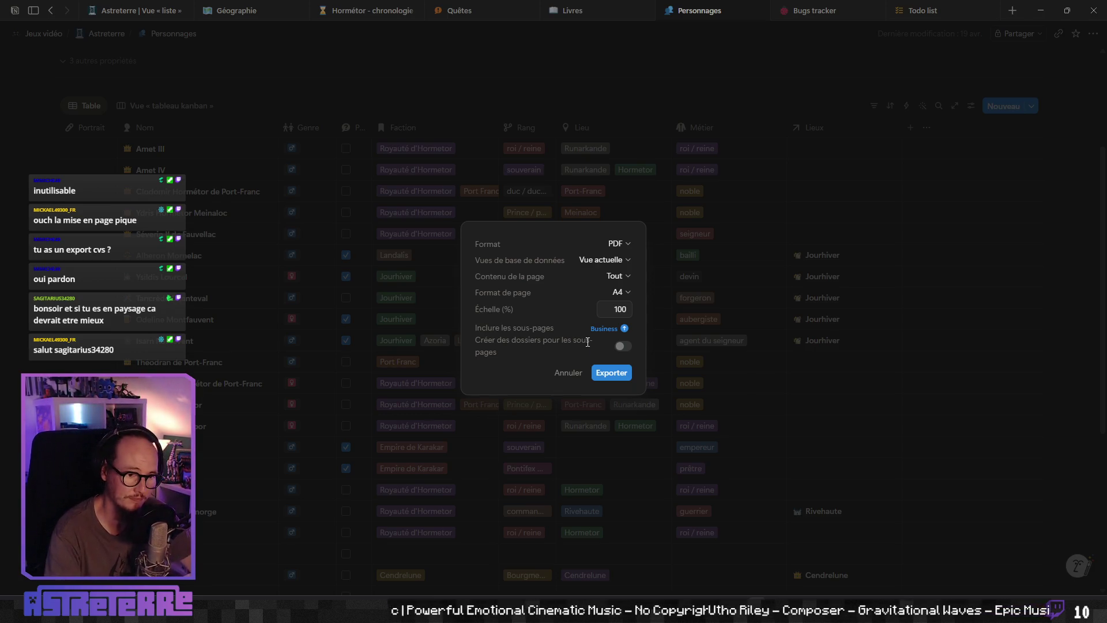
left_click(619, 244)
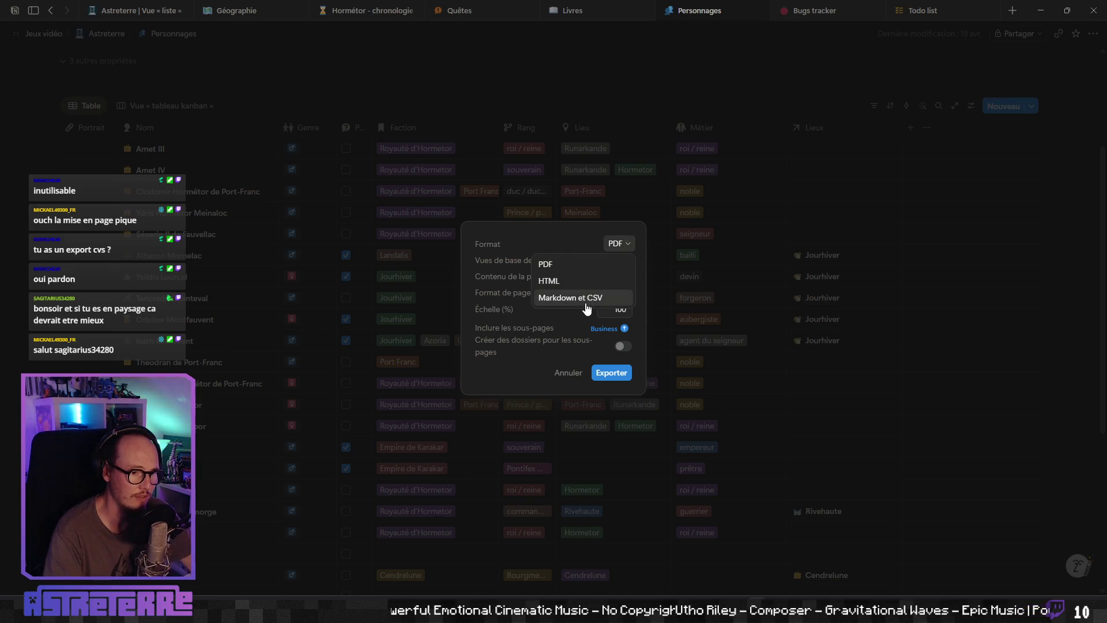
left_click(586, 297)
left_click(614, 279)
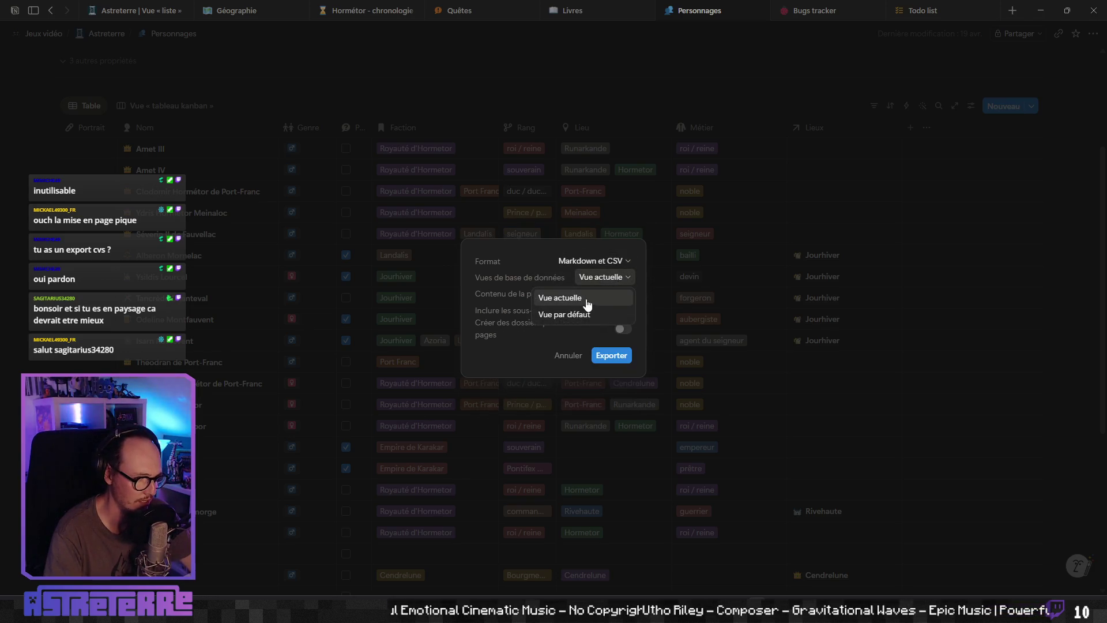
left_click(622, 279)
left_click(625, 293)
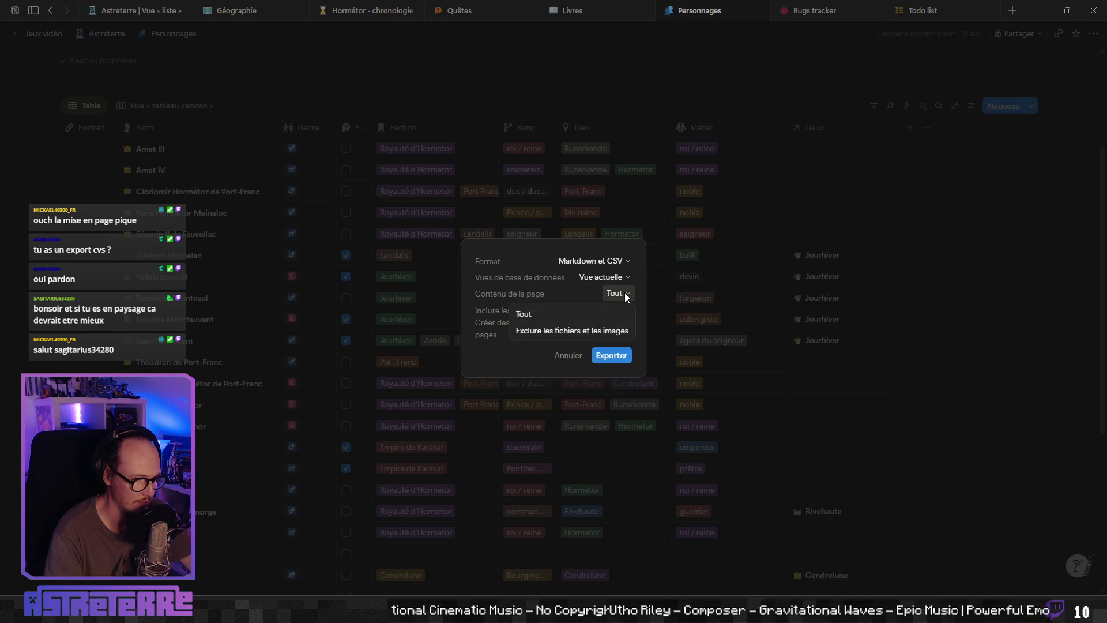
left_click(624, 293)
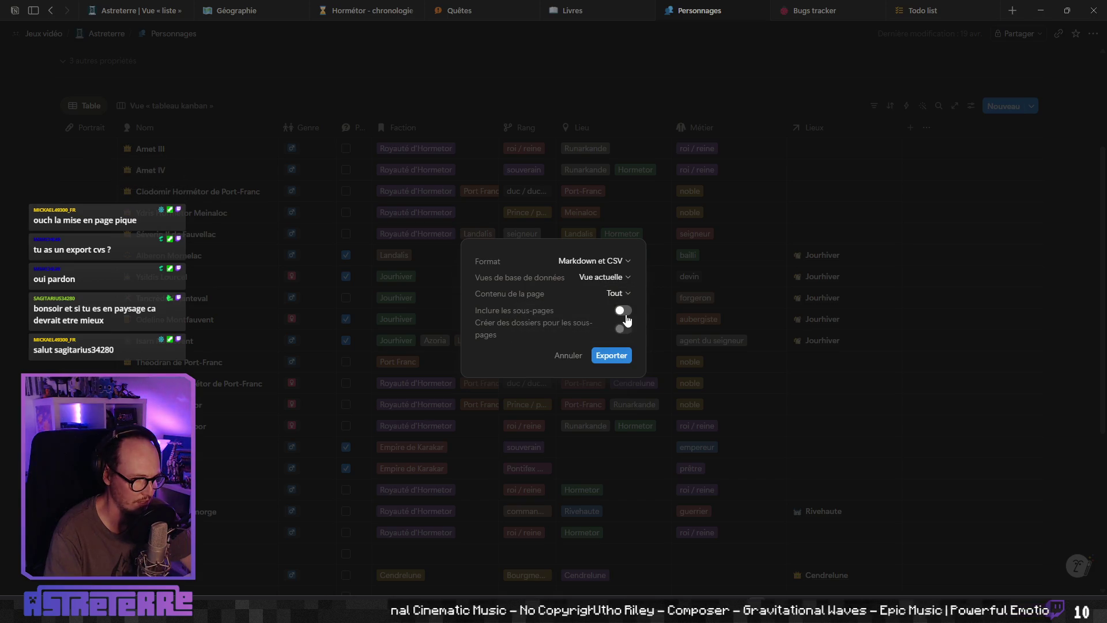
left_click(611, 356)
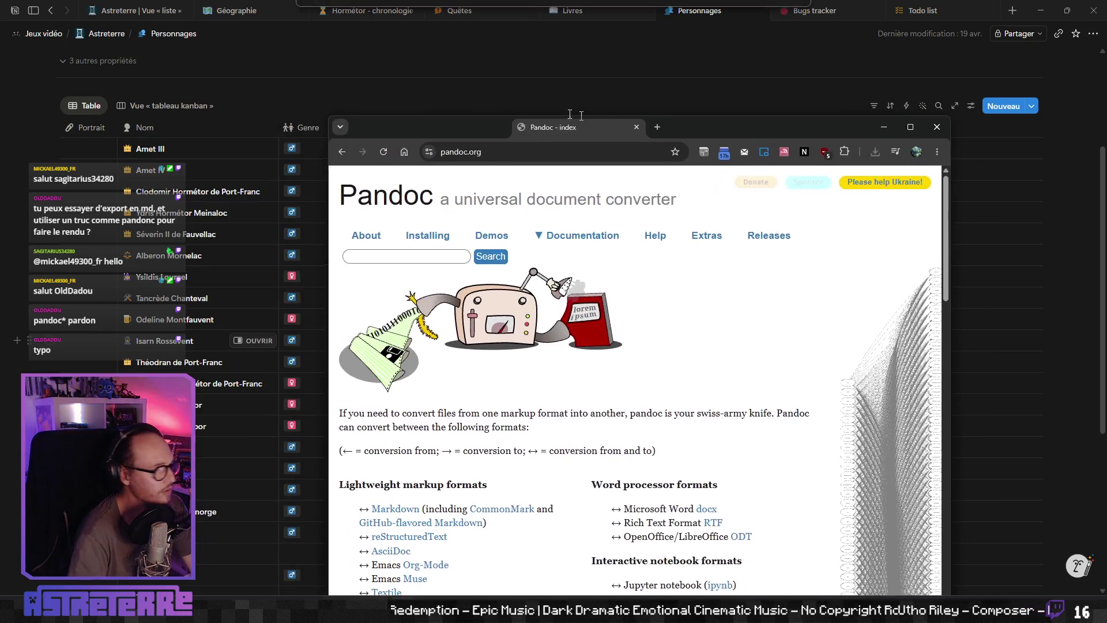
left_click_drag(695, 106, 524, 106)
Step: Maximize the Pandoc site and scroll through its list of supported conversion formats
double_click(524, 105)
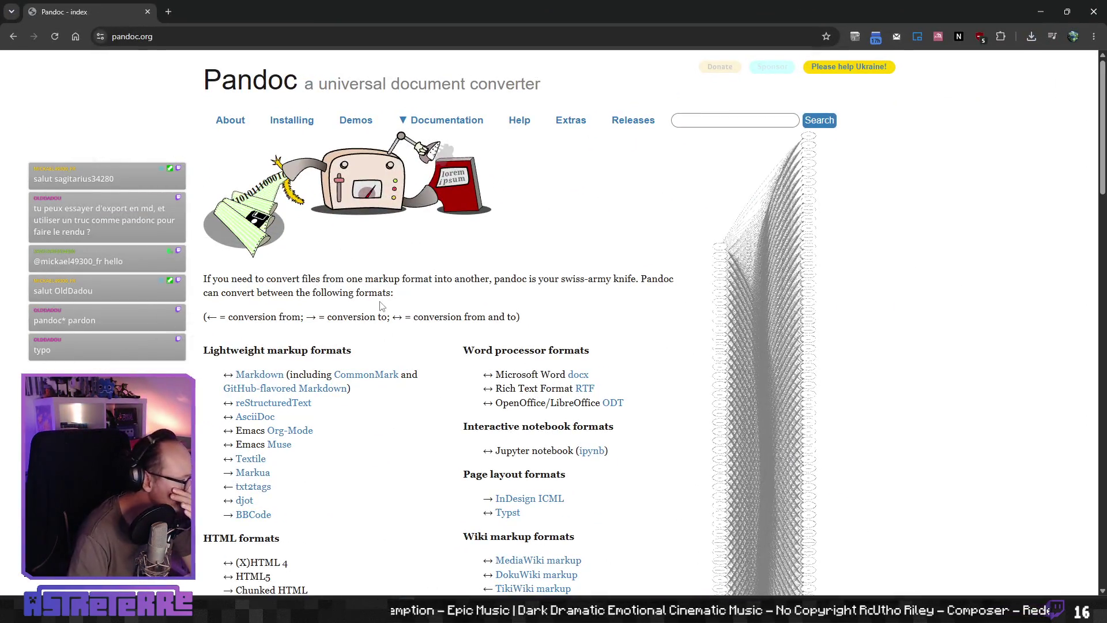
scroll(396, 371, "down", 2)
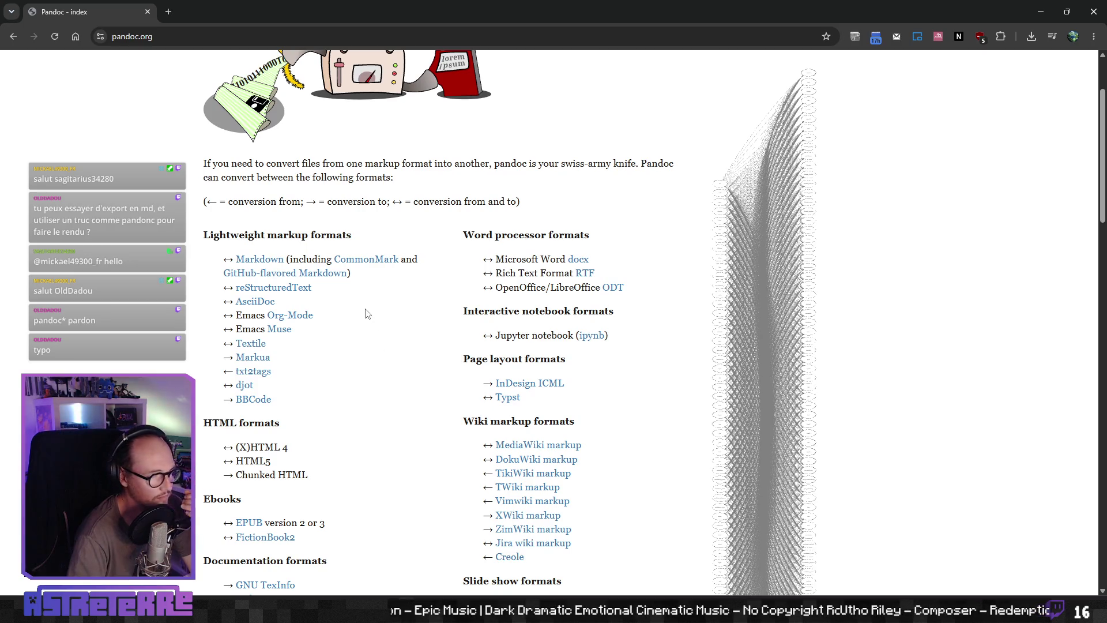
scroll(367, 315, "up", 2)
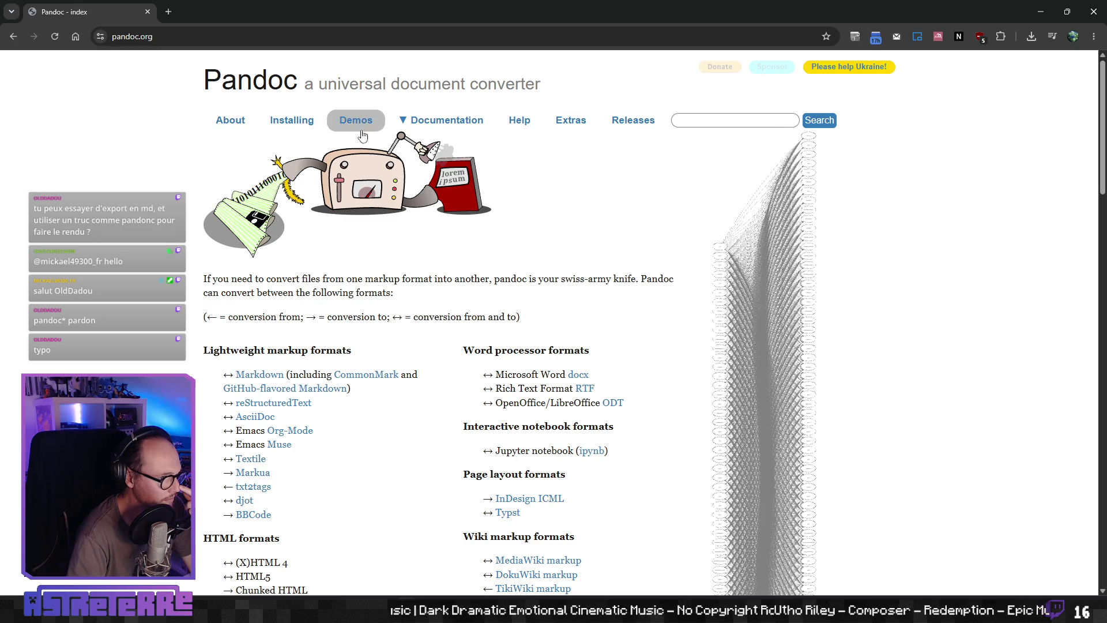
scroll(386, 369, "down", 2)
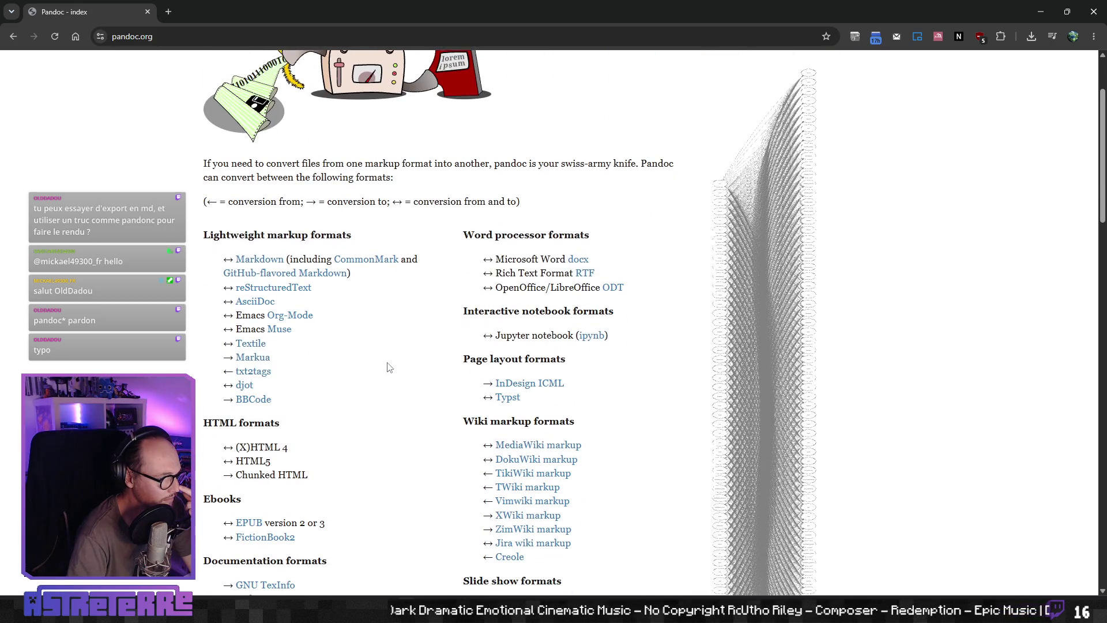
scroll(389, 367, "down", 3)
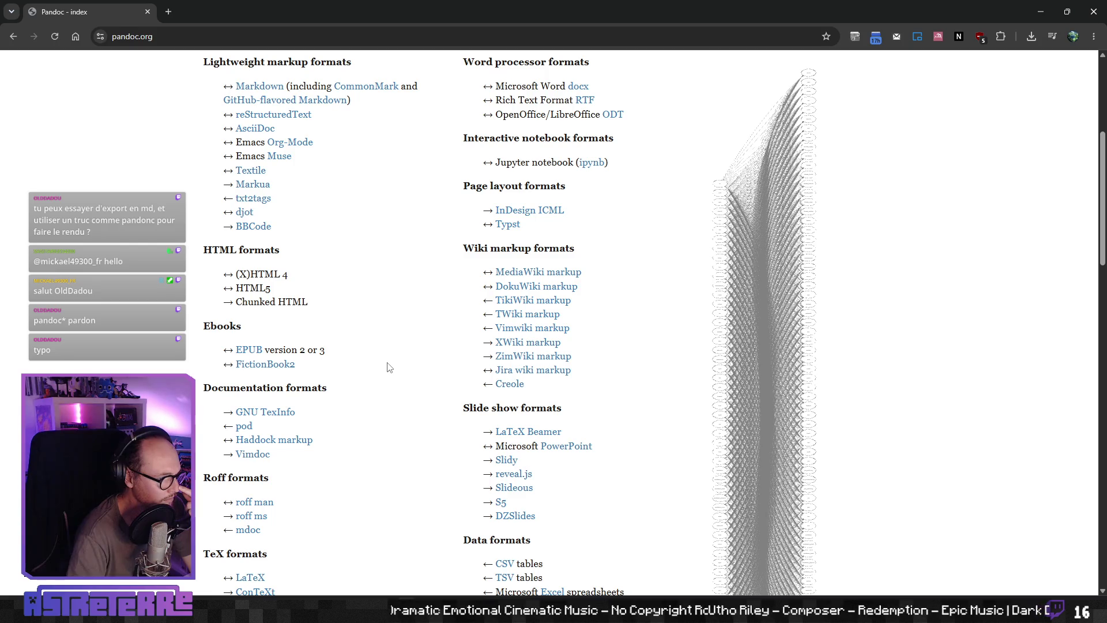
scroll(389, 367, "down", 2)
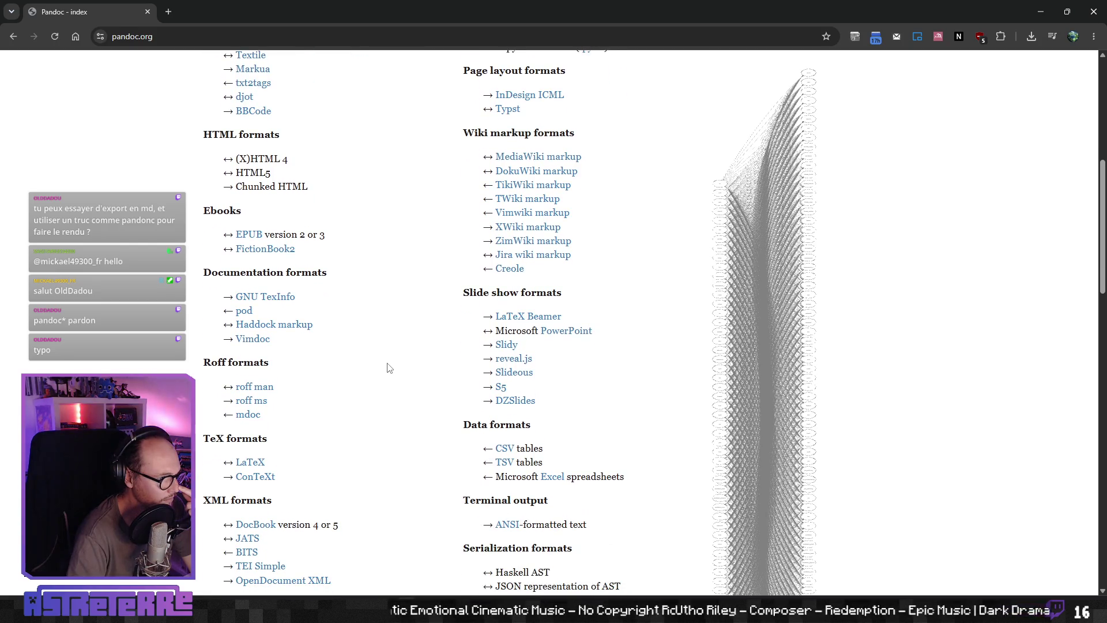
scroll(389, 367, "down", 3)
scroll(389, 367, "down", 1)
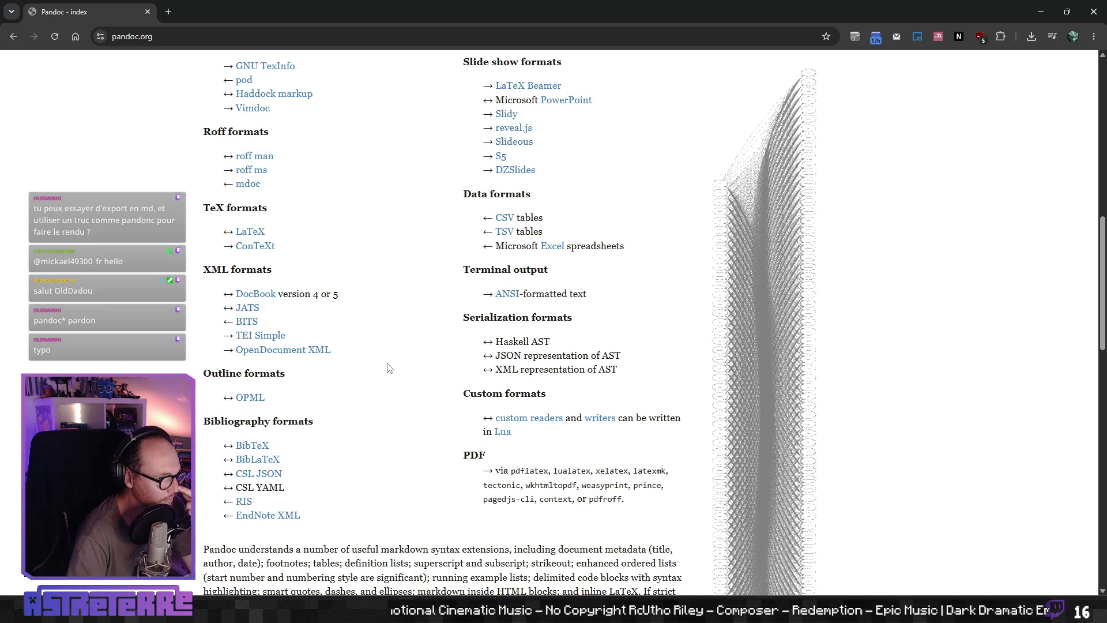
scroll(389, 367, "up", 3)
scroll(389, 367, "up", 1)
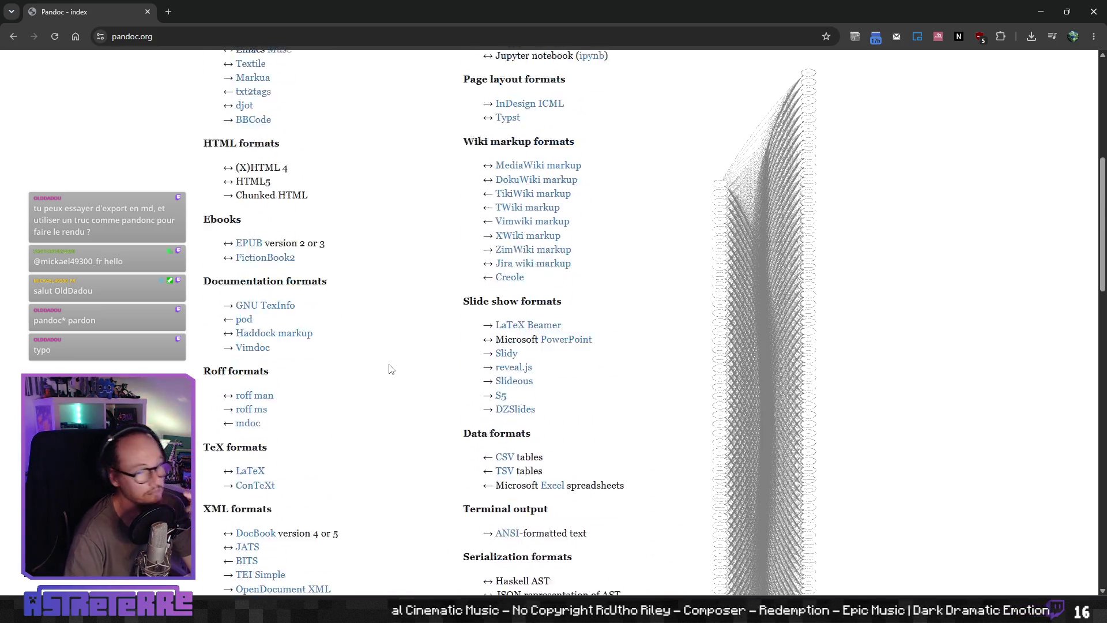
scroll(389, 367, "up", 6)
scroll(395, 379, "up", 3)
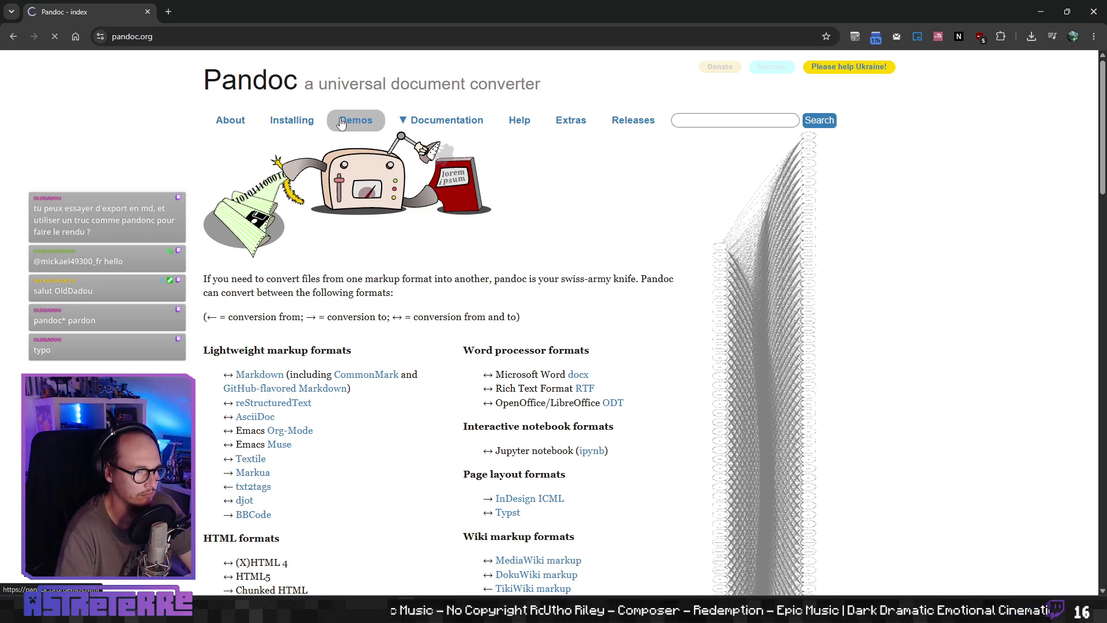
Step: Jump to the Demos Examples section and preview MANUAL.txt and example2.html
scroll(286, 377, "down", 4)
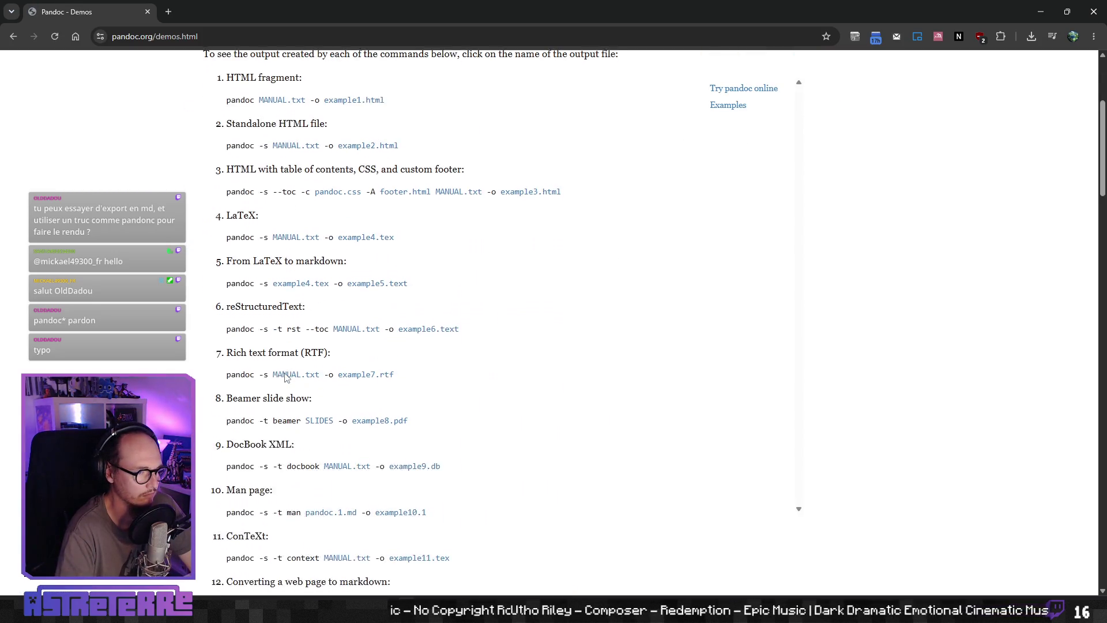
scroll(286, 378, "up", 1)
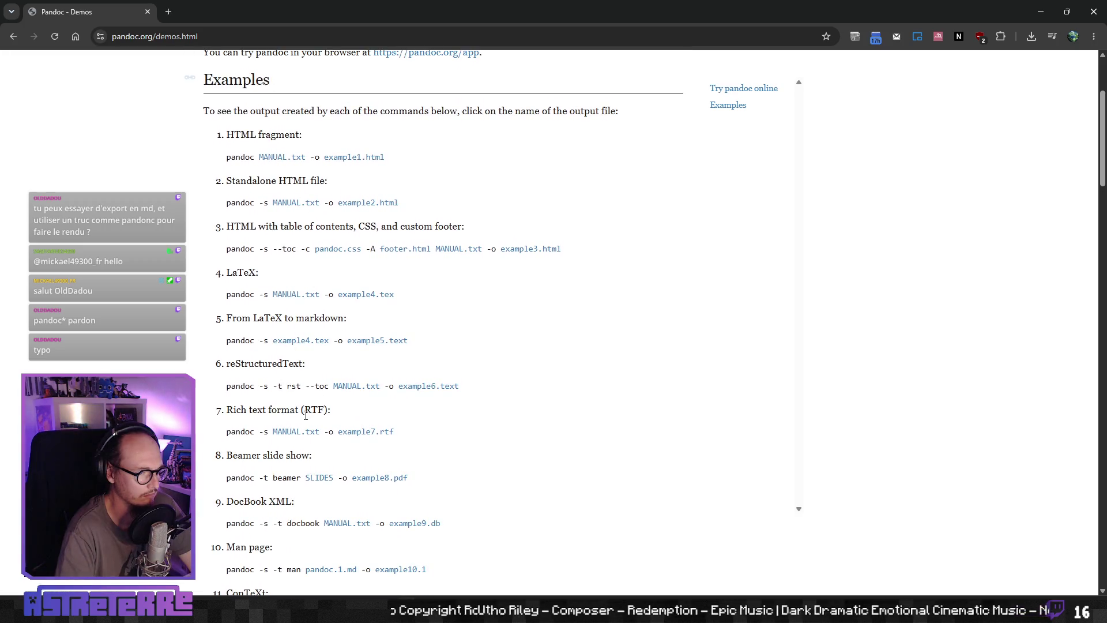
scroll(305, 420, "down", 4)
scroll(305, 421, "down", 3)
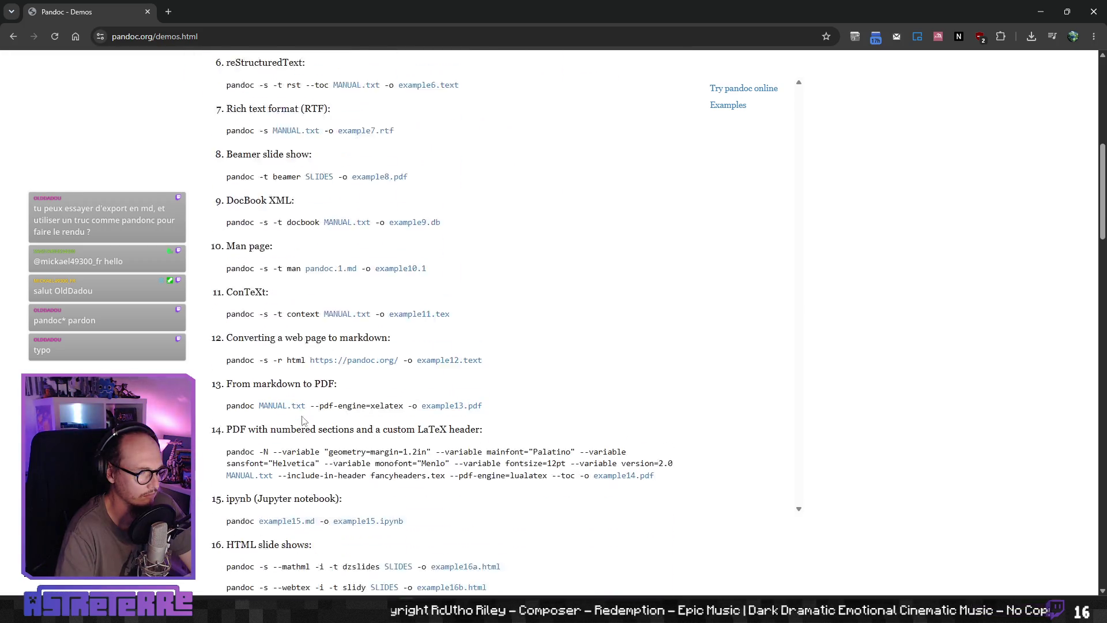
scroll(304, 420, "down", 3)
scroll(326, 381, "up", 8)
scroll(326, 381, "up", 5)
left_click(741, 173)
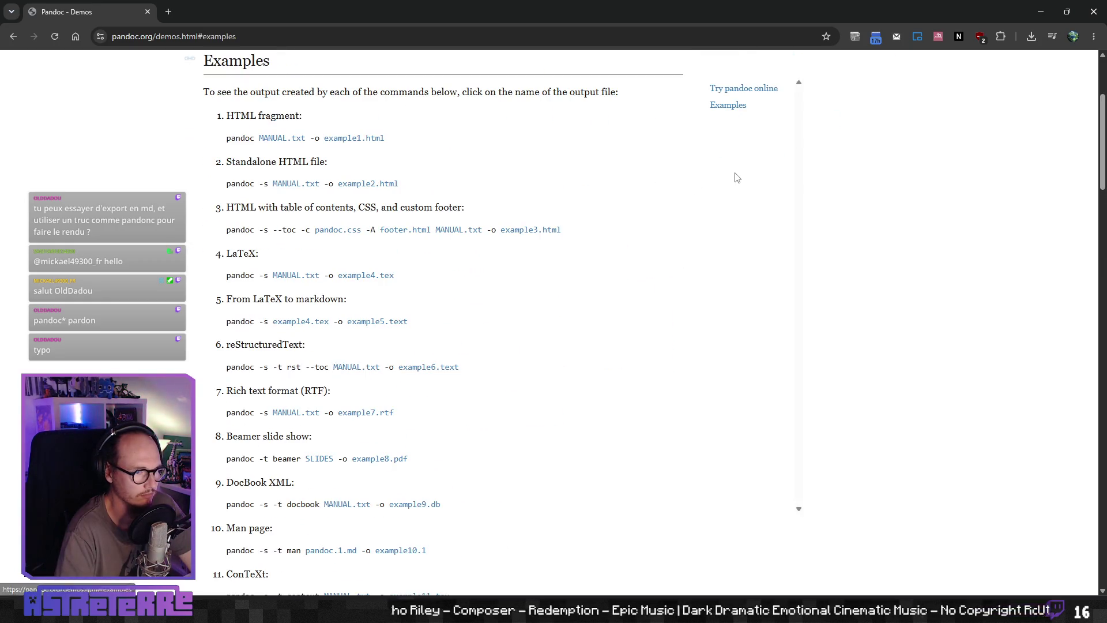
left_click(300, 188)
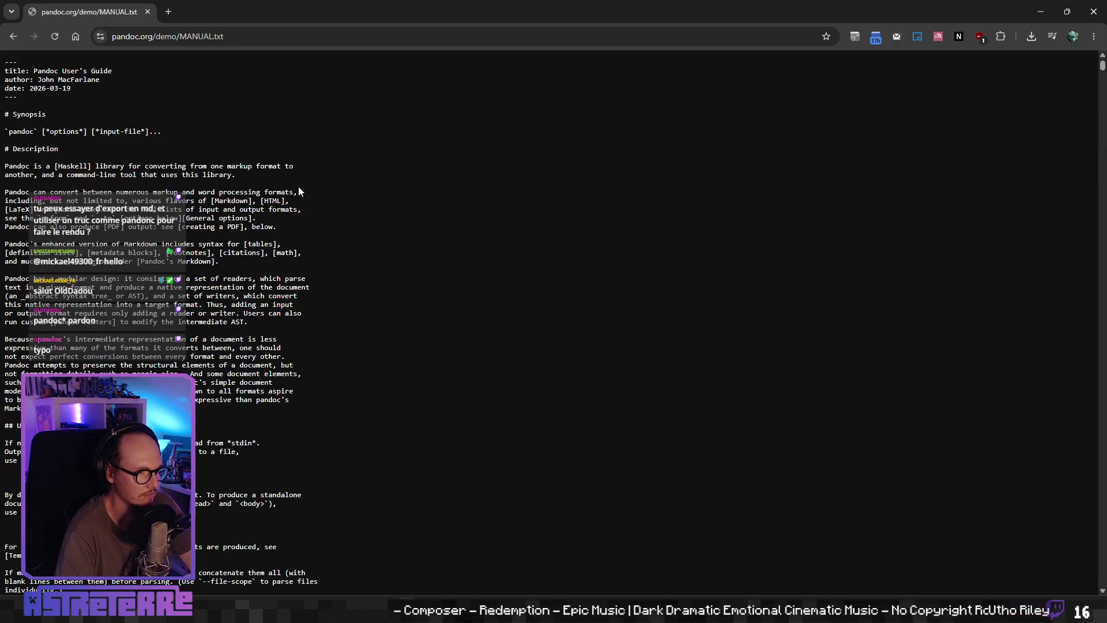
key("alt+Left")
left_click(378, 187)
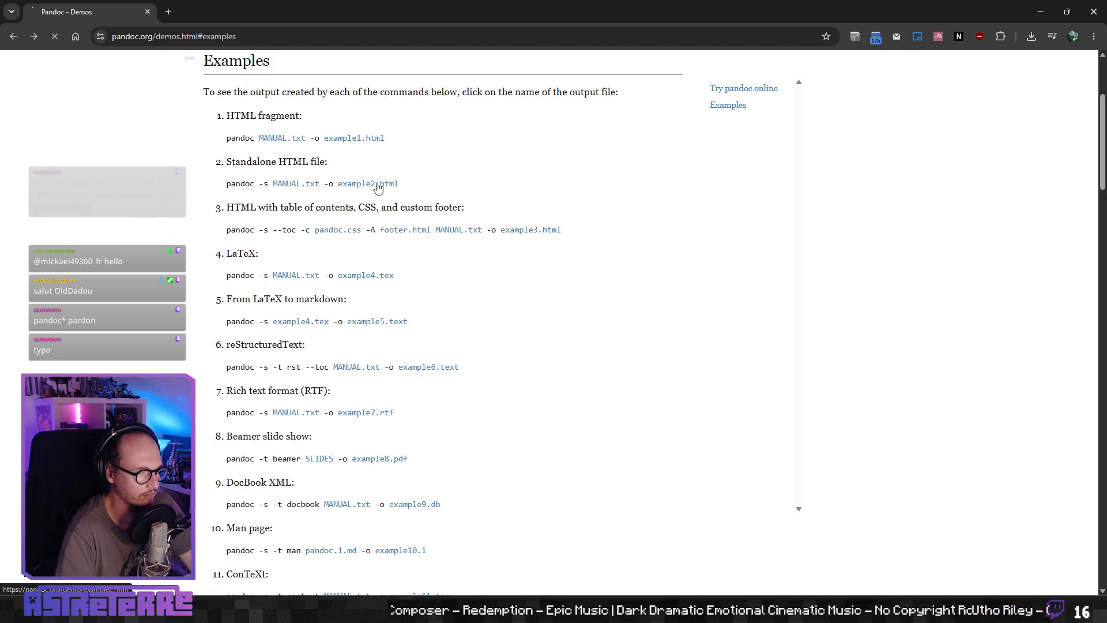
key("alt+Left")
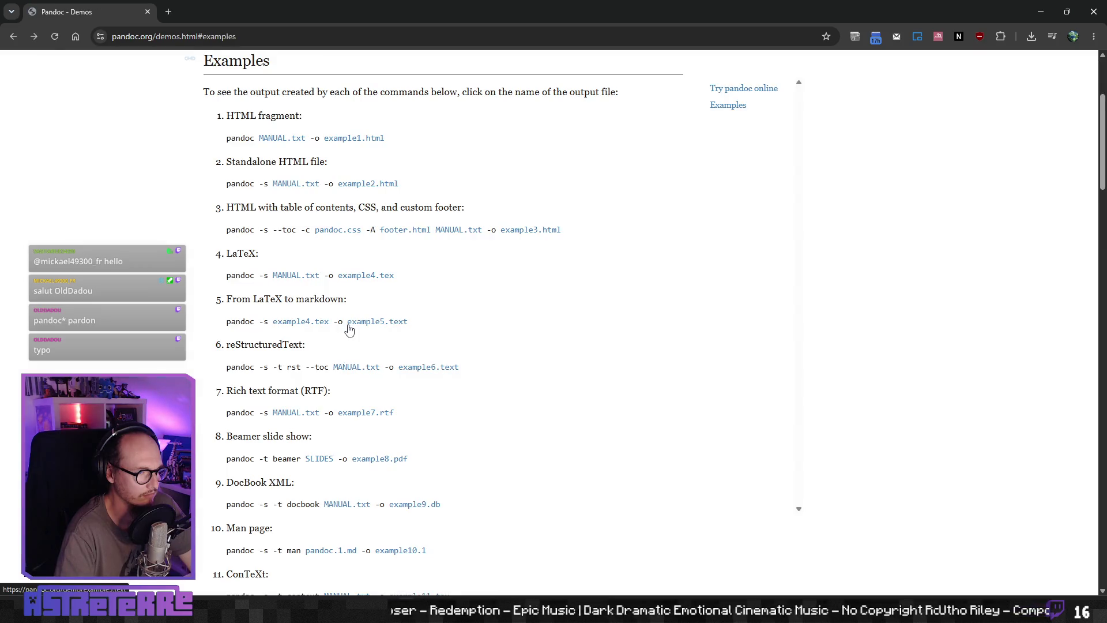
Step: View the markdown-to-PDF demo's example13.pdf, return to Demos, and close the browser
scroll(347, 332, "down", 6)
scroll(348, 332, "down", 3)
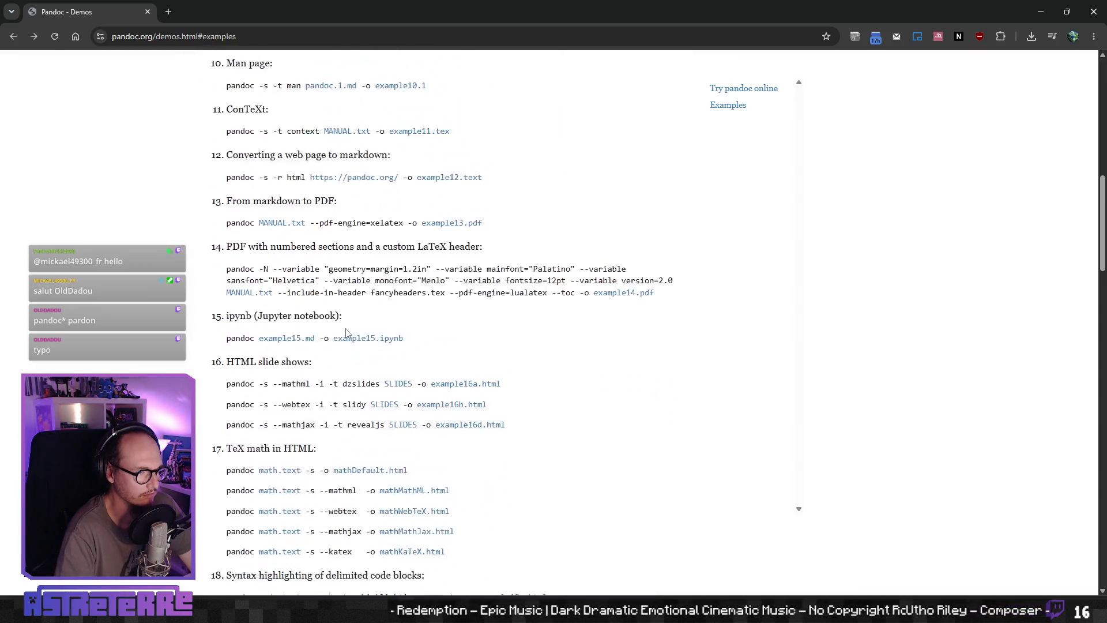
left_click(281, 168)
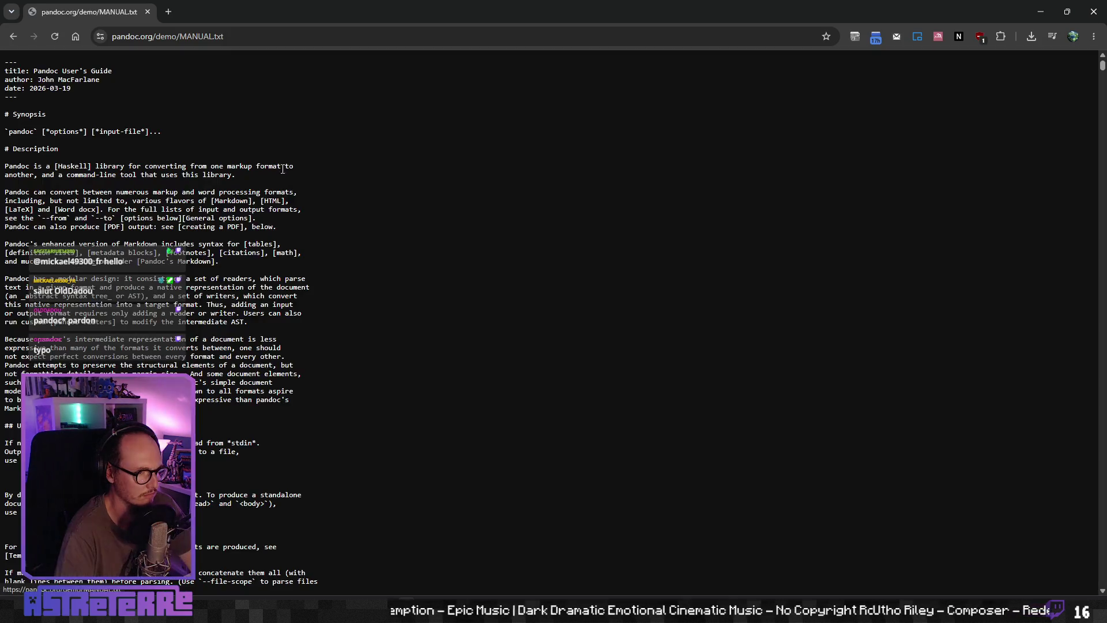
key("alt+Left")
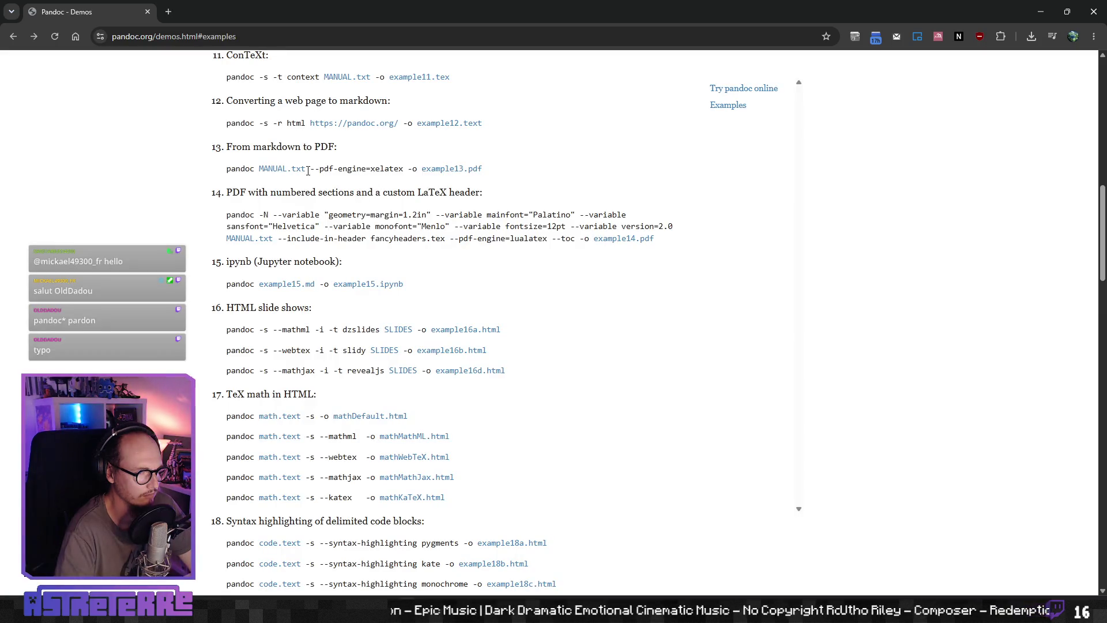
left_click(457, 171)
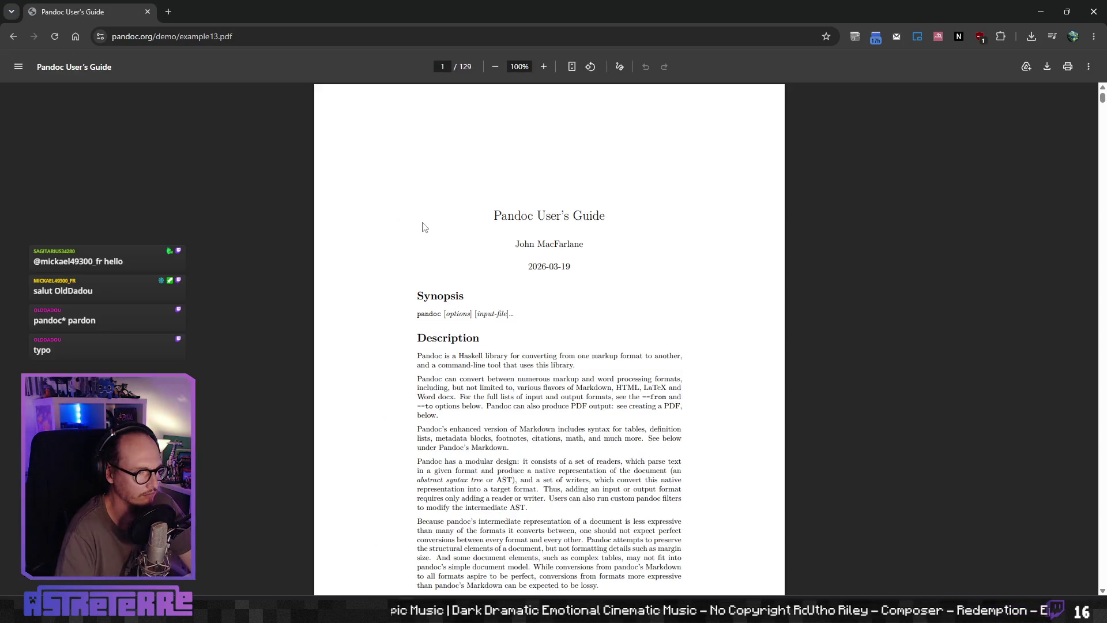
scroll(407, 352, "down", 15)
scroll(404, 353, "down", 5)
key("alt+Left")
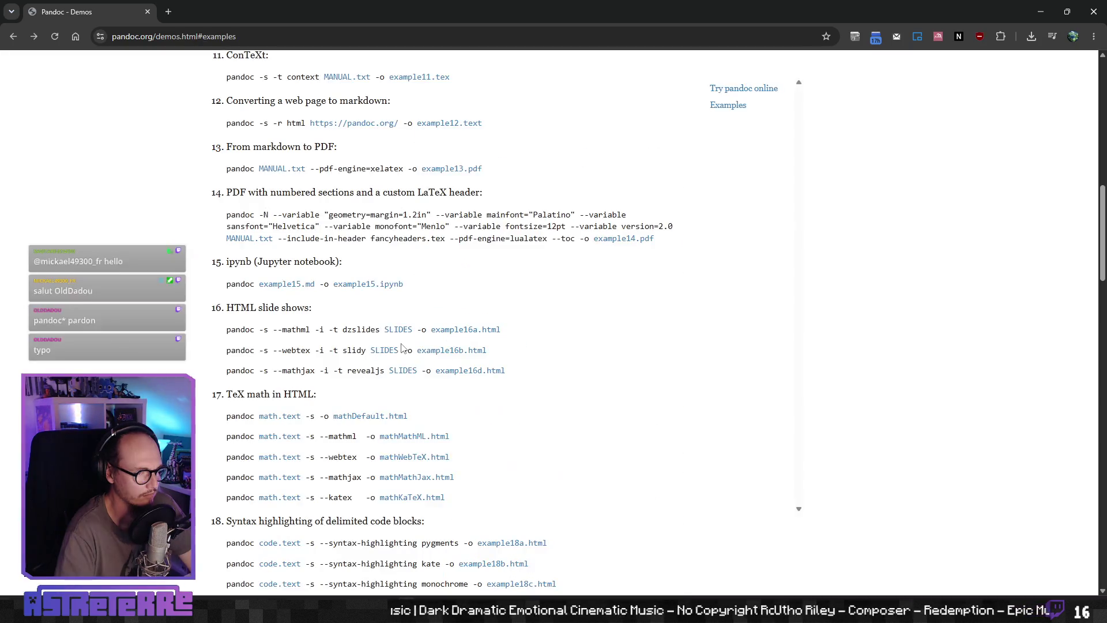
scroll(372, 348, "up", 5)
scroll(372, 347, "up", 7)
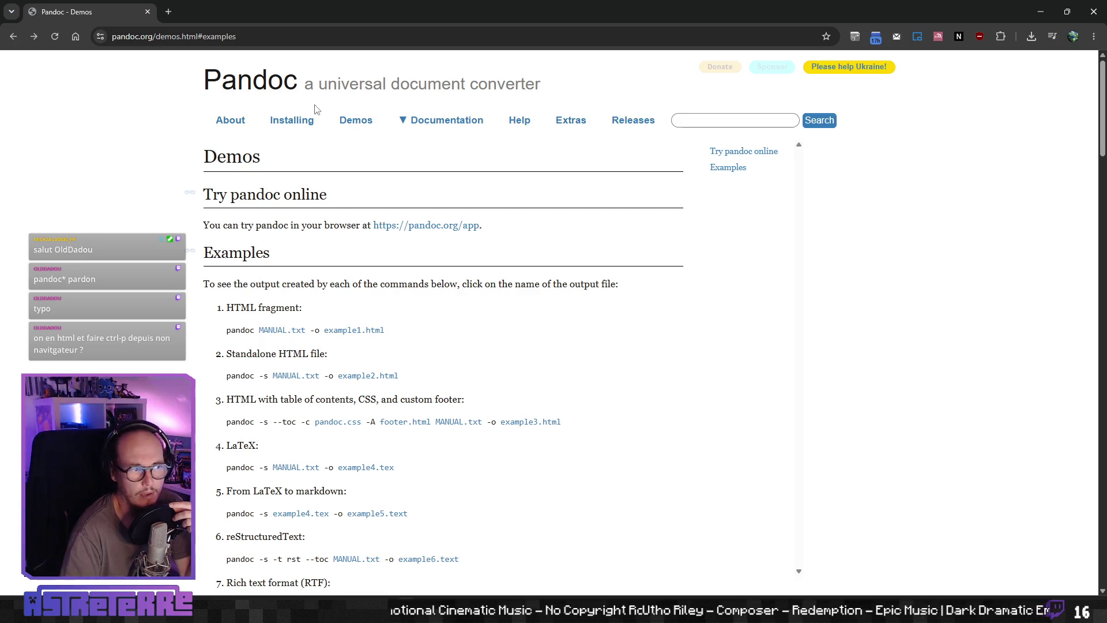
left_click(149, 12)
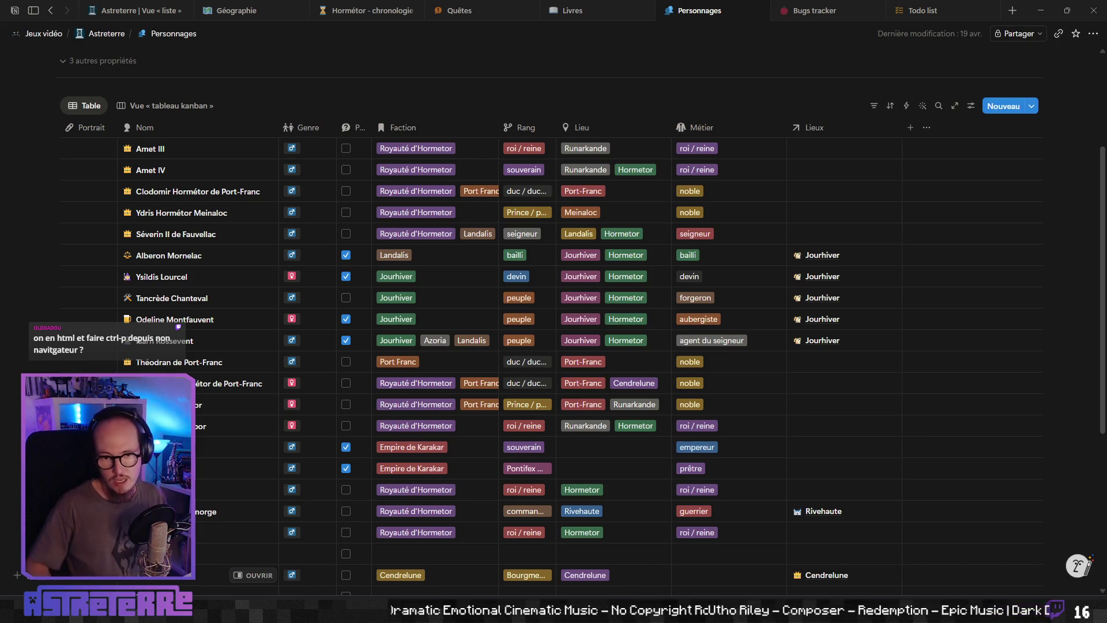
left_click(1091, 34)
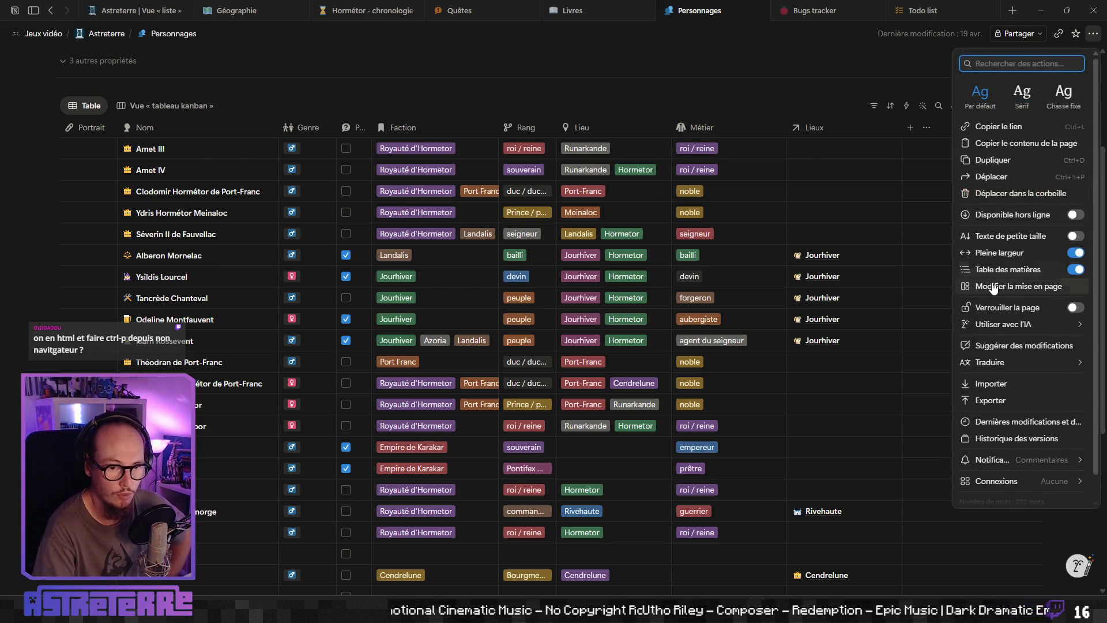
left_click(1071, 237)
left_click(1075, 237)
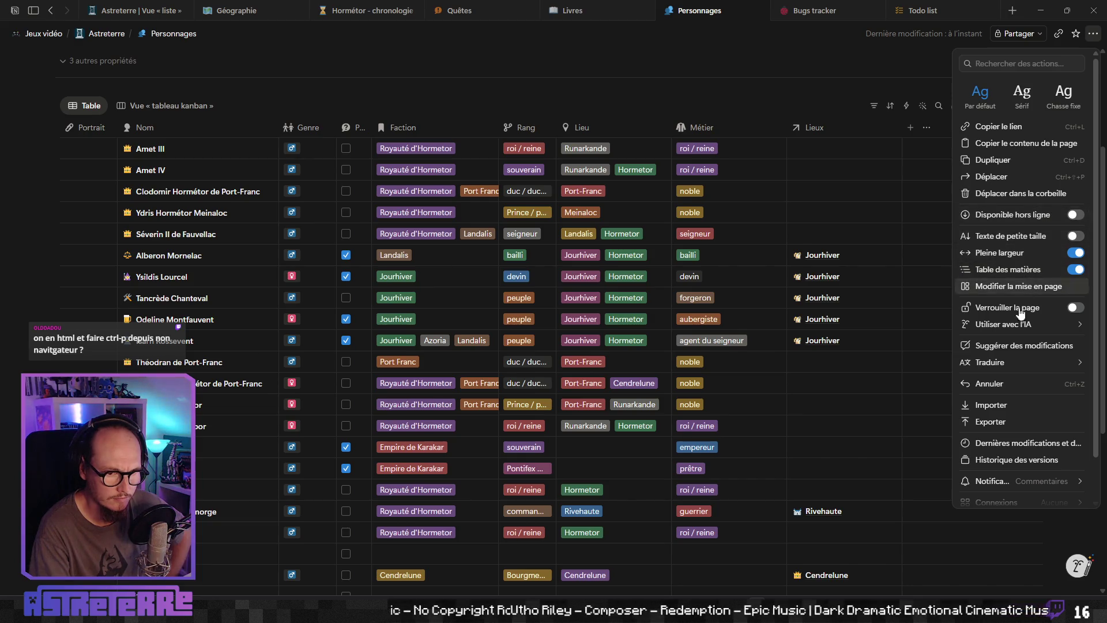
mouse_move(1007, 326)
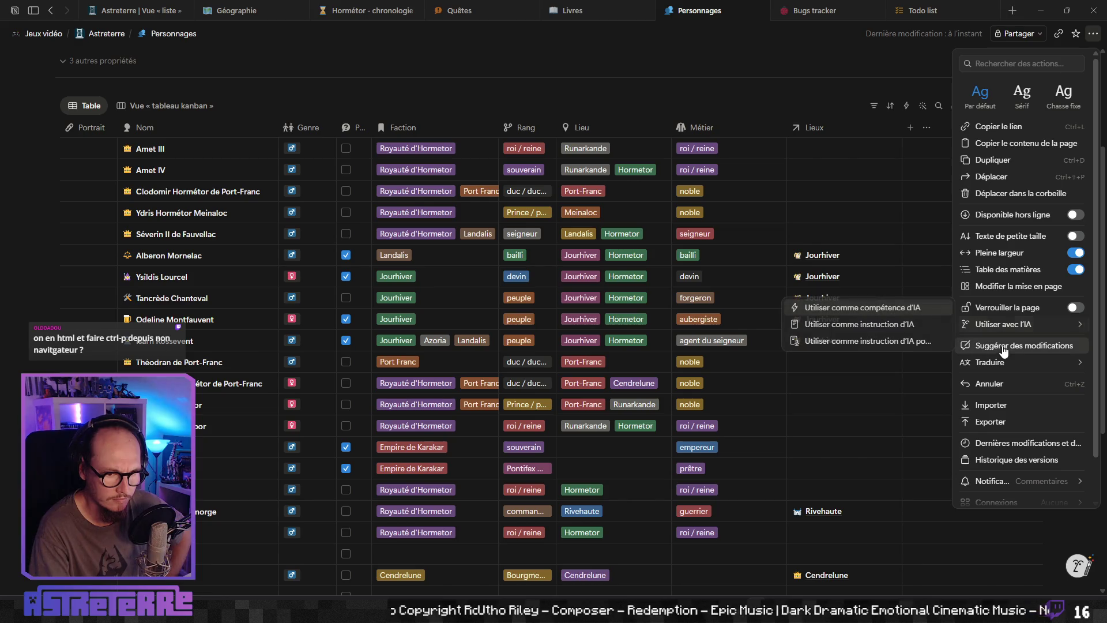
mouse_move(995, 363)
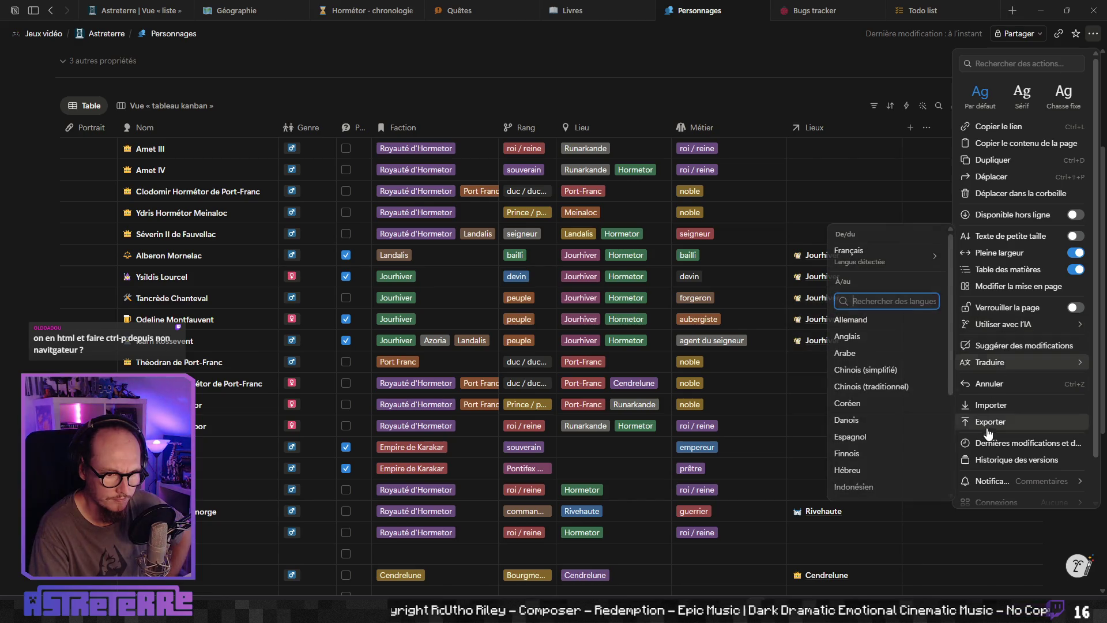
left_click(696, 80)
scroll(696, 81, "up", 3)
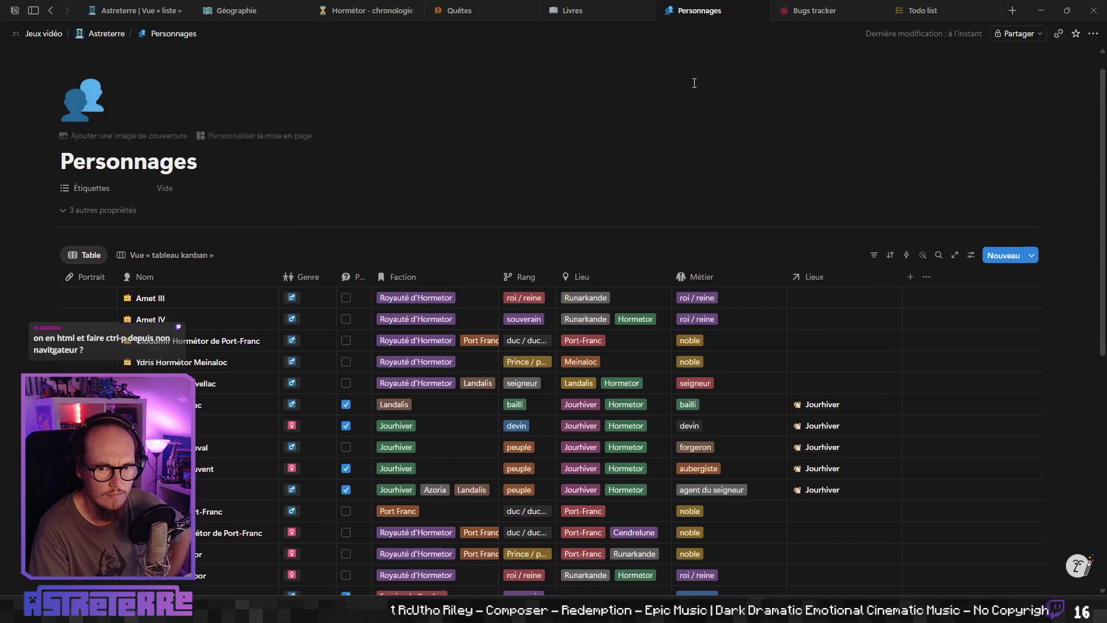
scroll(696, 191, "down", 2)
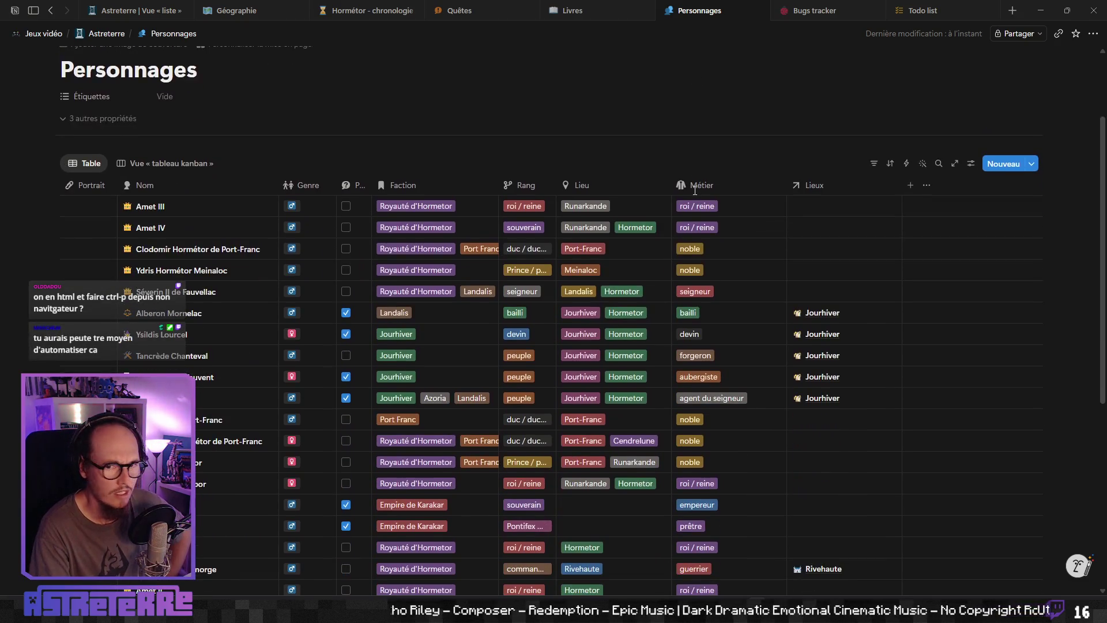
scroll(689, 259, "down", 4)
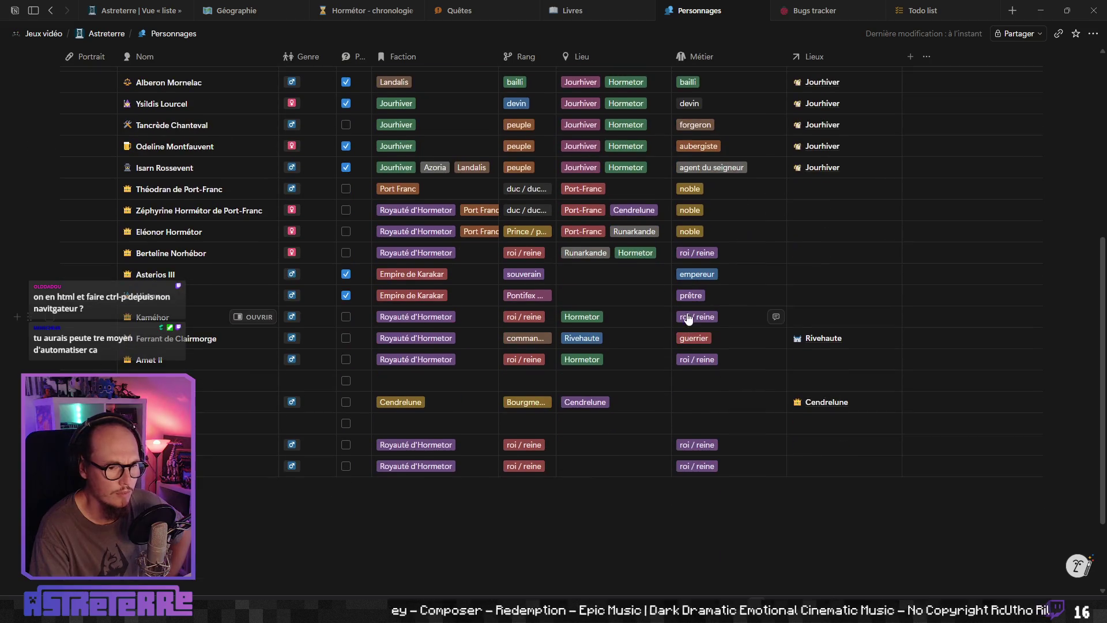
scroll(683, 340, "up", 2)
scroll(690, 338, "up", 4)
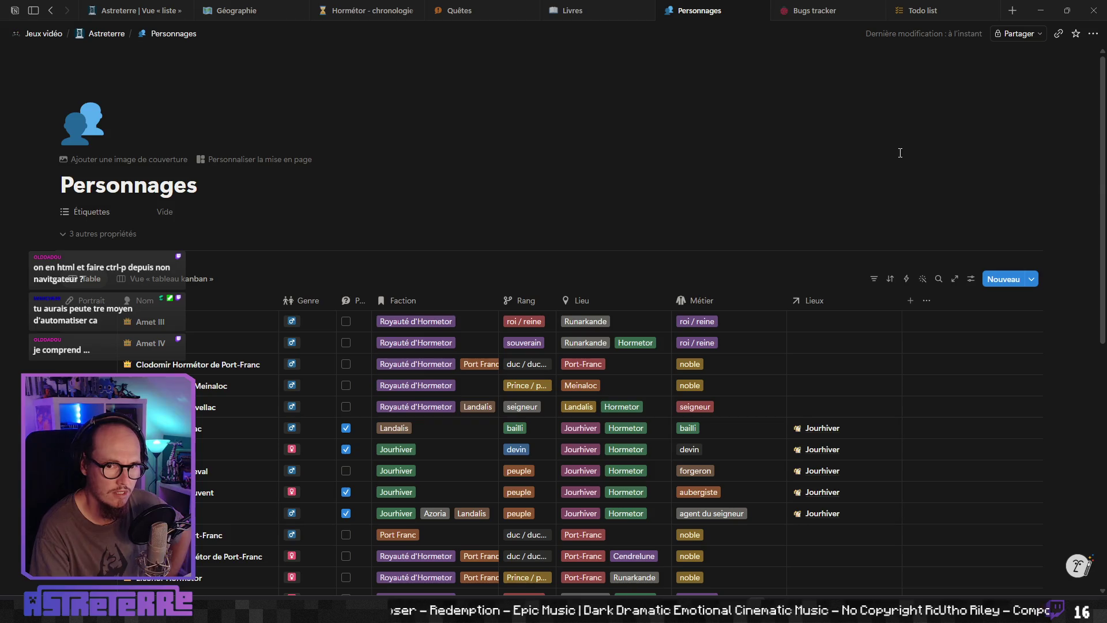
scroll(484, 213, "down", 3)
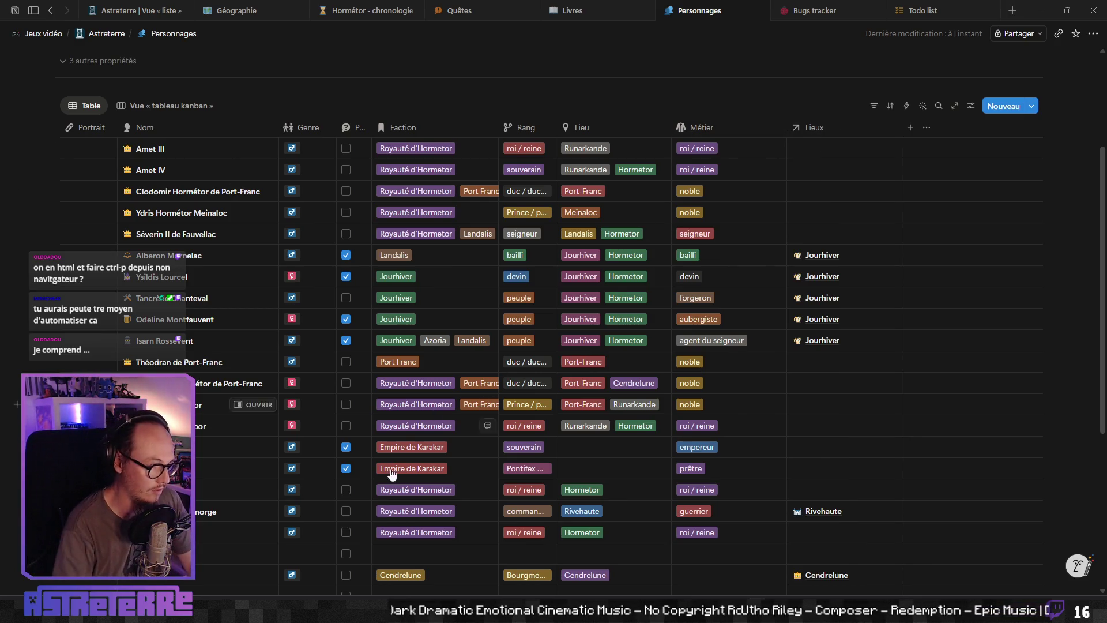
left_click(972, 3)
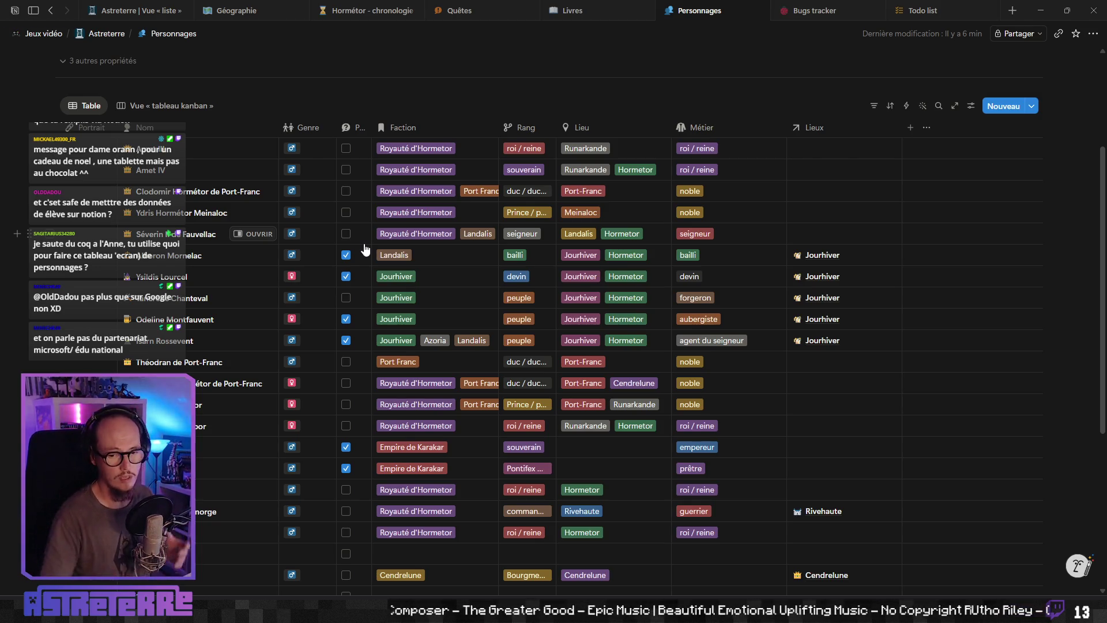
Step: Scroll down the Personnages character database table
scroll(563, 316, "down", 4)
Step: Visit the Livres and Quêtes pages, then open Hormétor - chronologie and close its preview
scroll(734, 247, "up", 7)
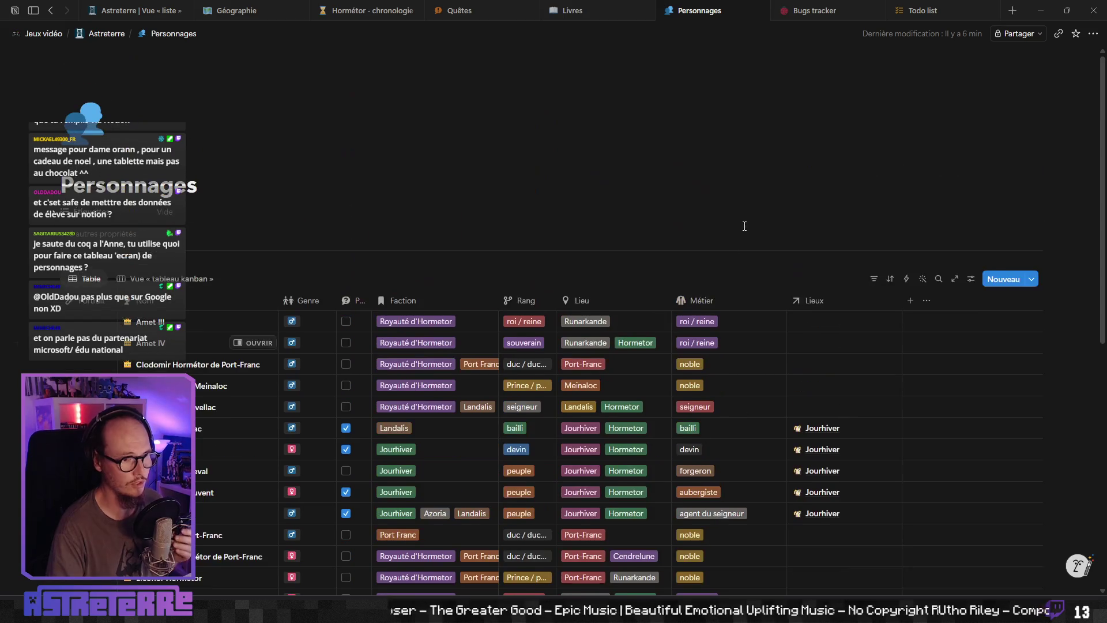
left_click(594, 18)
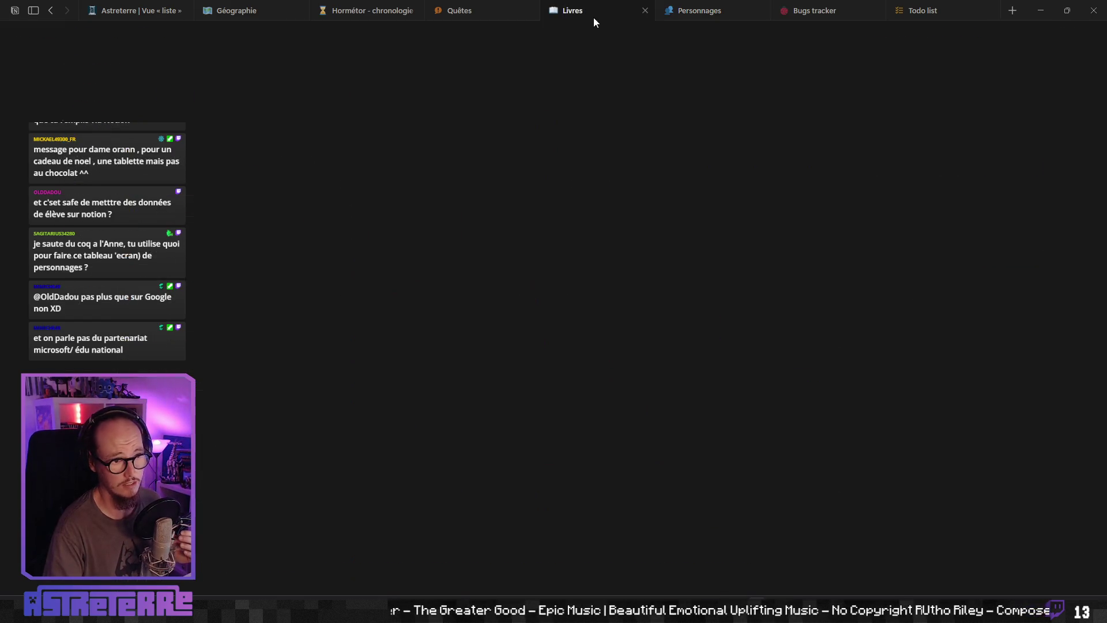
left_click(482, 15)
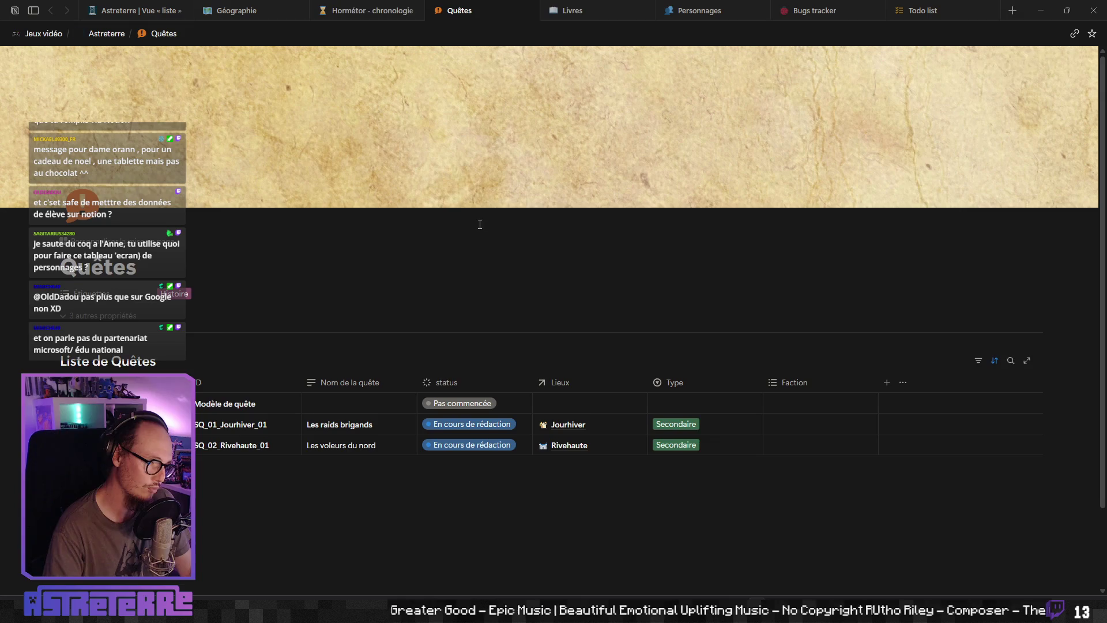
left_click(381, 12)
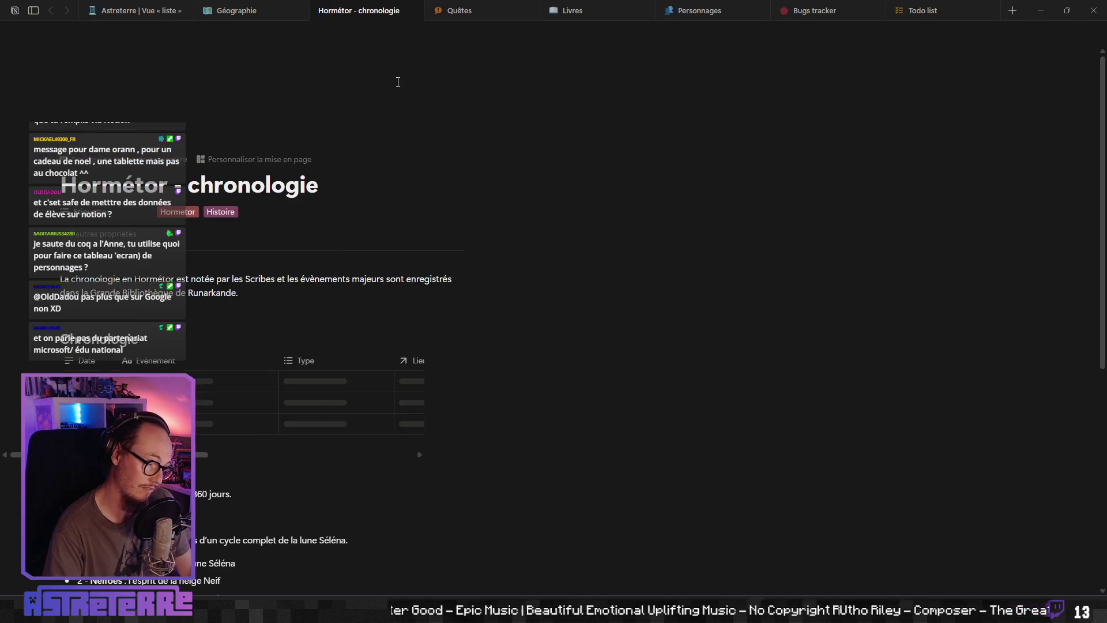
scroll(312, 389, "down", 5)
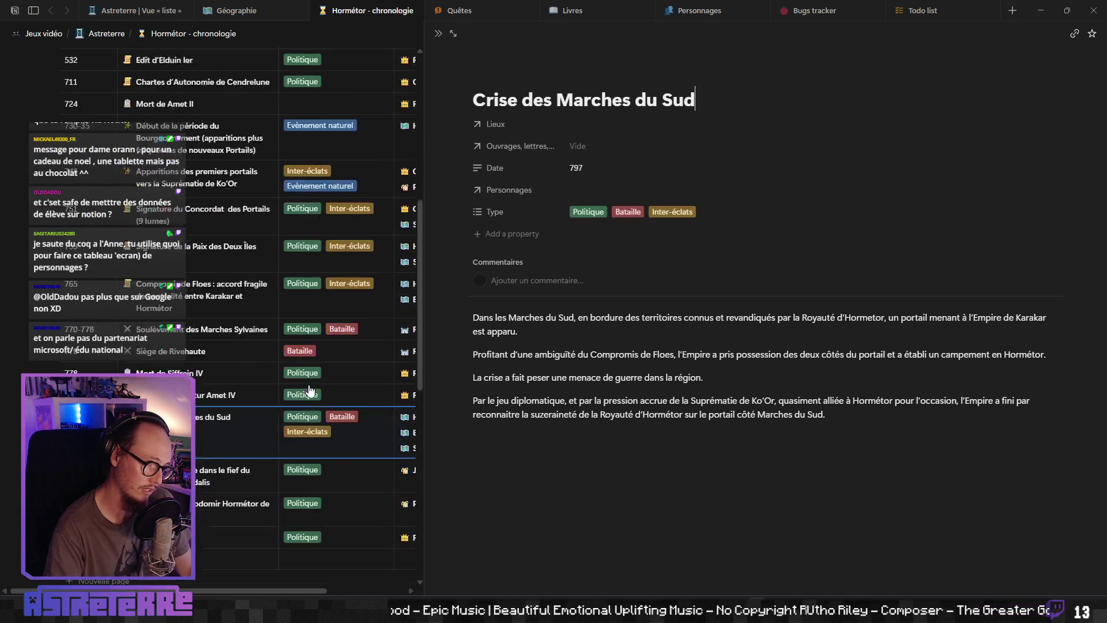
scroll(312, 387, "up", 3)
left_click(438, 33)
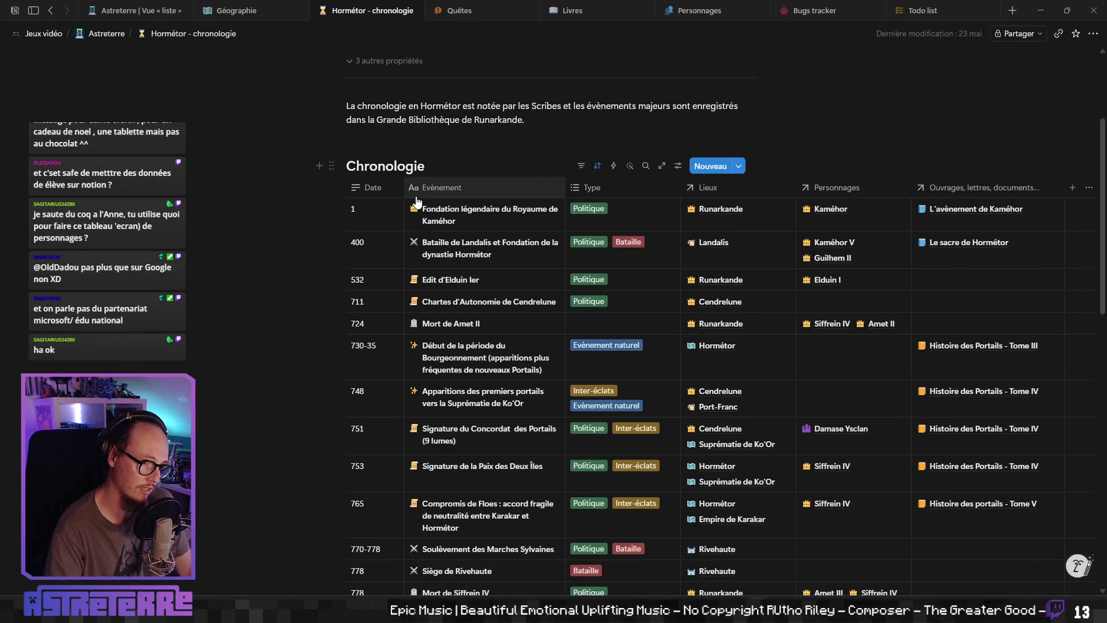
Step: Scroll through the Hormétor Chronologie table to review its dated events
scroll(576, 289, "down", 2)
scroll(631, 339, "down", 3)
scroll(631, 339, "up", 2)
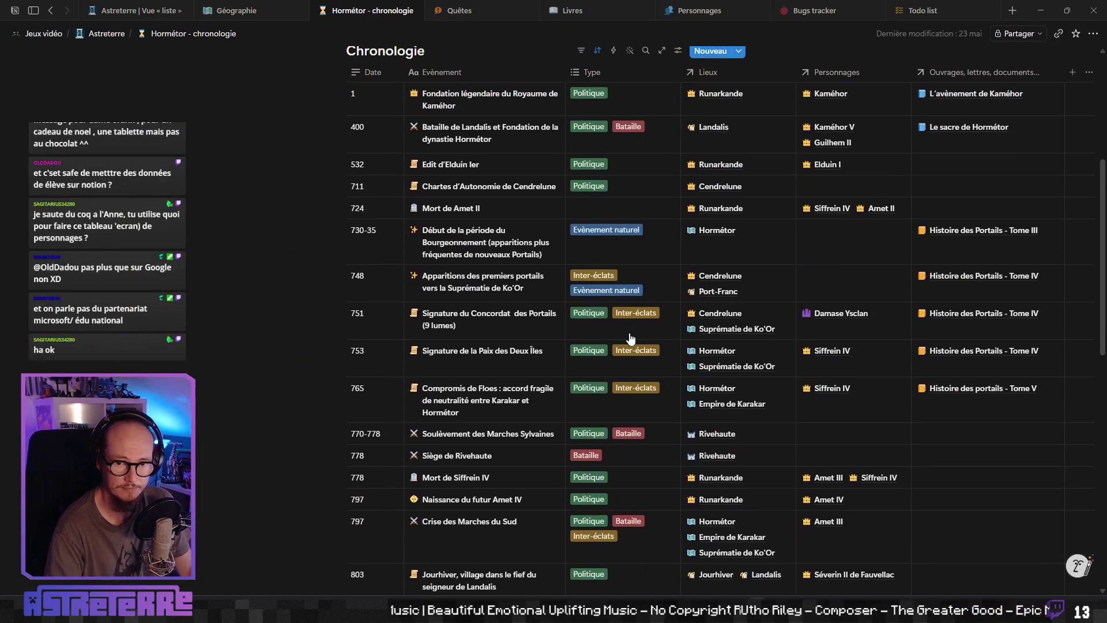
scroll(631, 339, "up", 2)
scroll(631, 339, "up", 3)
scroll(631, 339, "up", 1)
scroll(630, 339, "down", 2)
scroll(631, 339, "down", 2)
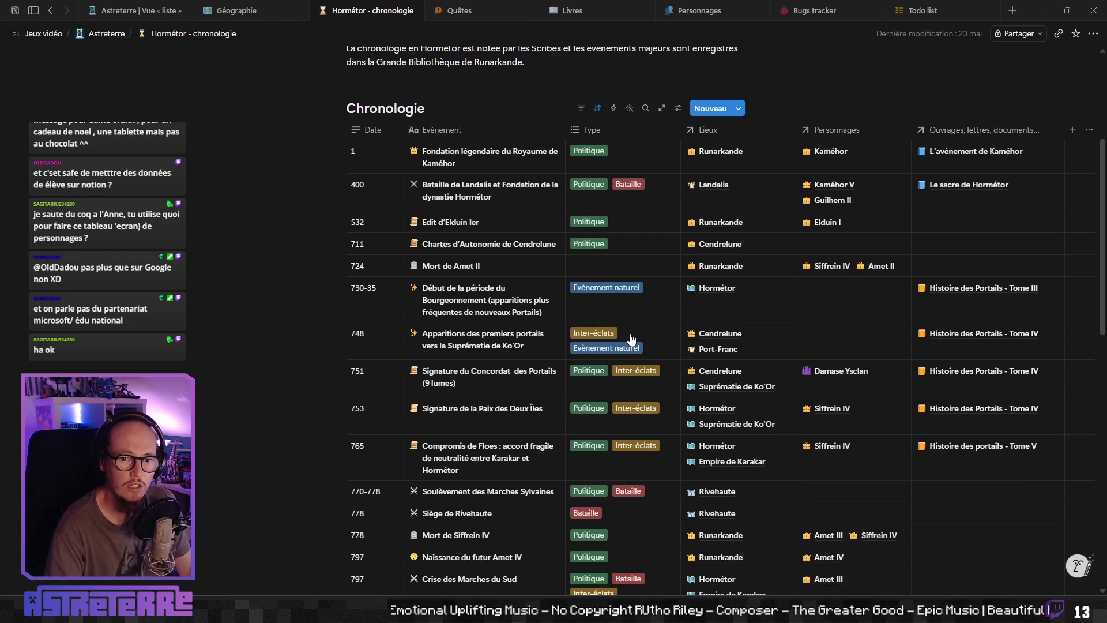
scroll(630, 339, "up", 3)
mouse_move(104, 34)
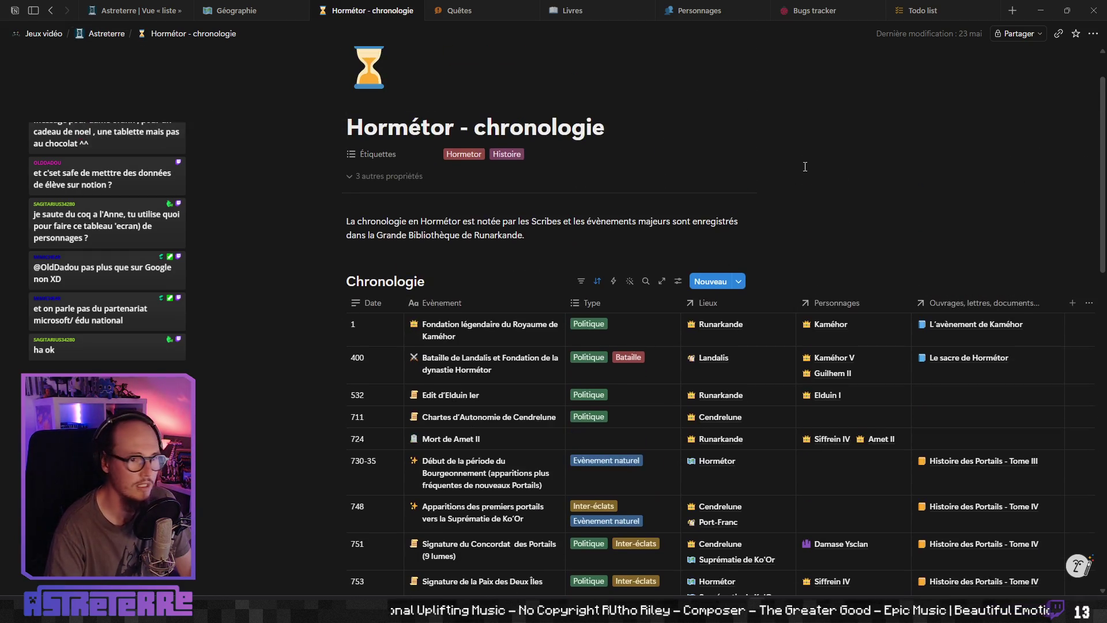
scroll(711, 296, "up", 1)
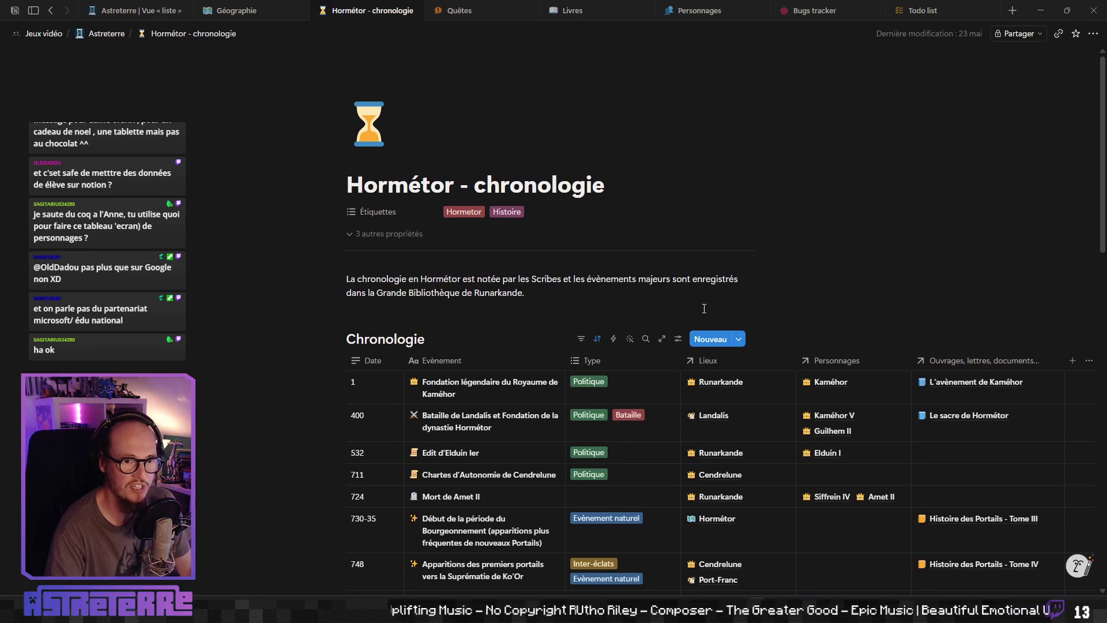
scroll(703, 314, "down", 3)
scroll(704, 314, "up", 3)
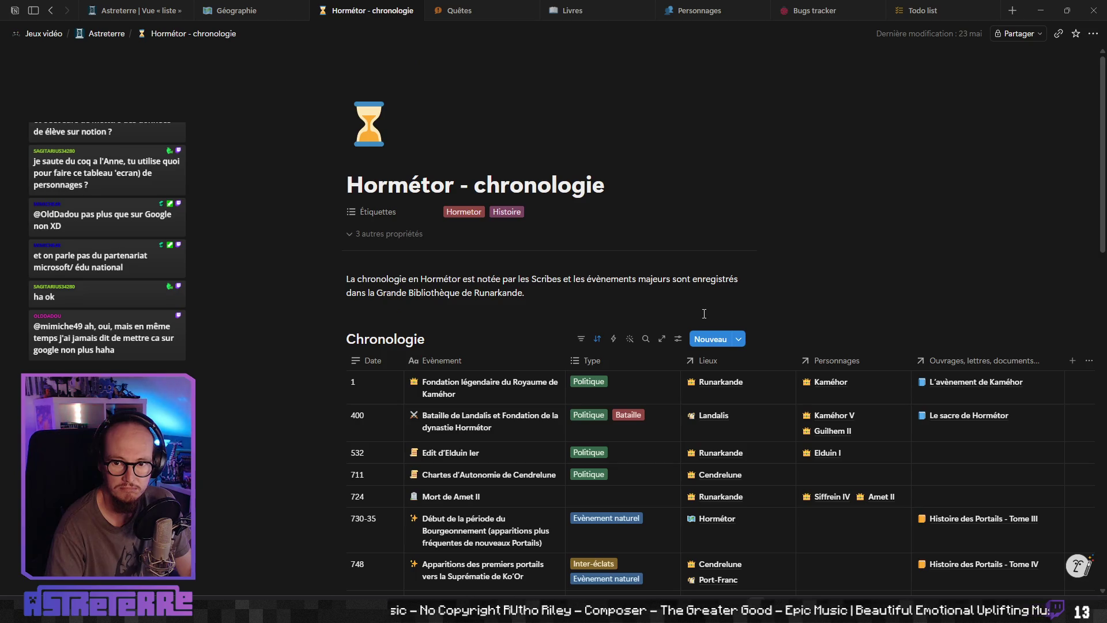
scroll(704, 314, "down", 2)
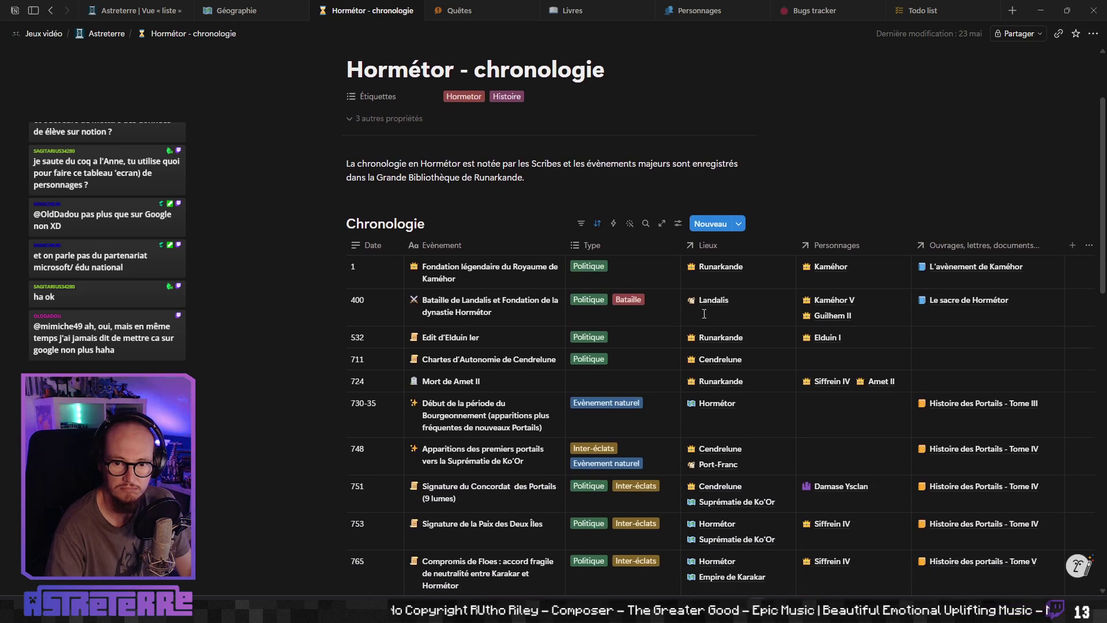
mouse_move(704, 319)
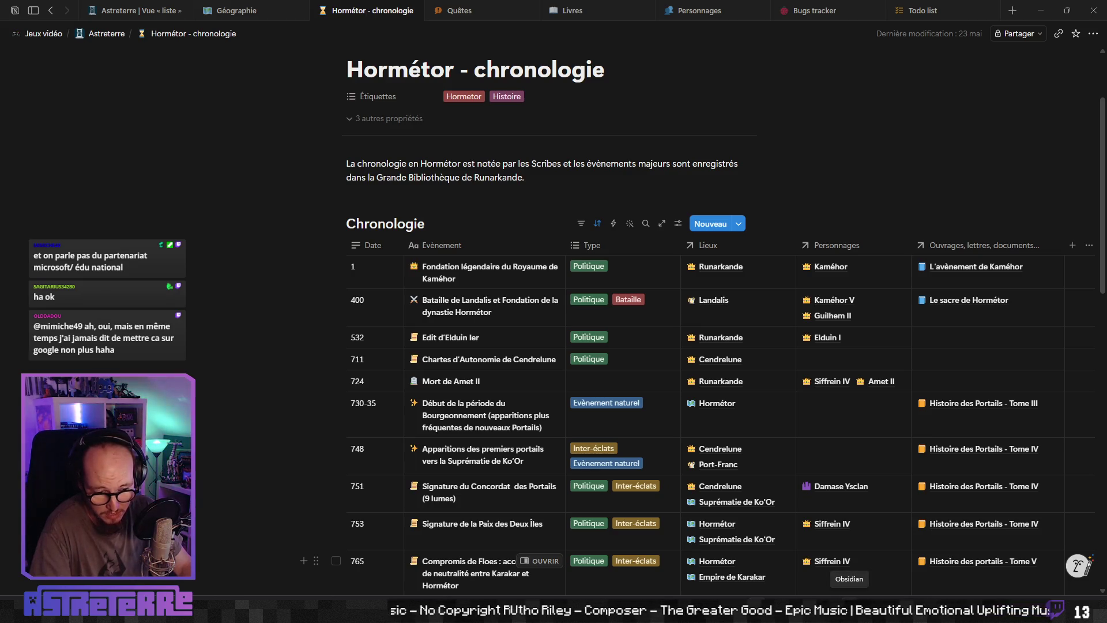
scroll(658, 429, "up", 3)
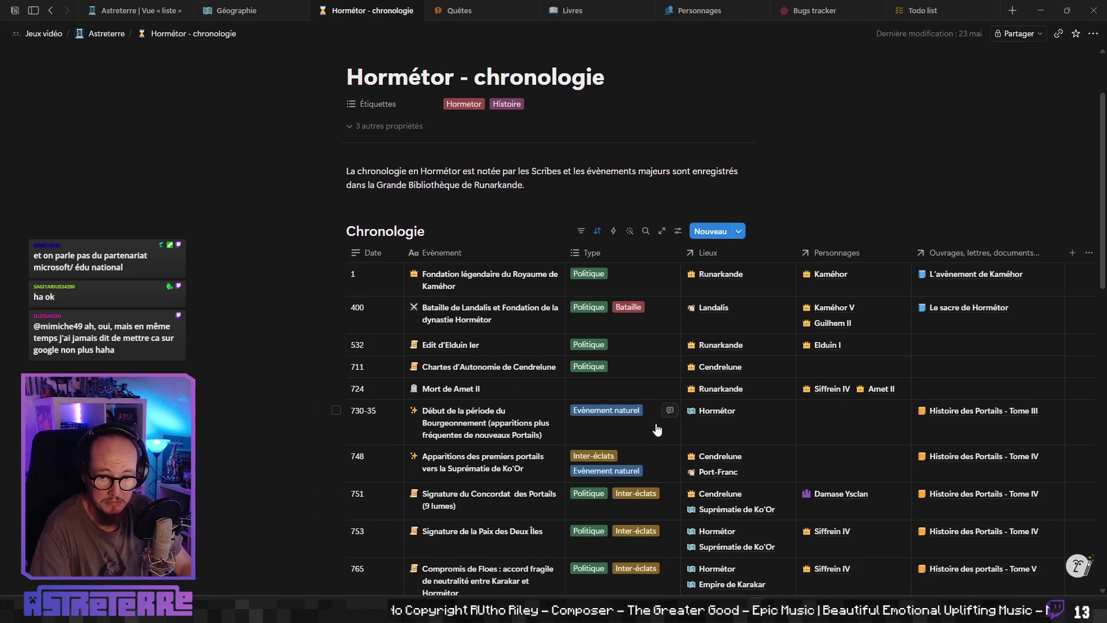
scroll(696, 450, "down", 3)
scroll(696, 450, "down", 4)
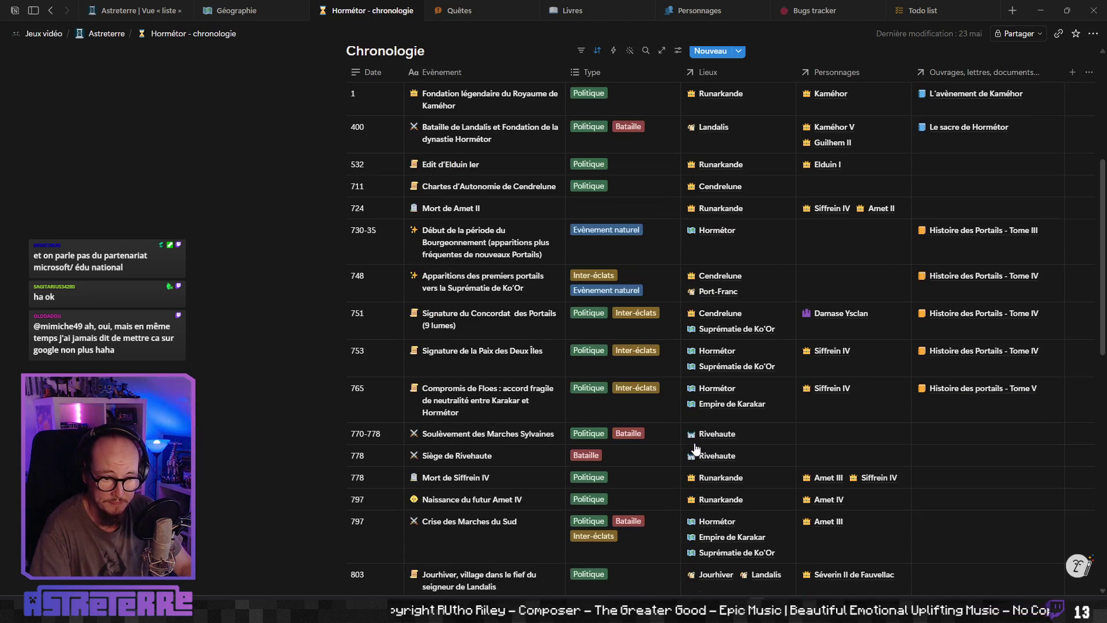
scroll(696, 450, "down", 4)
scroll(693, 445, "down", 6)
scroll(691, 441, "up", 3)
scroll(691, 441, "up", 3)
scroll(691, 442, "up", 2)
scroll(692, 444, "down", 2)
scroll(691, 445, "up", 4)
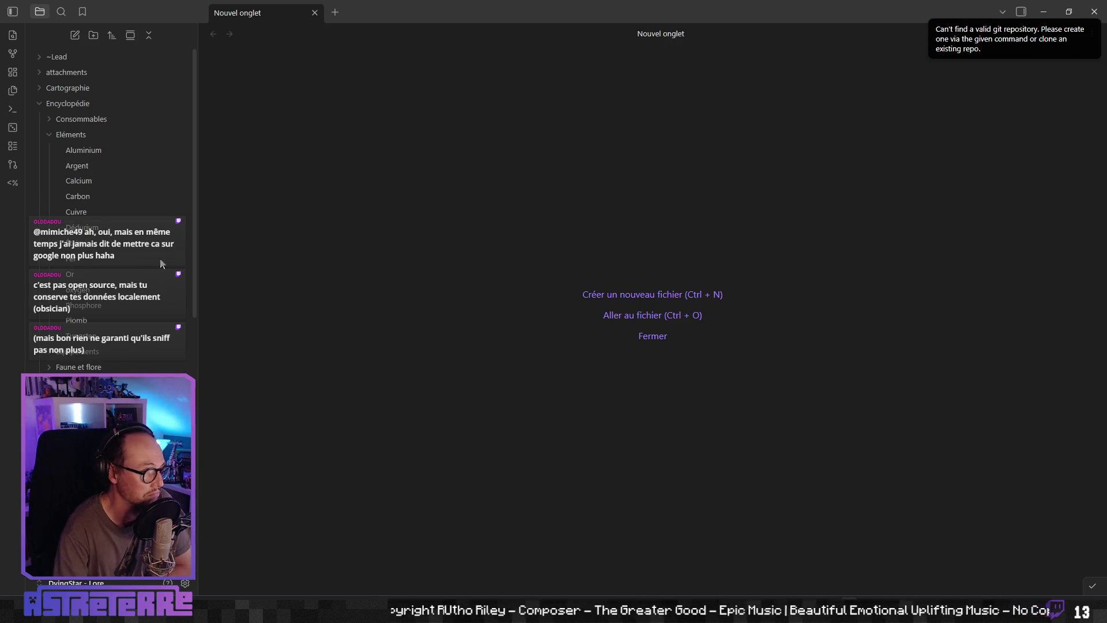
Step: Open the Cuillère de Sandbox note under Encyclopédie > Equipements
left_click(103, 130)
left_click(88, 152)
left_click(85, 165)
left_click(98, 196)
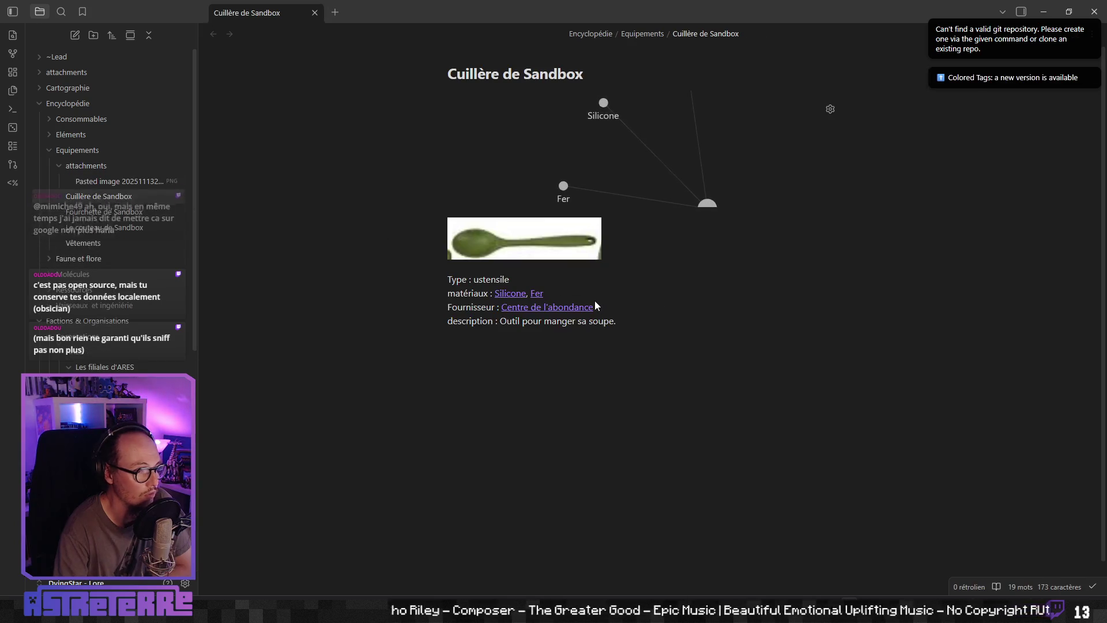
scroll(732, 196, "up", 3)
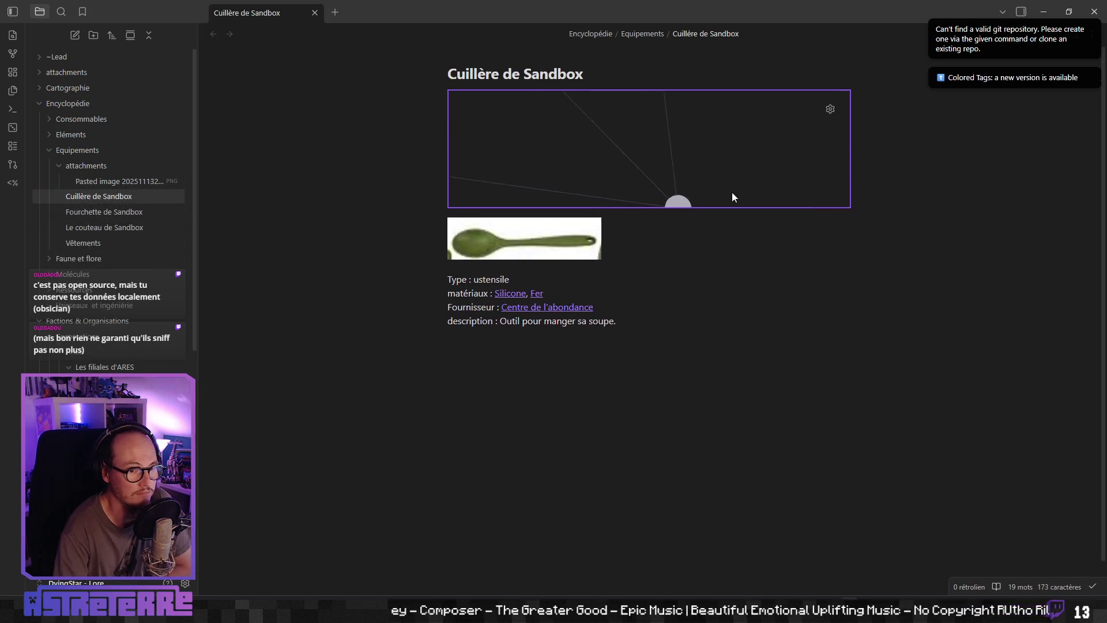
scroll(648, 160, "down", 5)
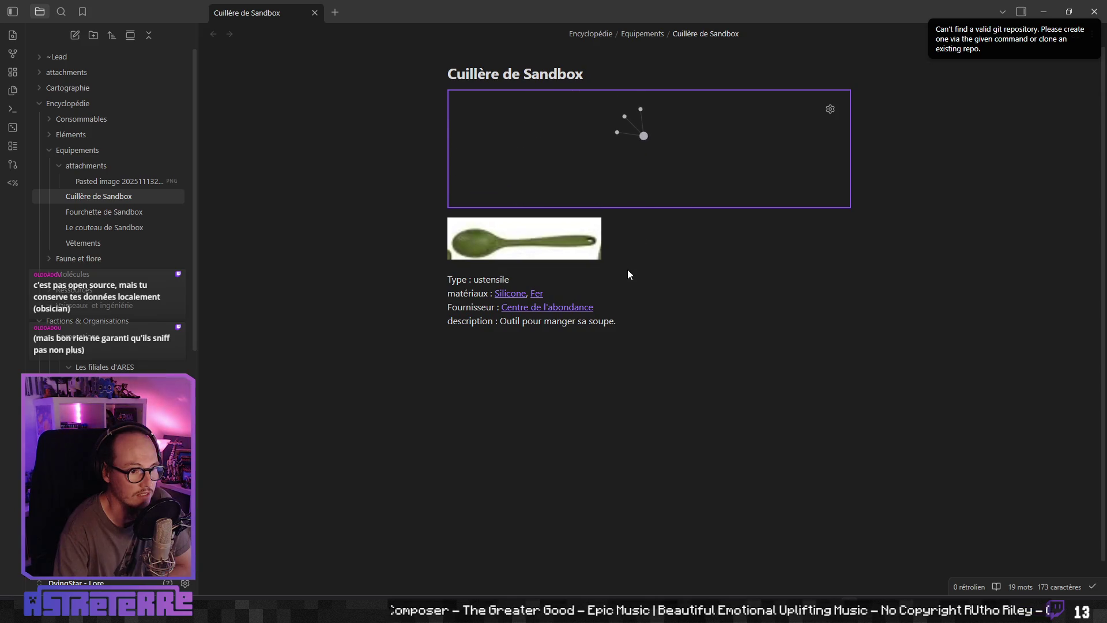
Step: View the Tarsis a and Icare a notes in Cartographie > Étoiles, then close Obsidian
left_click(74, 88)
left_click(74, 105)
left_click(56, 117)
left_click(71, 148)
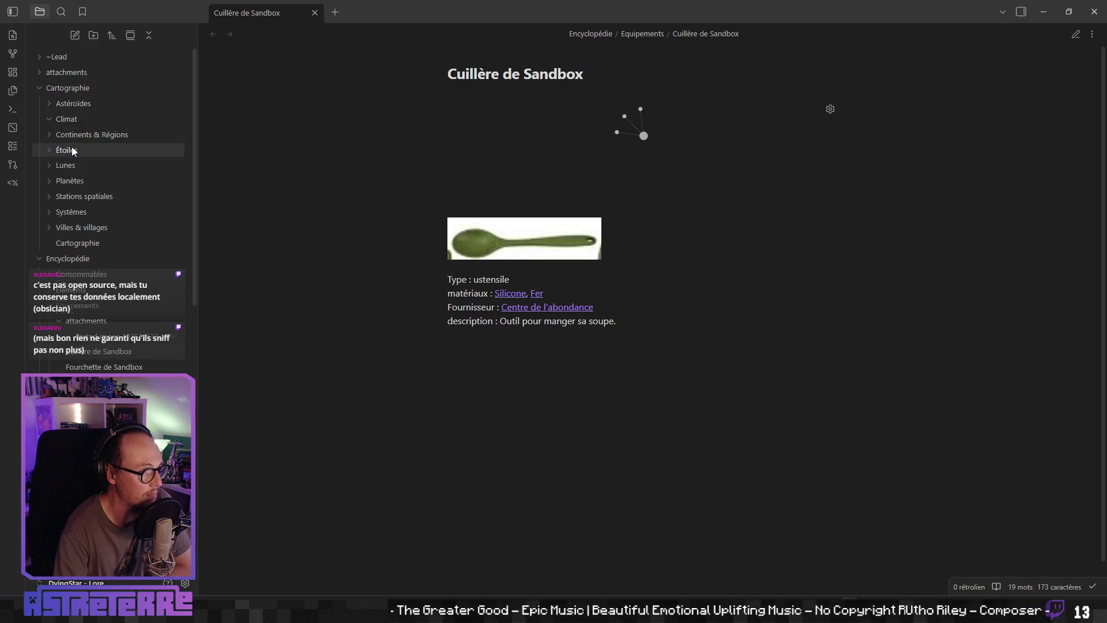
left_click(76, 180)
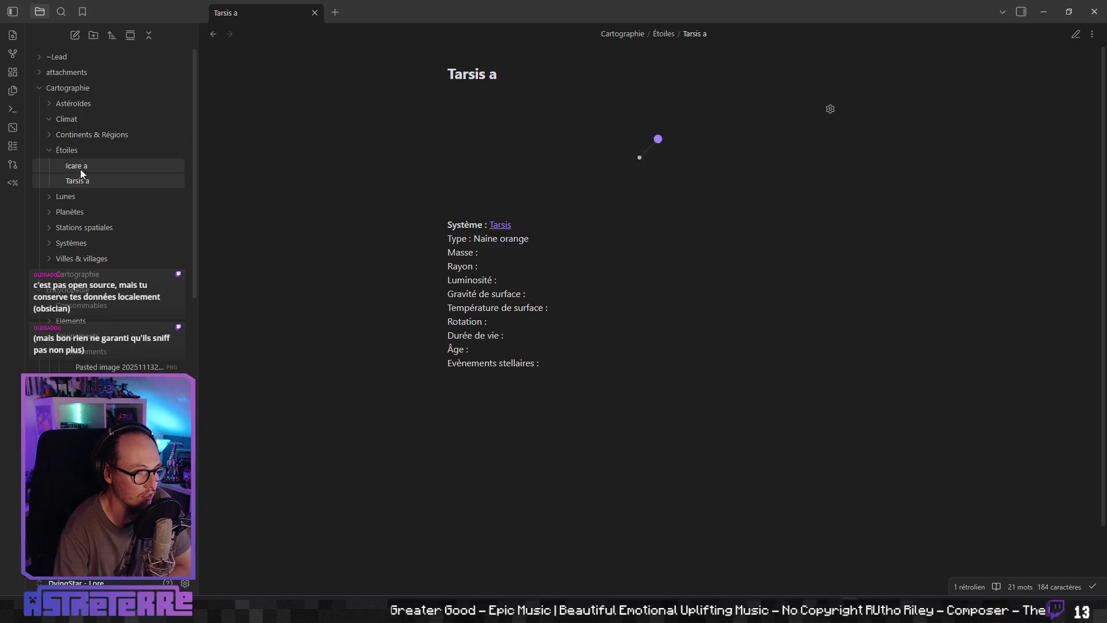
left_click(80, 167)
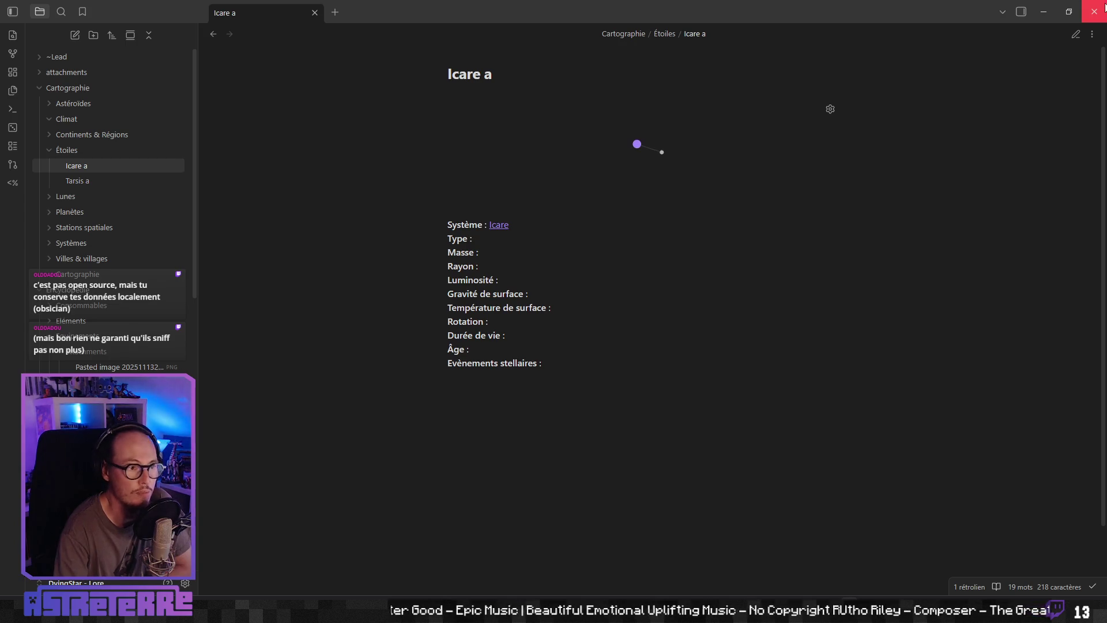
left_click(1095, 11)
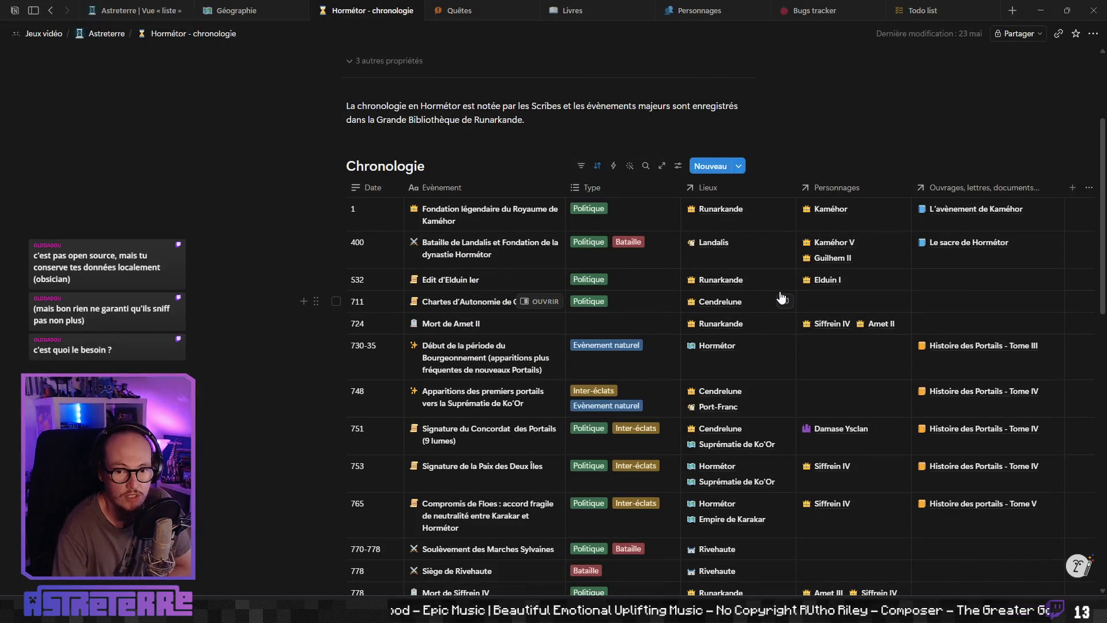
scroll(779, 304, "down", 4)
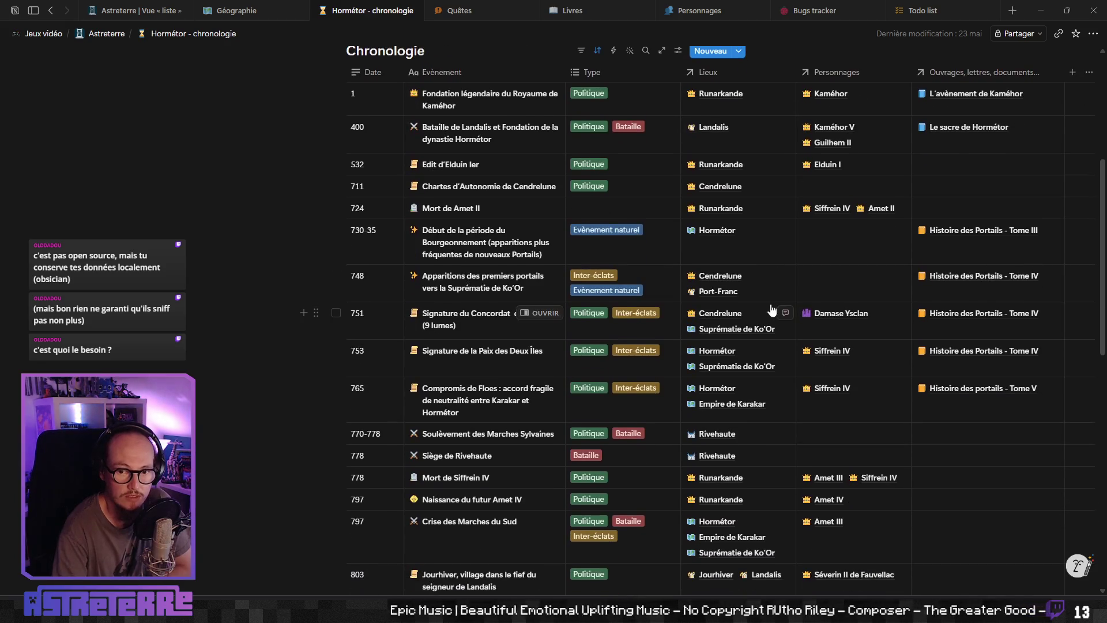
scroll(765, 314, "down", 3)
scroll(692, 291, "down", 3)
scroll(690, 309, "up", 4)
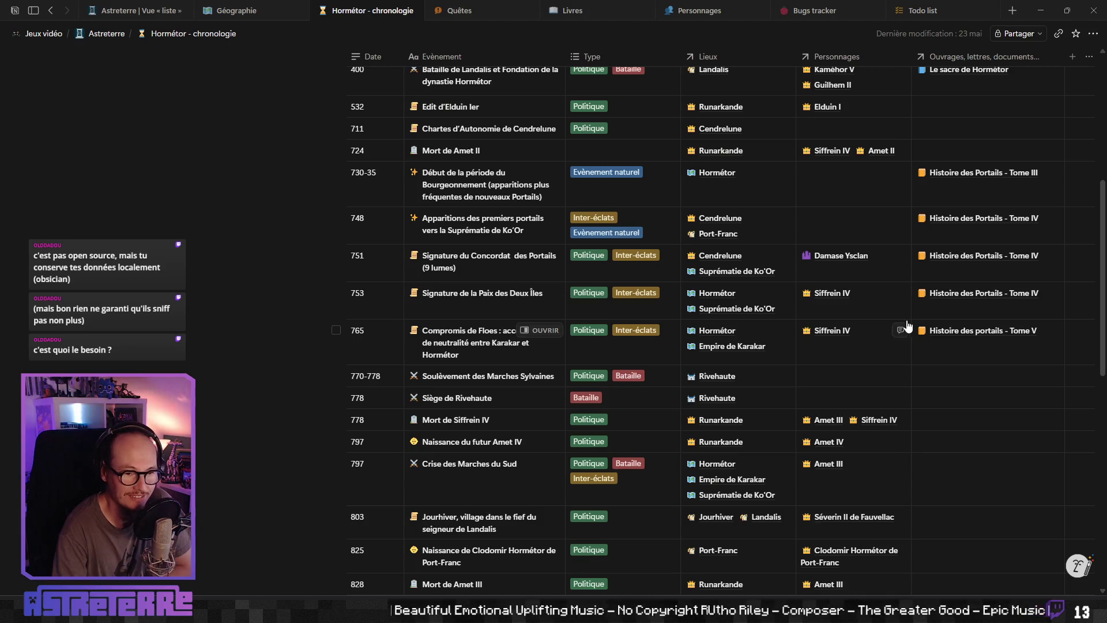
scroll(754, 279, "up", 5)
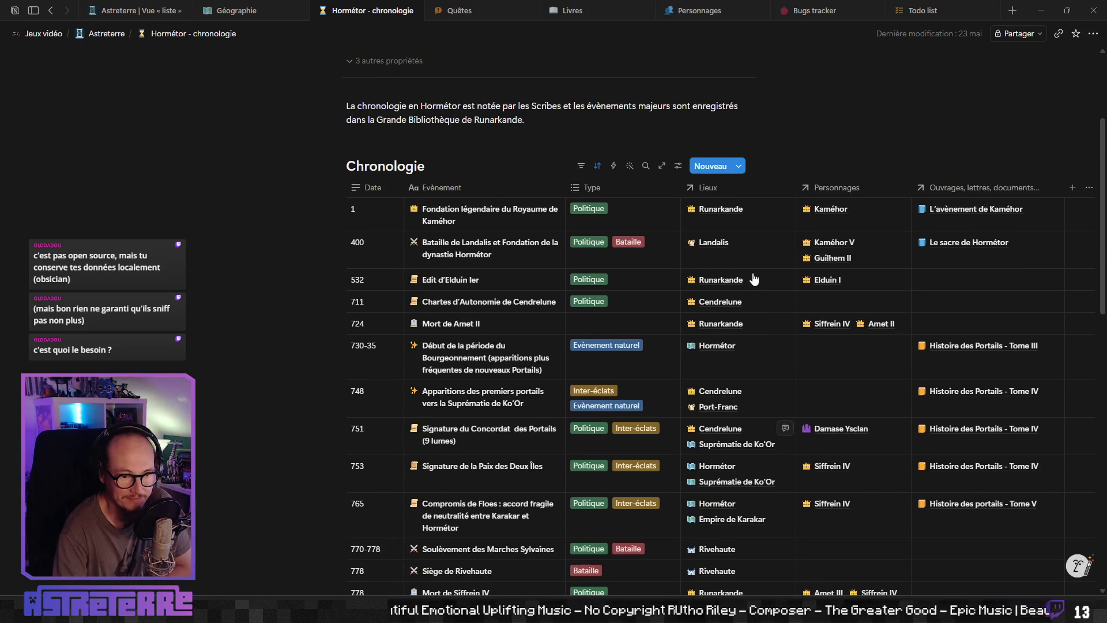
scroll(754, 279, "down", 2)
scroll(754, 279, "up", 1)
scroll(753, 279, "down", 3)
scroll(752, 280, "up", 2)
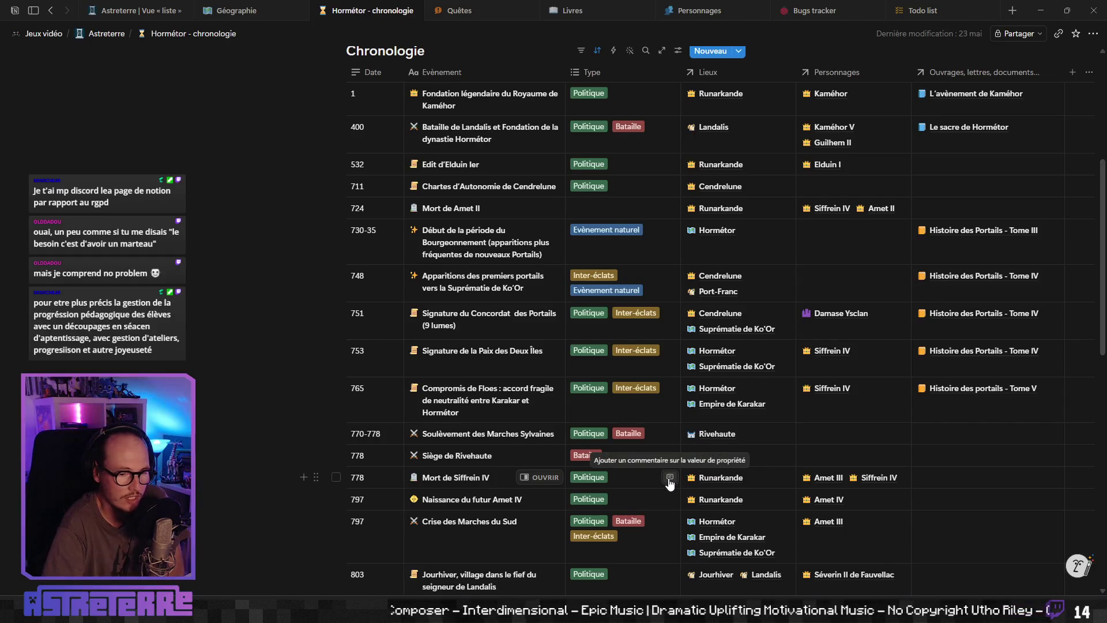
Step: Open the Hormétor - chronologie page's export settings and its format list
scroll(669, 483, "down", 5)
scroll(667, 483, "up", 10)
scroll(639, 483, "down", 4)
scroll(461, 473, "down", 3)
scroll(383, 468, "up", 3)
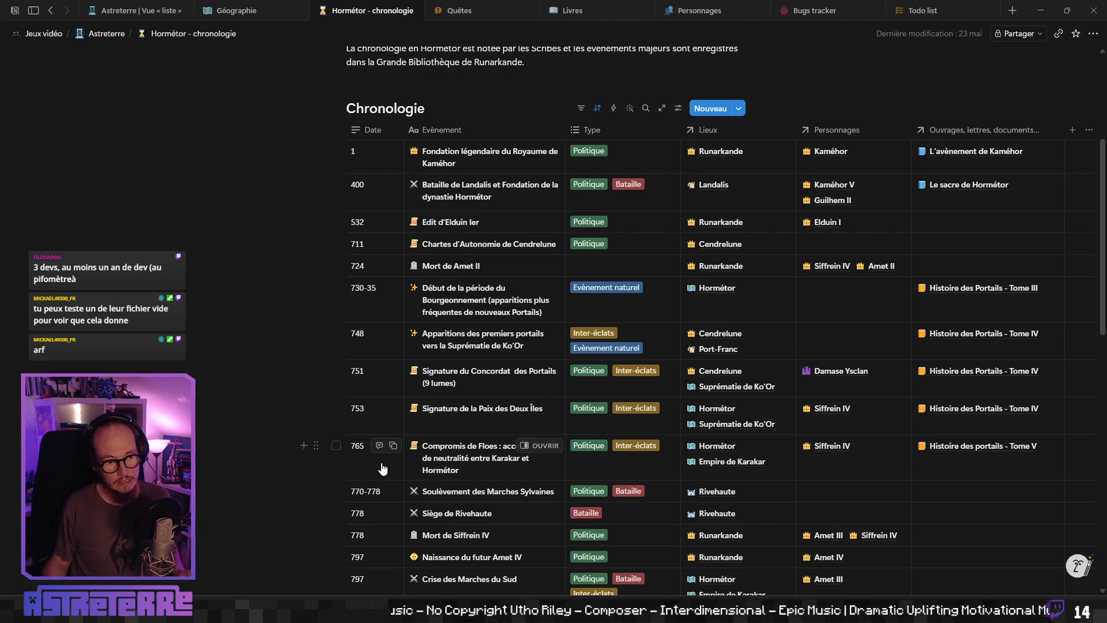
left_click(1093, 34)
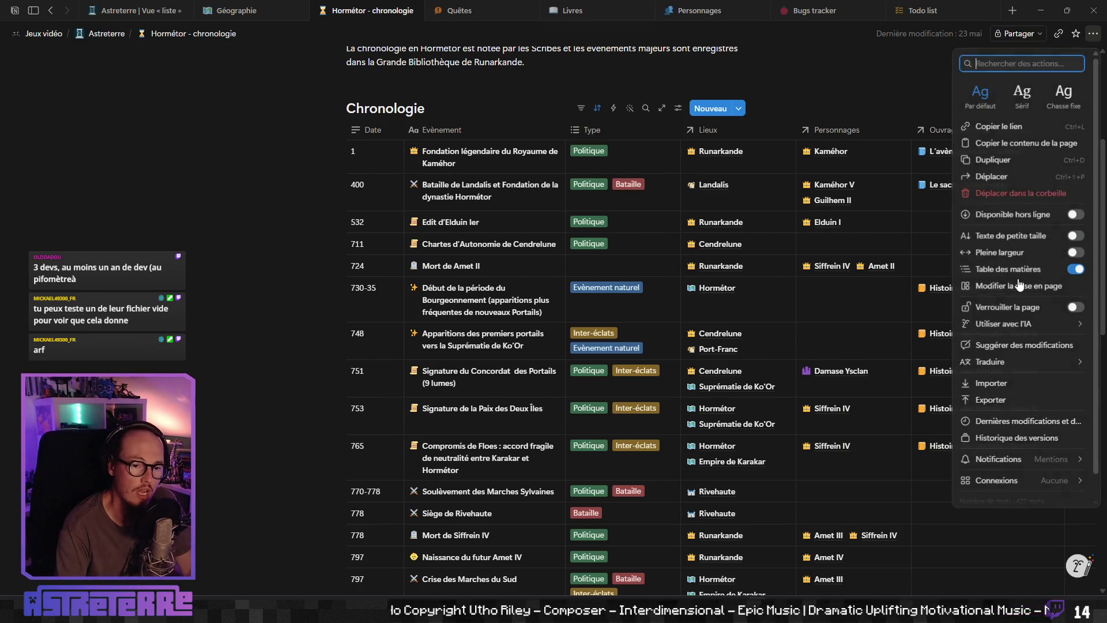
left_click(996, 407)
left_click(603, 257)
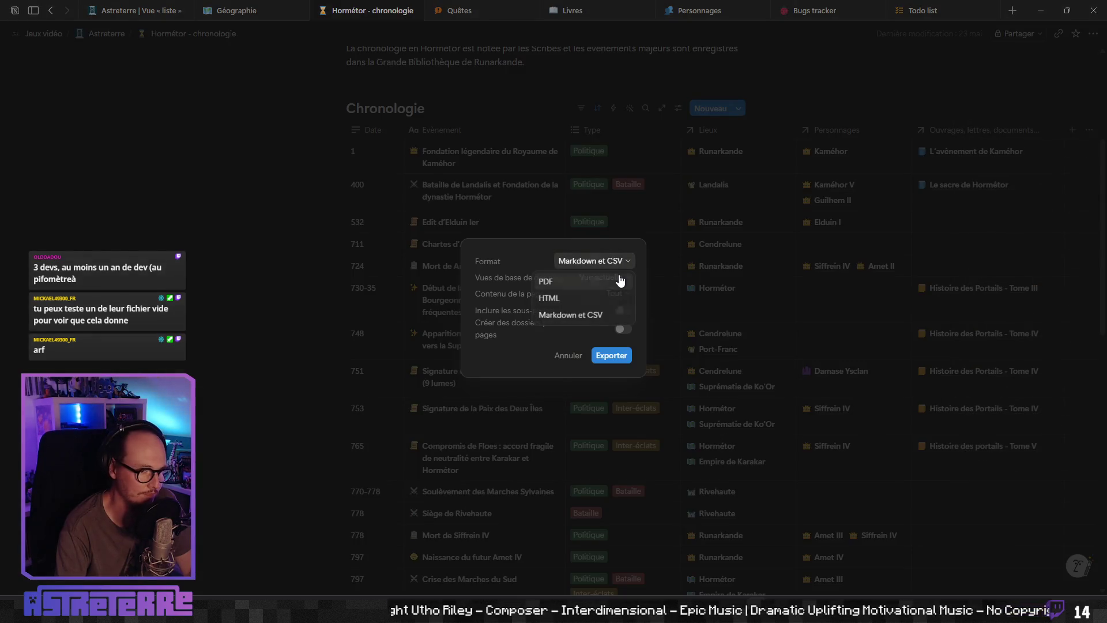
Step: Switch the export format from Markdown et CSV to PDF, then cancel the export
left_click(594, 281)
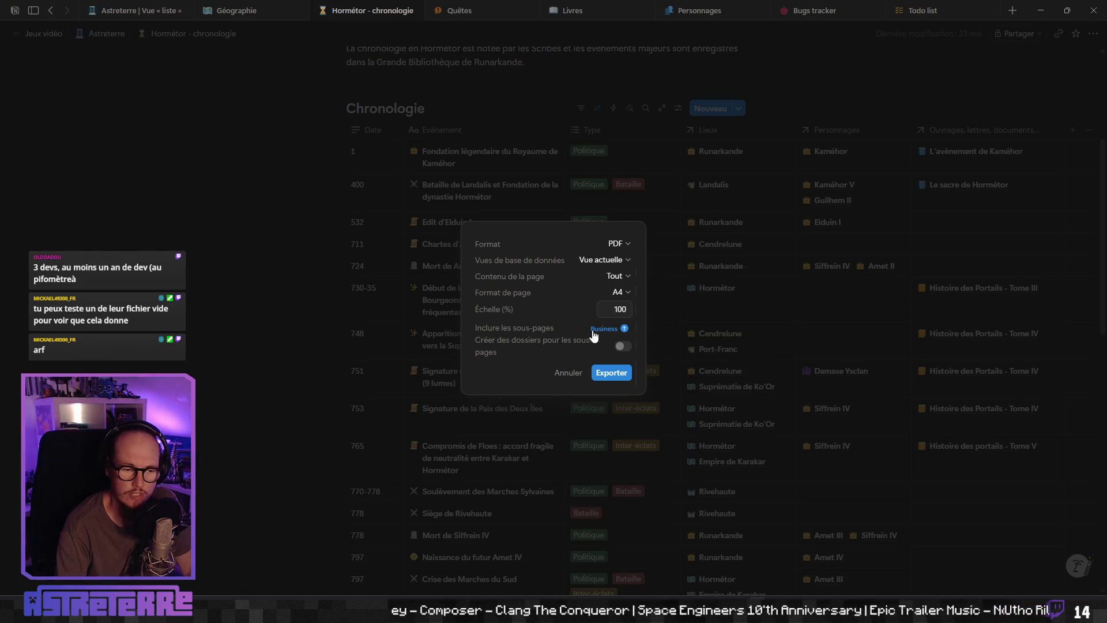
mouse_move(610, 333)
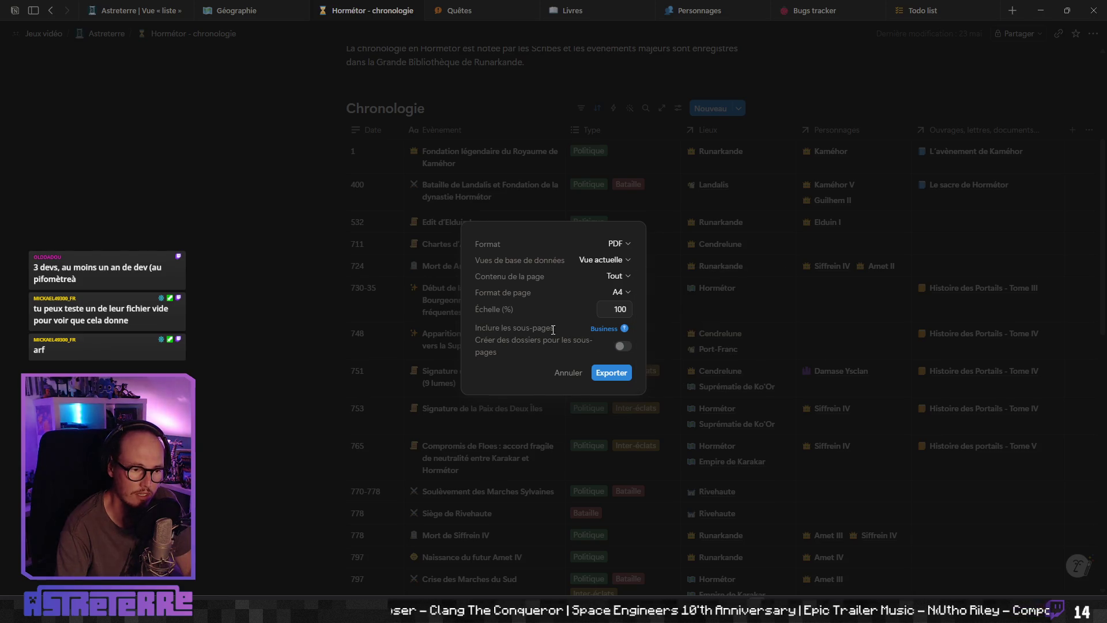
left_click(567, 373)
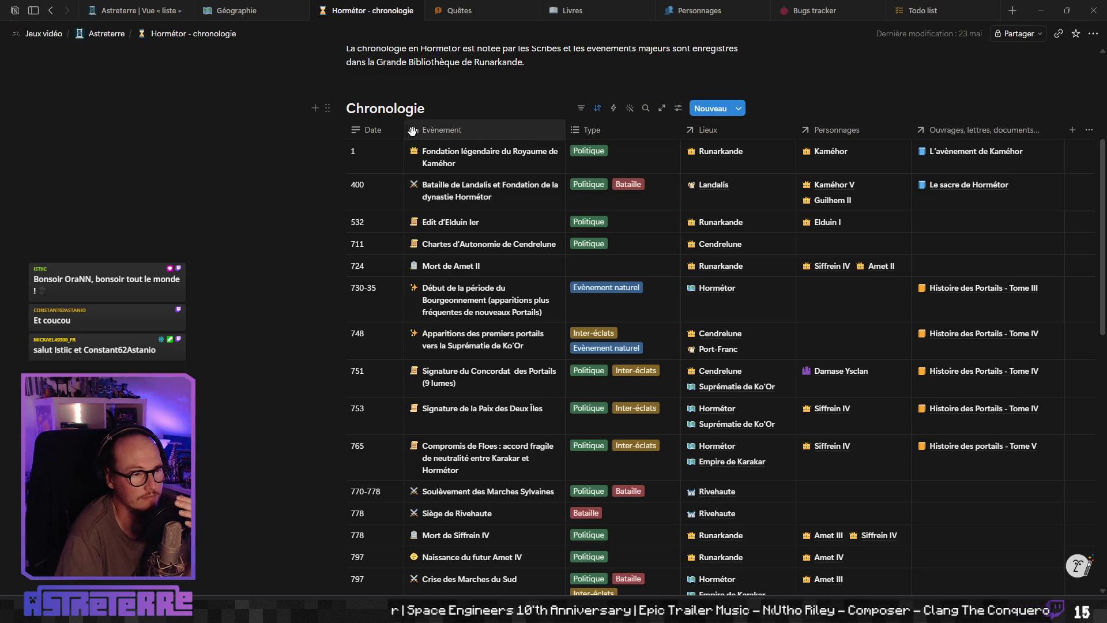
Step: Scroll the Hormétor chronology page down and back up to the Chronologie table
scroll(519, 230, "down", 2)
scroll(577, 144, "up", 5)
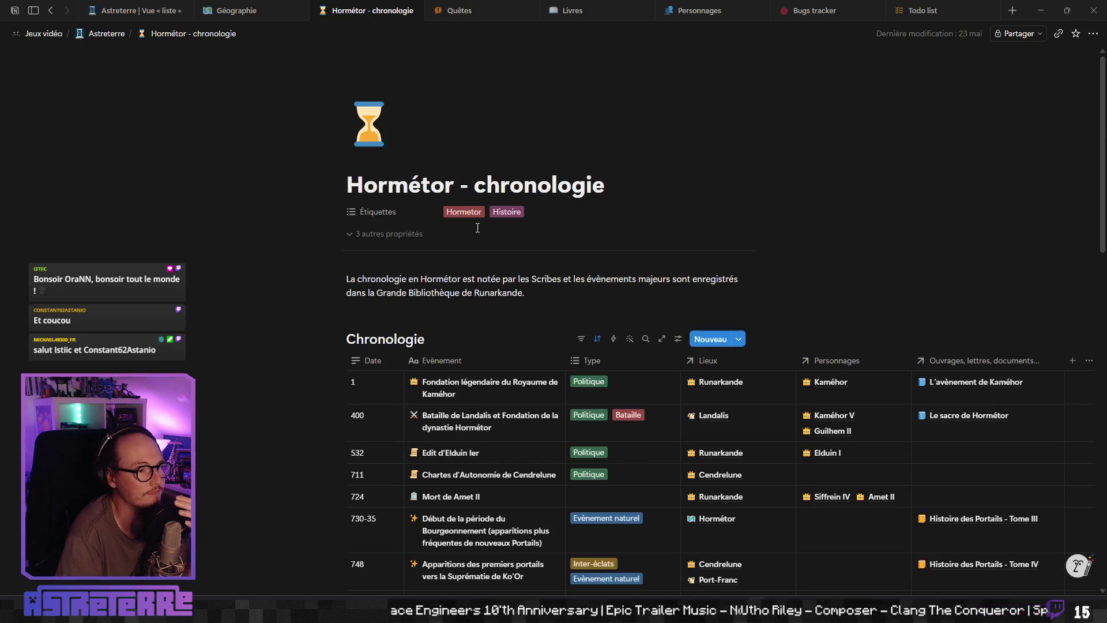
Step: Switch from Todo list to the Bugs tracker page, then back to Todo list
left_click(918, 11)
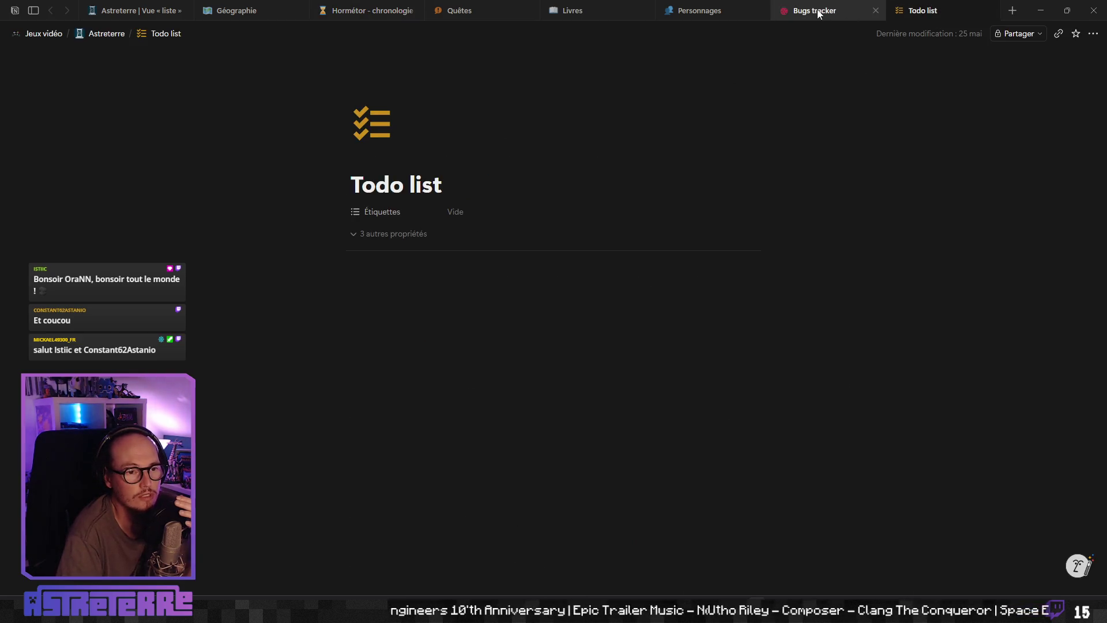
left_click(815, 11)
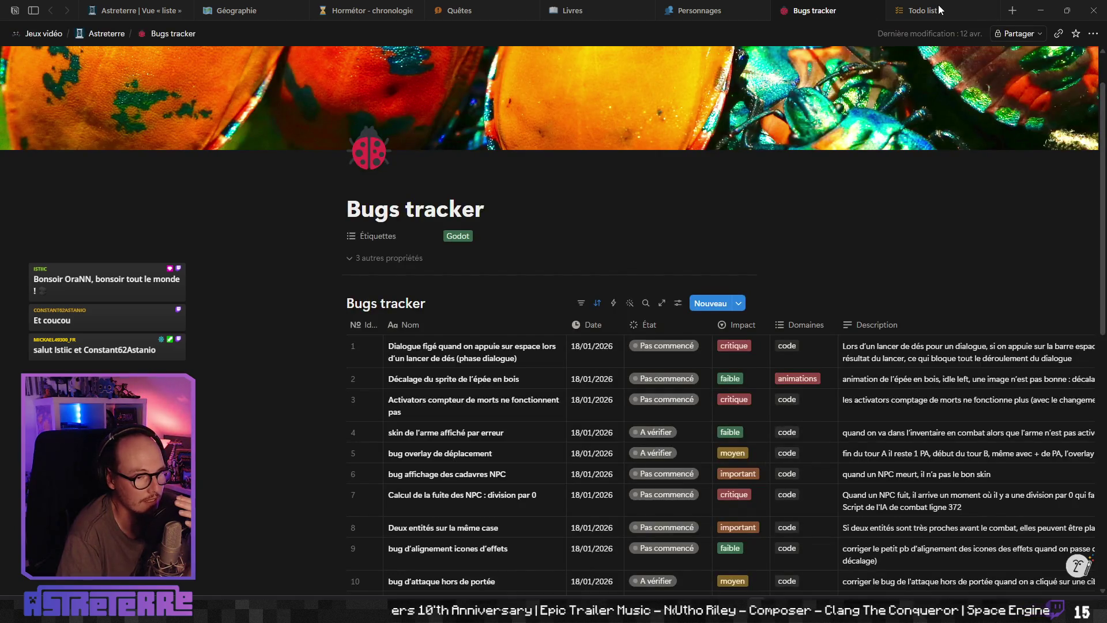
left_click(939, 11)
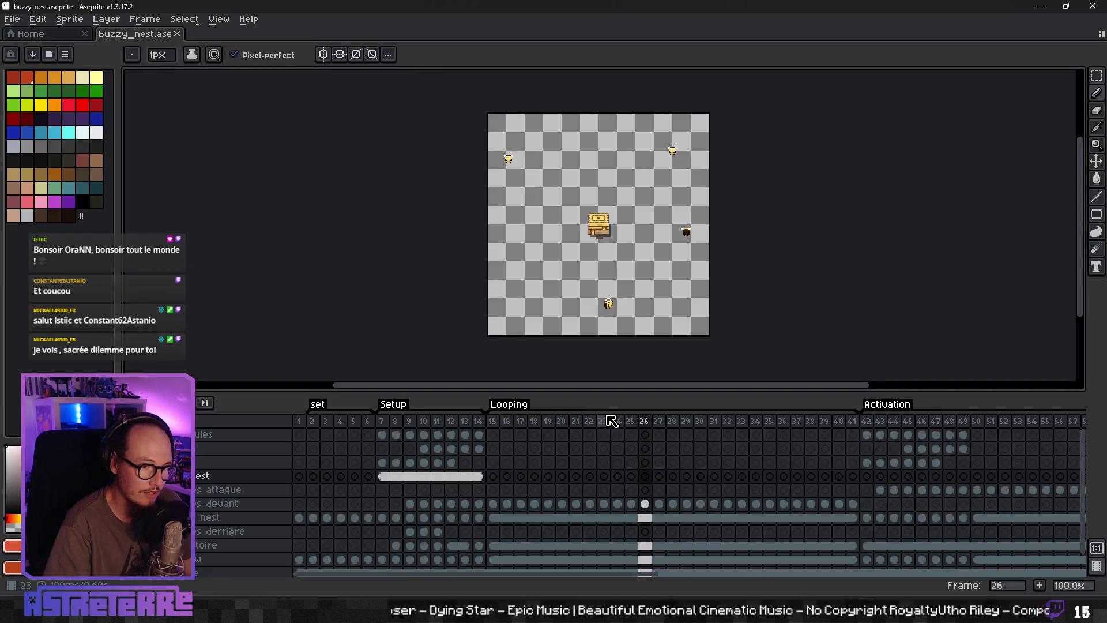
Step: Zoom the buzzy_nest canvas in and out, then check the foreground colour's RGB values
scroll(649, 311, "up", 1)
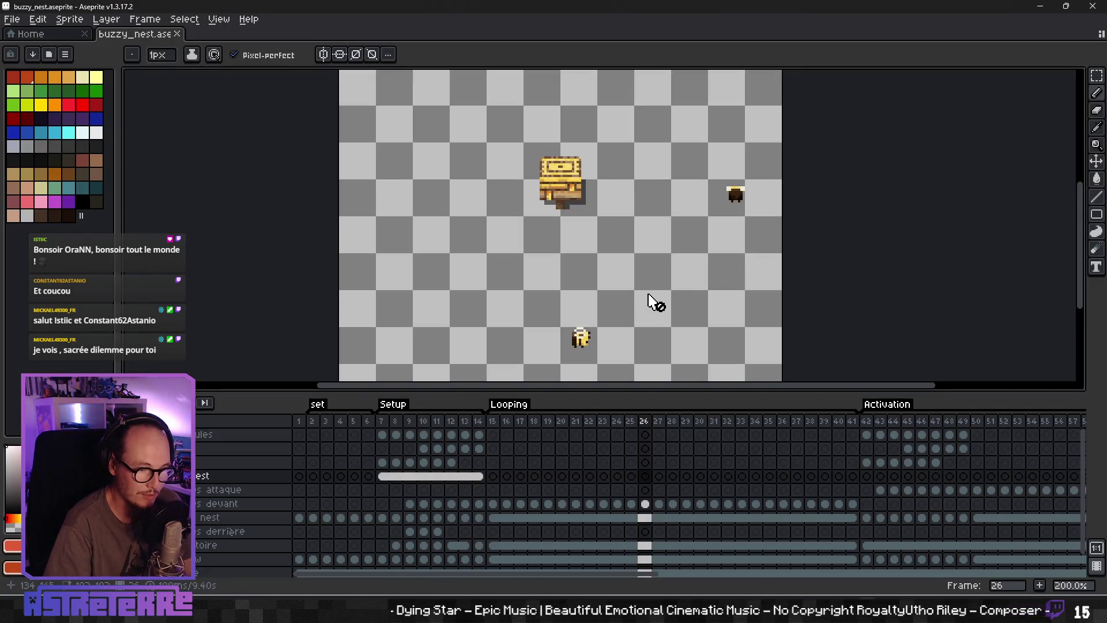
scroll(749, 323, "down", 2)
scroll(767, 311, "up", 2)
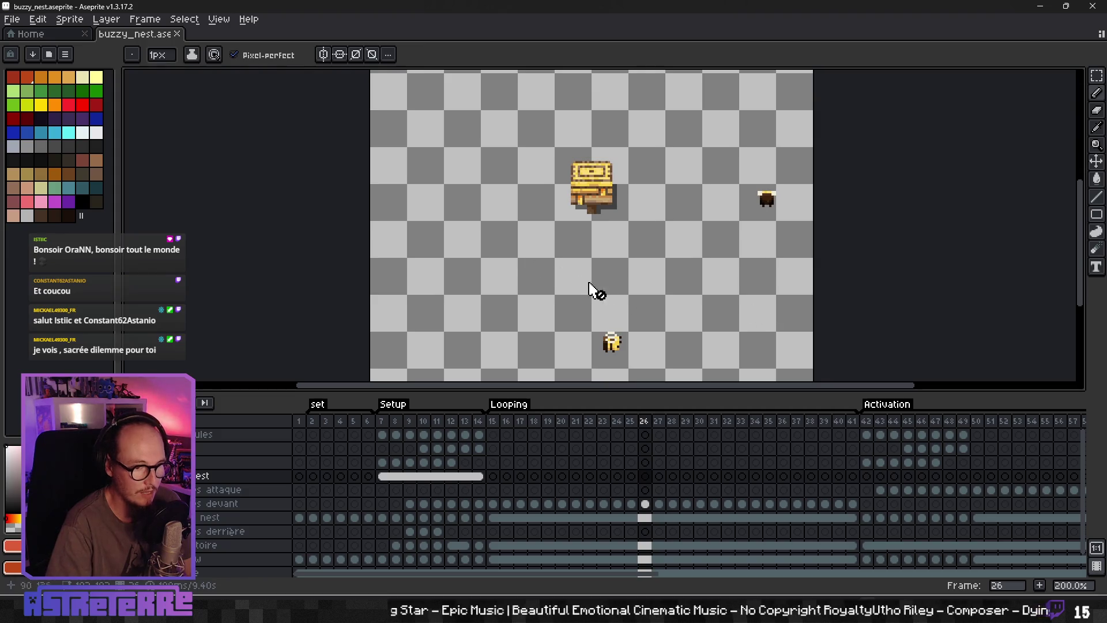
scroll(653, 304, "down", 1)
scroll(685, 206, "up", 1)
scroll(464, 193, "down", 1)
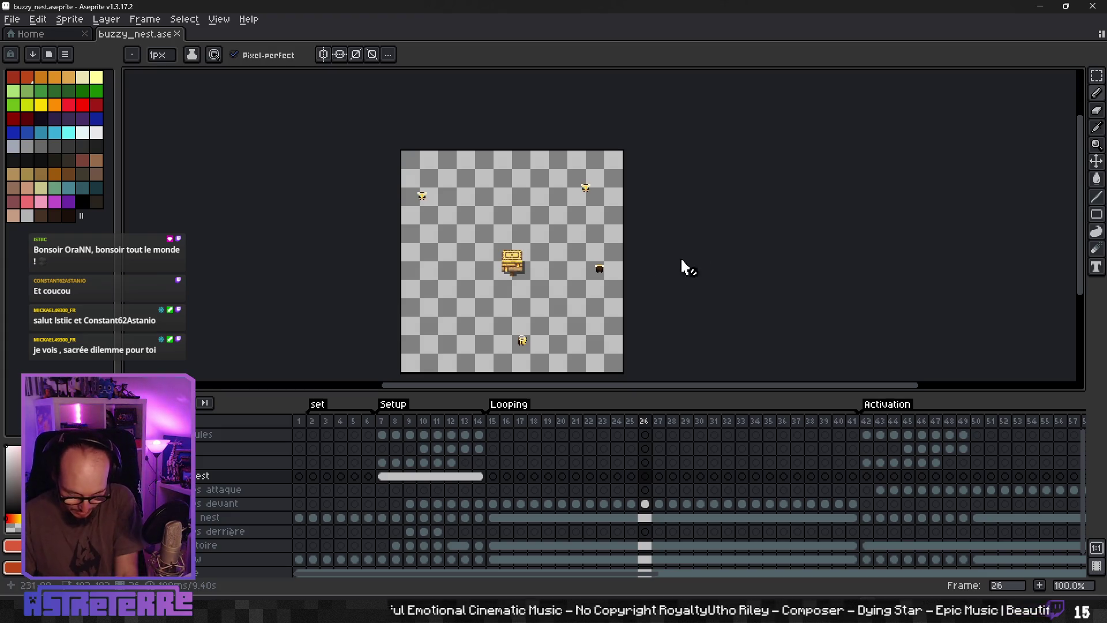
left_click(57, 546)
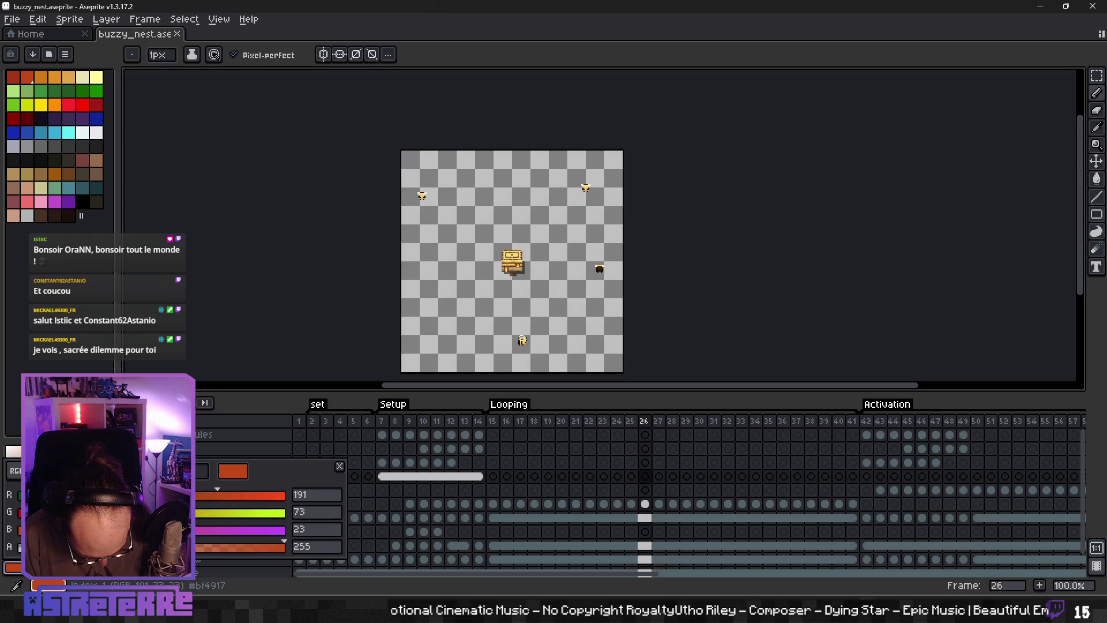
key("Escape")
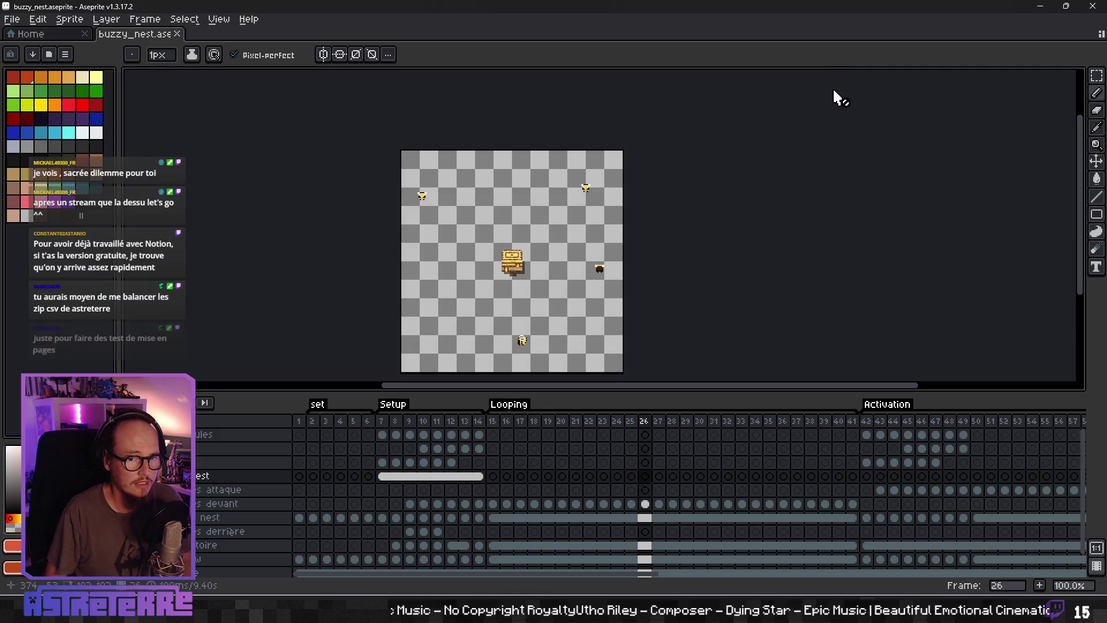
scroll(824, 167, "down", 3)
scroll(524, 166, "up", 1)
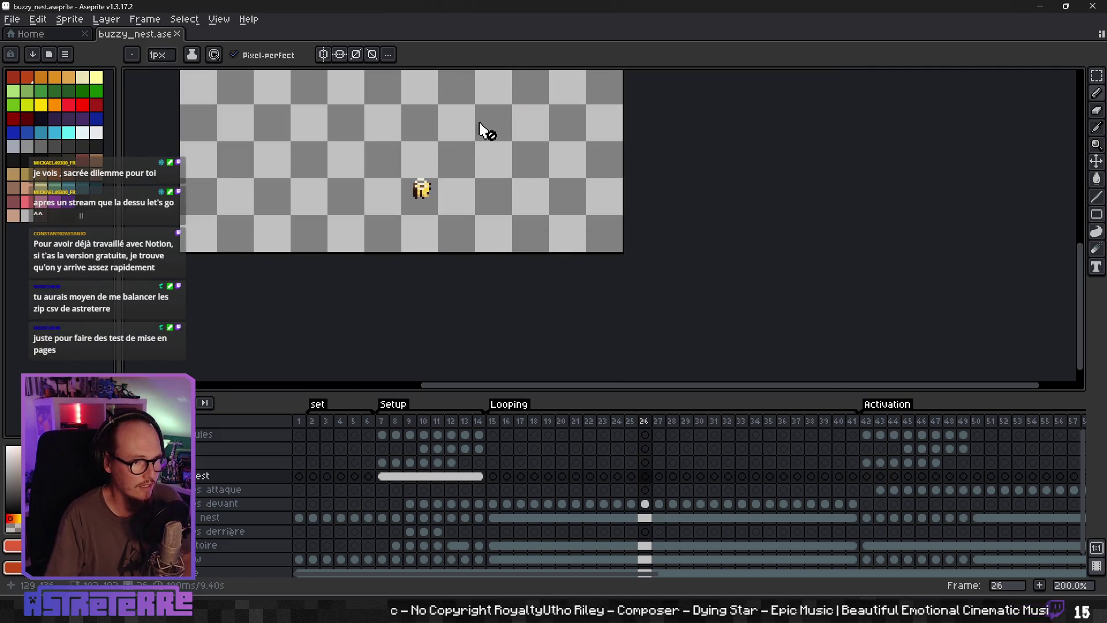
scroll(549, 122, "up", 1)
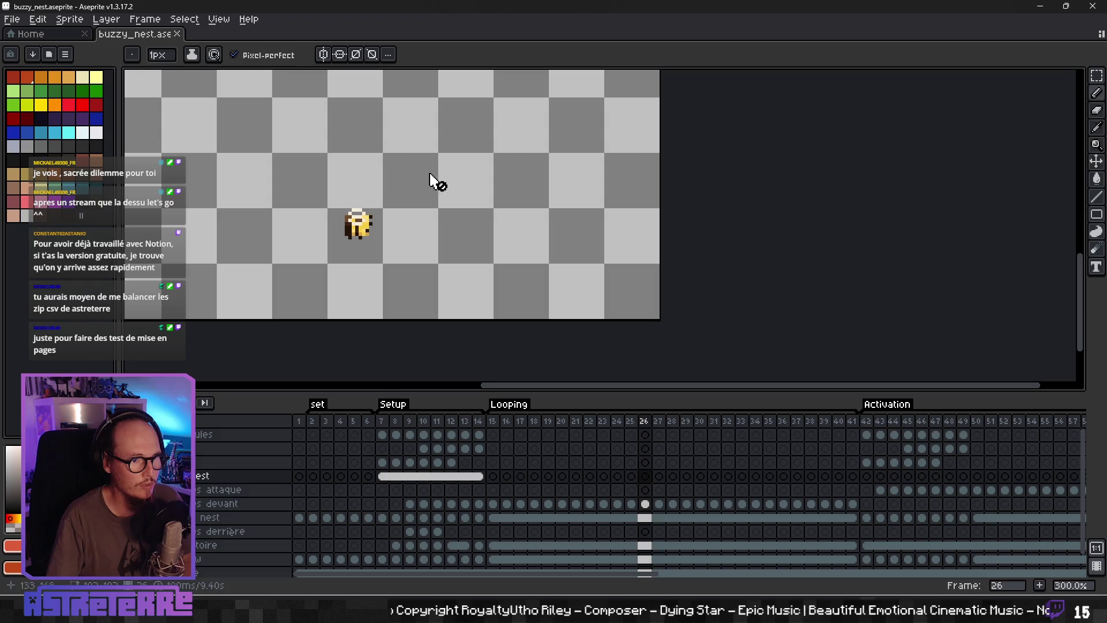
scroll(408, 186, "down", 1)
scroll(396, 156, "down", 3)
scroll(425, 193, "up", 1)
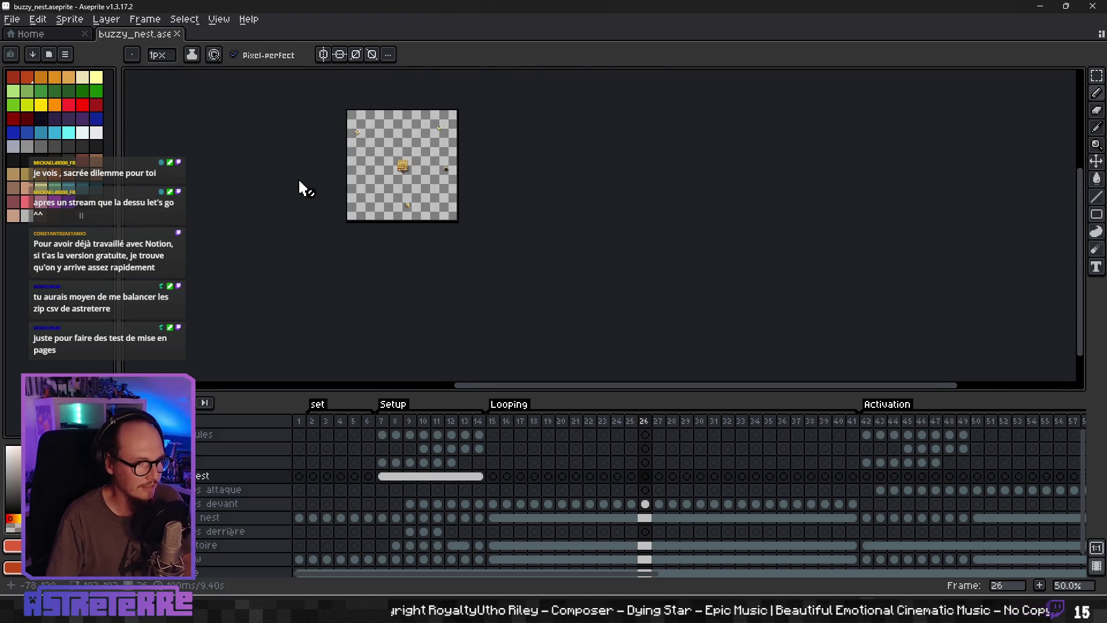
scroll(435, 195, "up", 2)
scroll(421, 188, "up", 1)
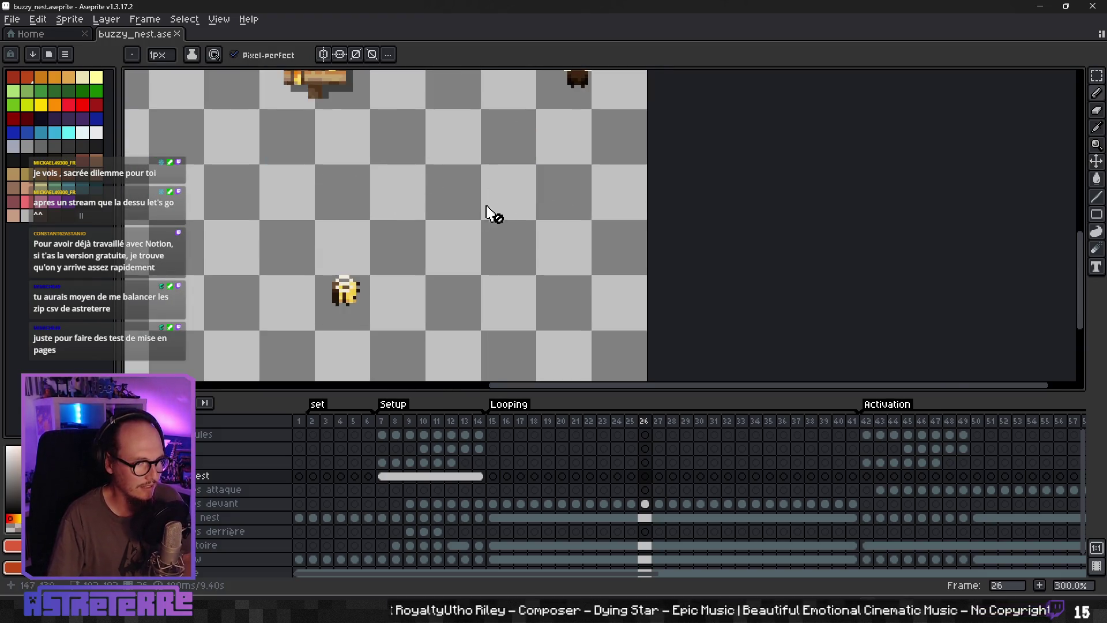
scroll(494, 204, "down", 2)
scroll(476, 218, "up", 1)
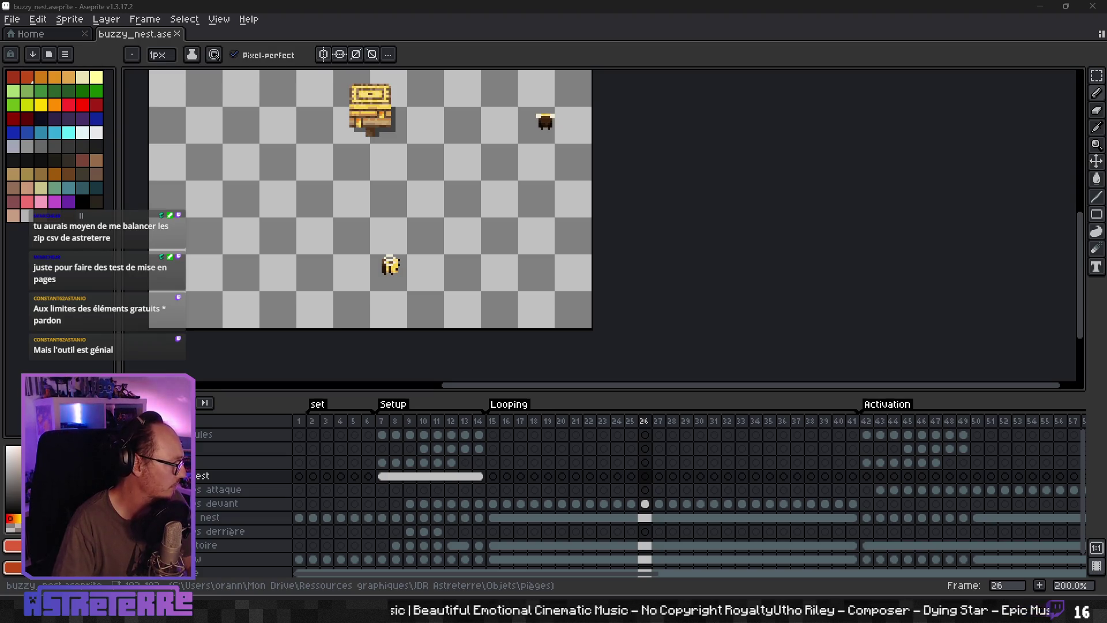
left_click_drag(415, 180, 567, 221)
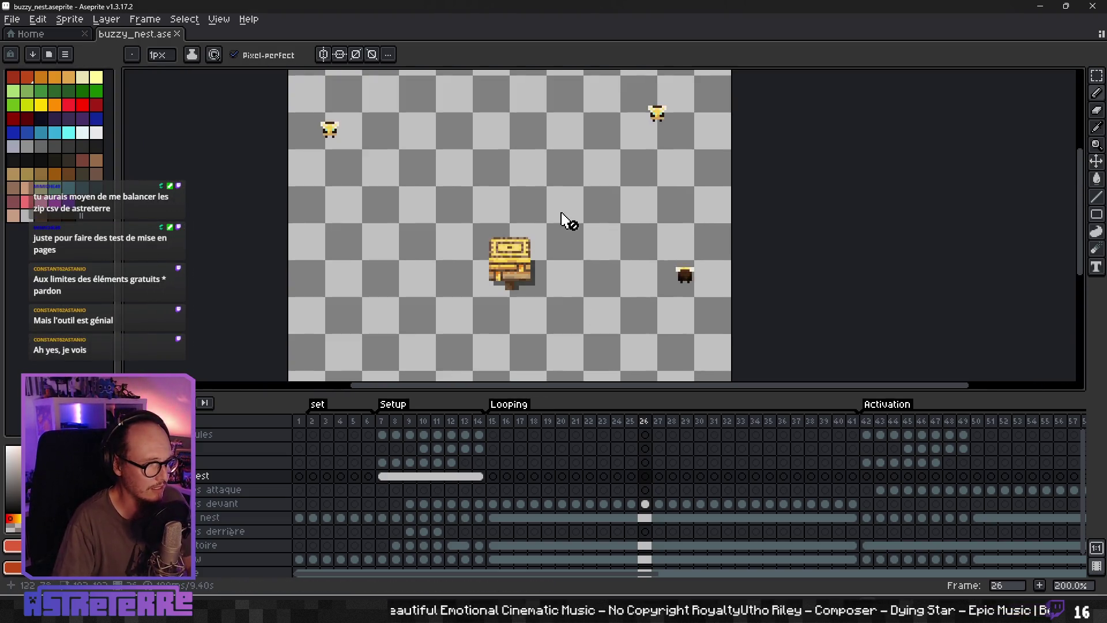
mouse_move(528, 261)
left_mouse_down()
mouse_move(461, 189)
mouse_move(516, 183)
left_mouse_up()
scroll(581, 169, "down", 2)
scroll(582, 176, "down", 2)
scroll(577, 176, "up", 3)
left_click_drag(570, 177, 517, 149)
mouse_move(632, 106)
left_mouse_down()
mouse_move(569, 210)
mouse_move(593, 164)
mouse_move(419, 199)
left_mouse_up()
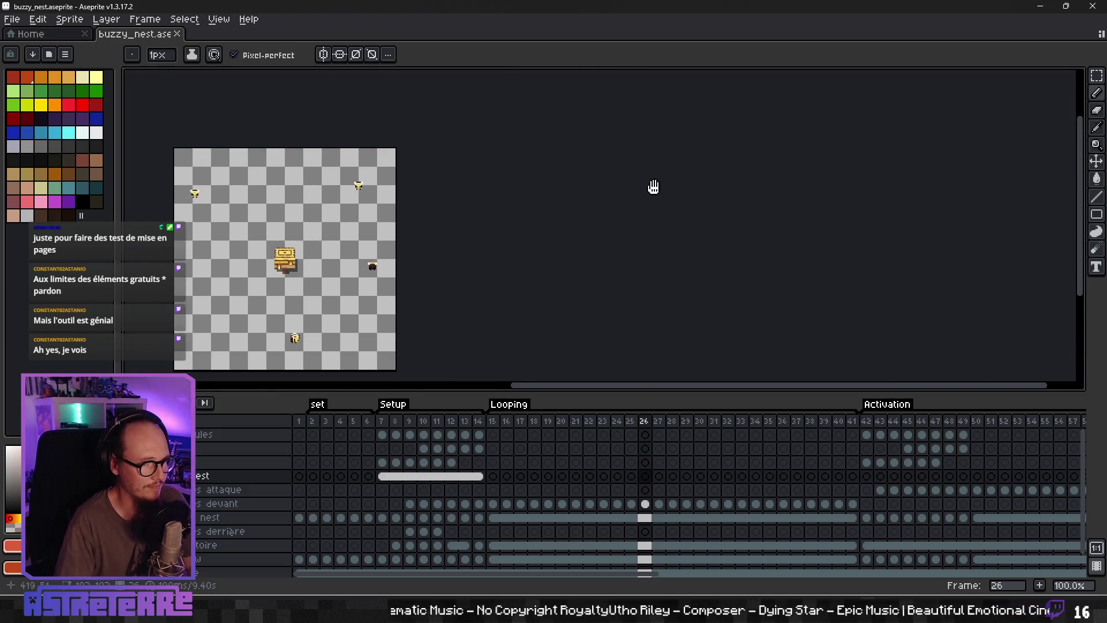
scroll(681, 219, "up", 1)
left_click_drag(707, 227, 704, 187)
mouse_move(74, 277)
left_mouse_down()
mouse_move(183, 264)
mouse_move(331, 214)
left_mouse_up()
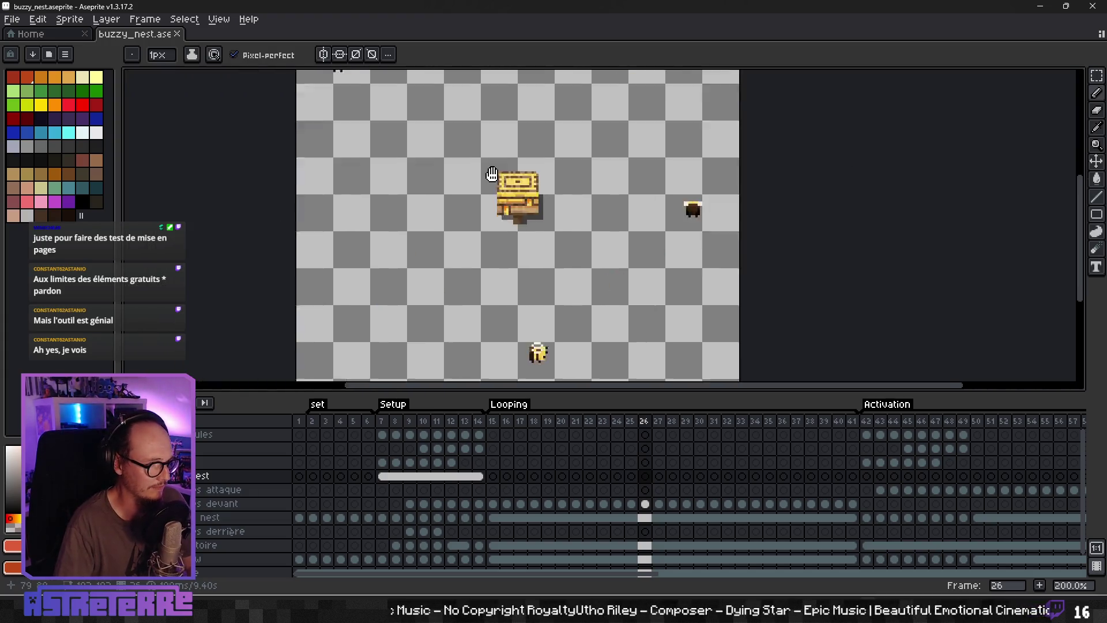
mouse_move(437, 171)
left_mouse_down()
mouse_move(565, 148)
mouse_move(536, 116)
mouse_move(513, 122)
left_mouse_up()
scroll(554, 198, "down", 4)
scroll(536, 186, "up", 5)
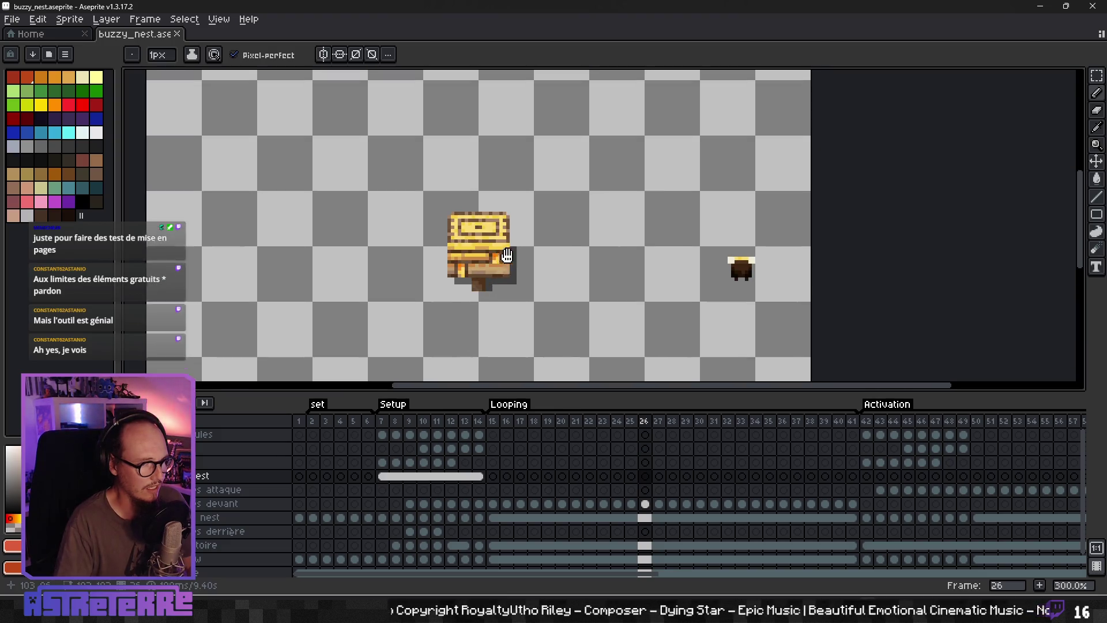
scroll(519, 196, "down", 5)
mouse_move(461, 221)
left_mouse_down()
mouse_move(465, 144)
mouse_move(464, 272)
mouse_move(487, 186)
mouse_move(490, 348)
mouse_move(516, 254)
mouse_move(494, 296)
mouse_move(536, 184)
left_mouse_up()
scroll(519, 254, "up", 3)
mouse_move(534, 226)
left_mouse_down()
mouse_move(588, 279)
mouse_move(526, 168)
mouse_move(600, 210)
left_mouse_up()
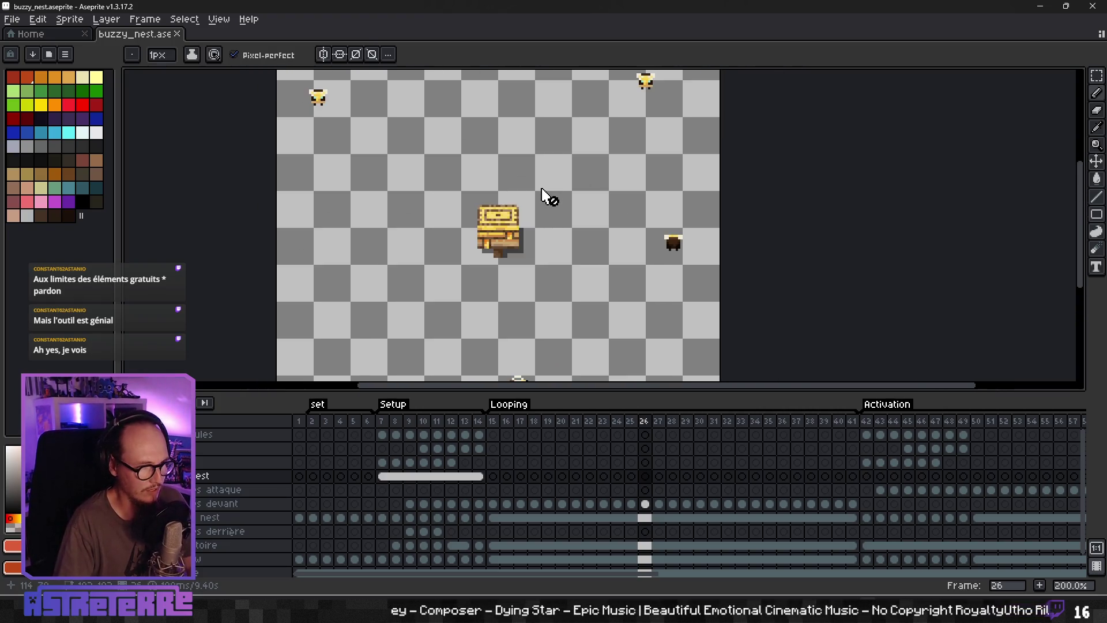
scroll(545, 188, "down", 5)
scroll(547, 178, "up", 3)
scroll(519, 175, "up", 2)
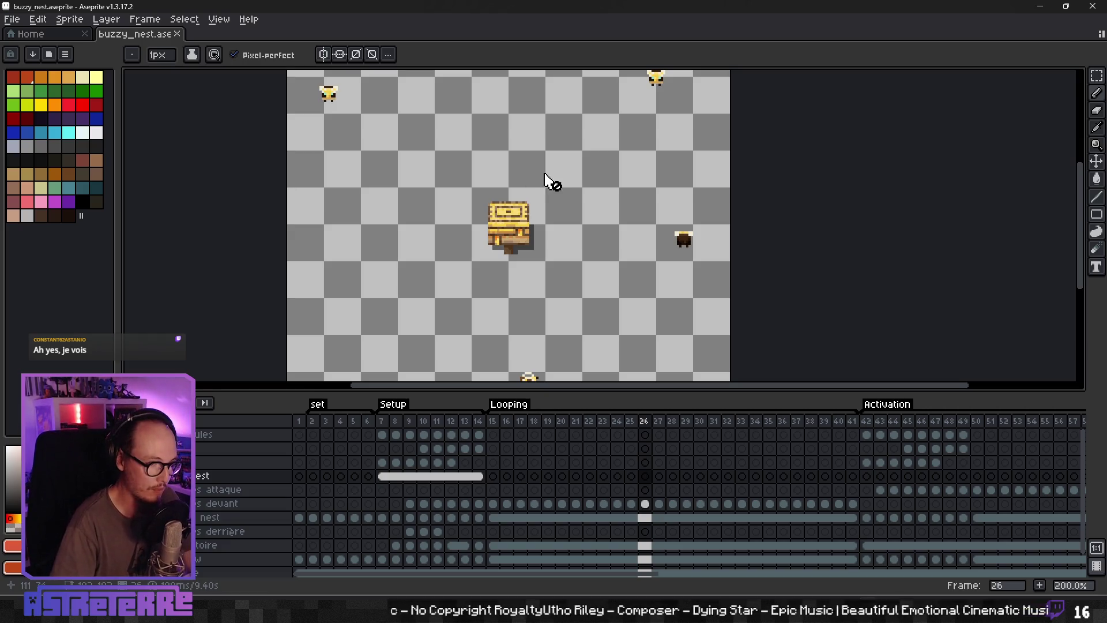
Step: Pan over the buzzy_nest sprite and drag the timeline splitter down to enlarge the canvas
scroll(551, 242, "down", 1)
scroll(631, 165, "up", 1)
mouse_move(596, 267)
left_mouse_down()
mouse_move(568, 315)
mouse_move(570, 148)
left_mouse_up()
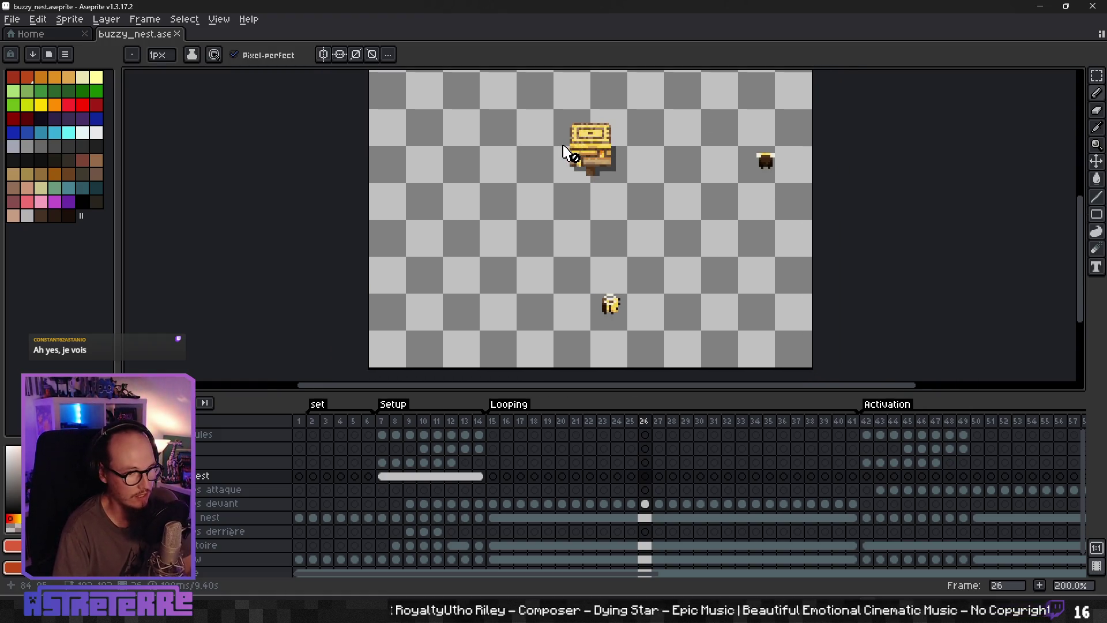
scroll(564, 151, "up", 3)
scroll(527, 186, "down", 2)
left_click_drag(577, 222, 613, 237)
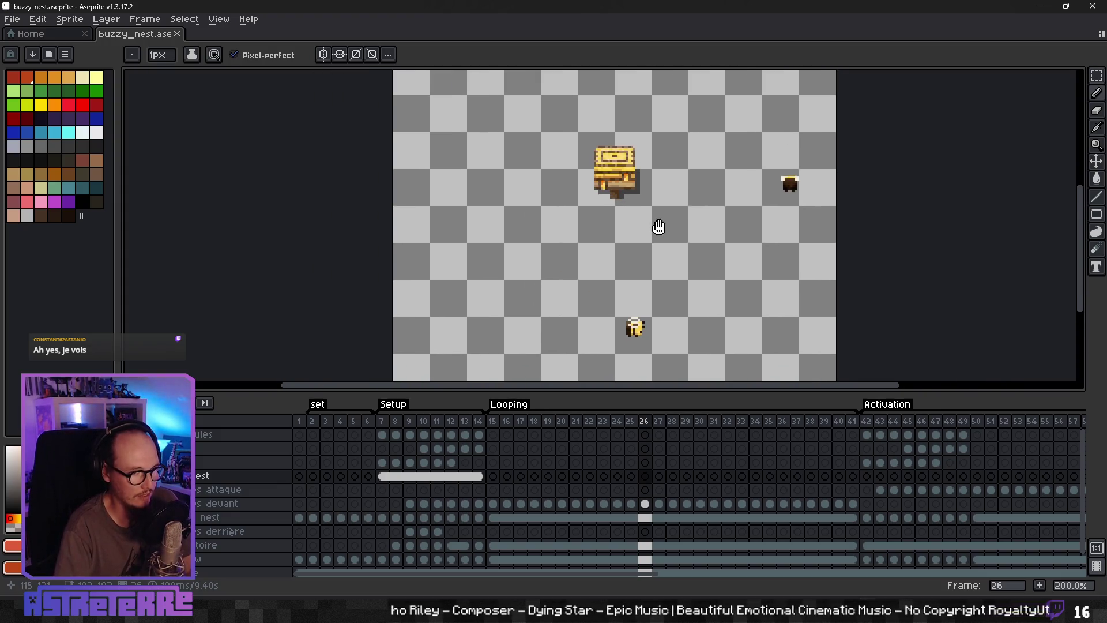
left_click_drag(619, 393, 619, 438)
scroll(600, 264, "down", 2)
scroll(600, 254, "up", 1)
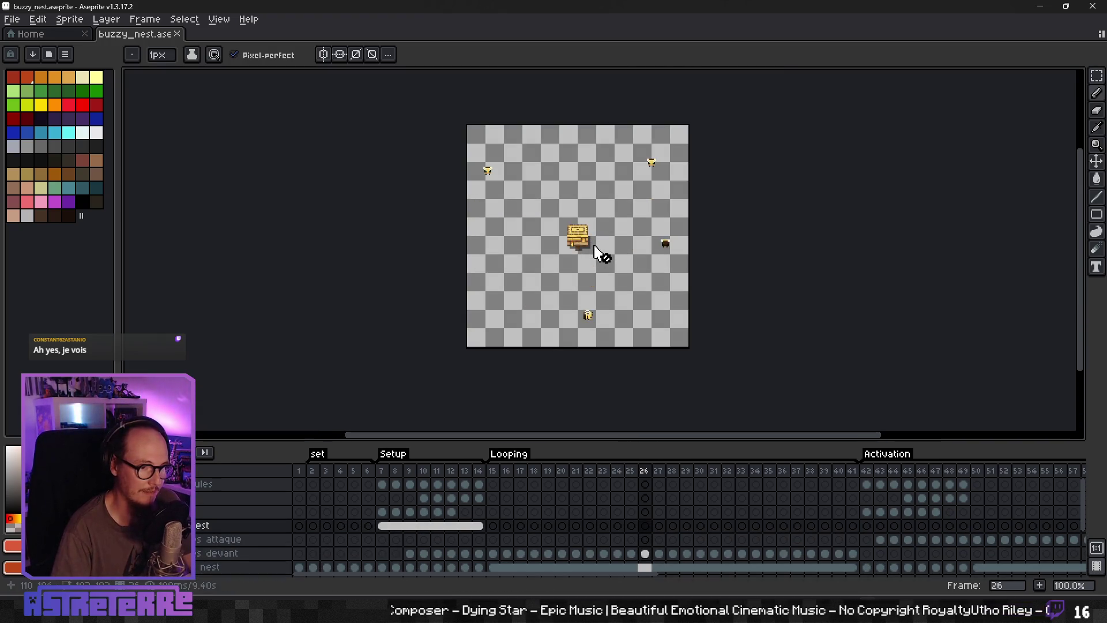
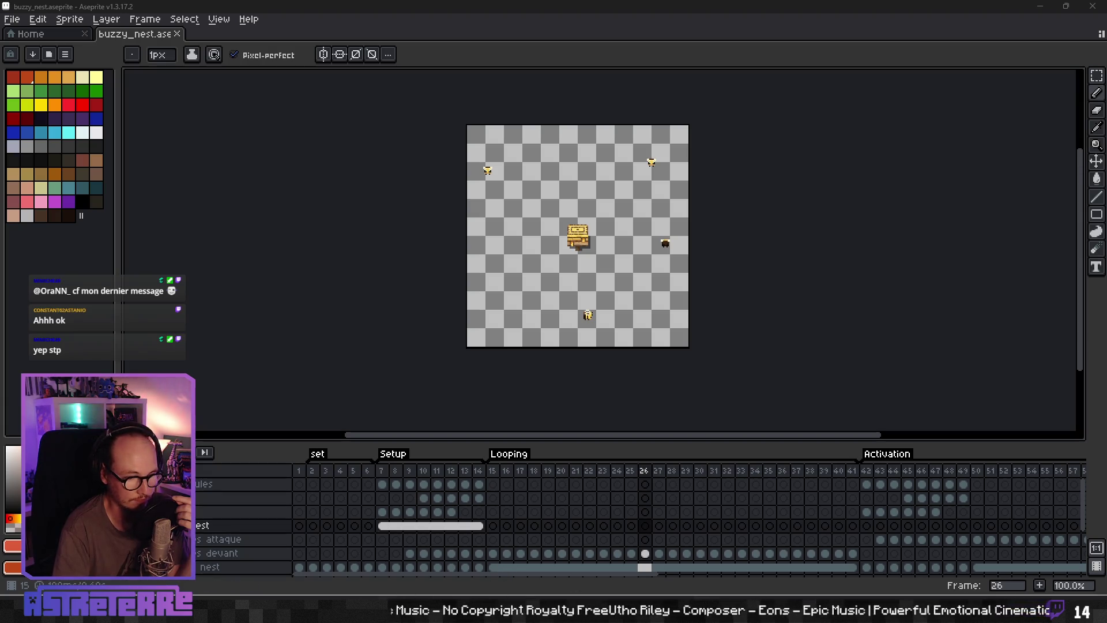
Step: Switch to Notion and scroll through the Personnages character database
key("alt+Tab")
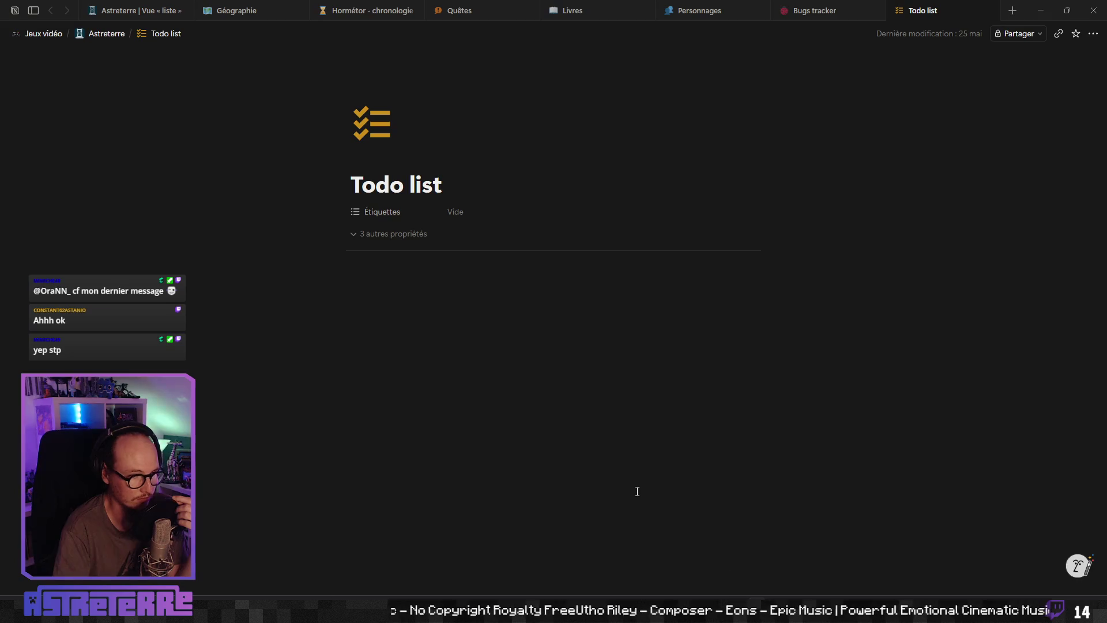
left_click(825, 16)
left_click(699, 11)
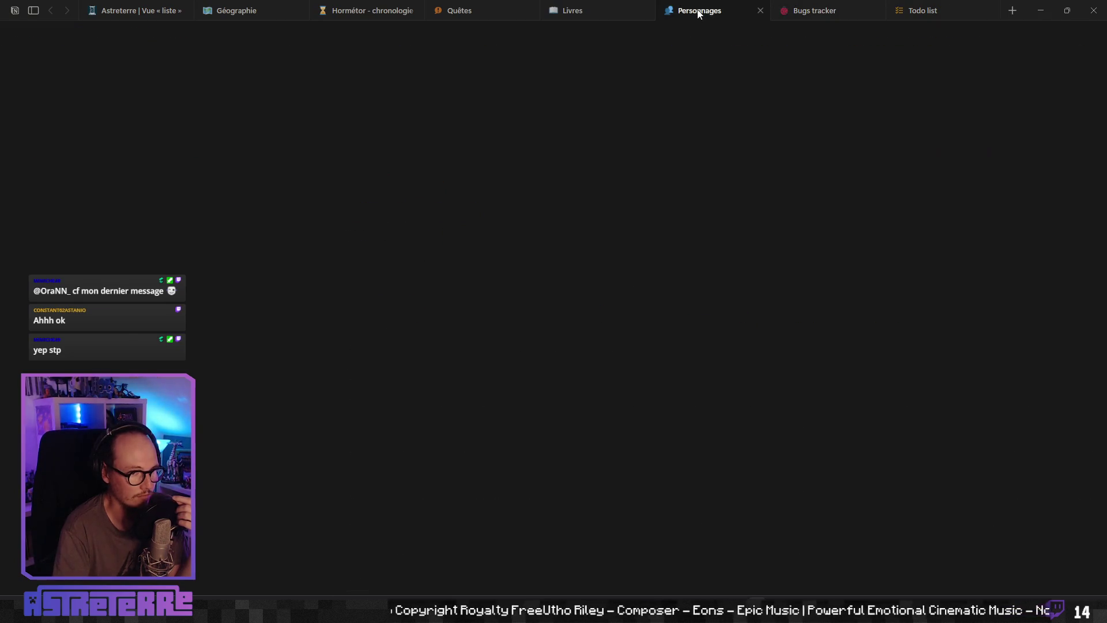
scroll(643, 280, "down", 3)
scroll(655, 361, "down", 10)
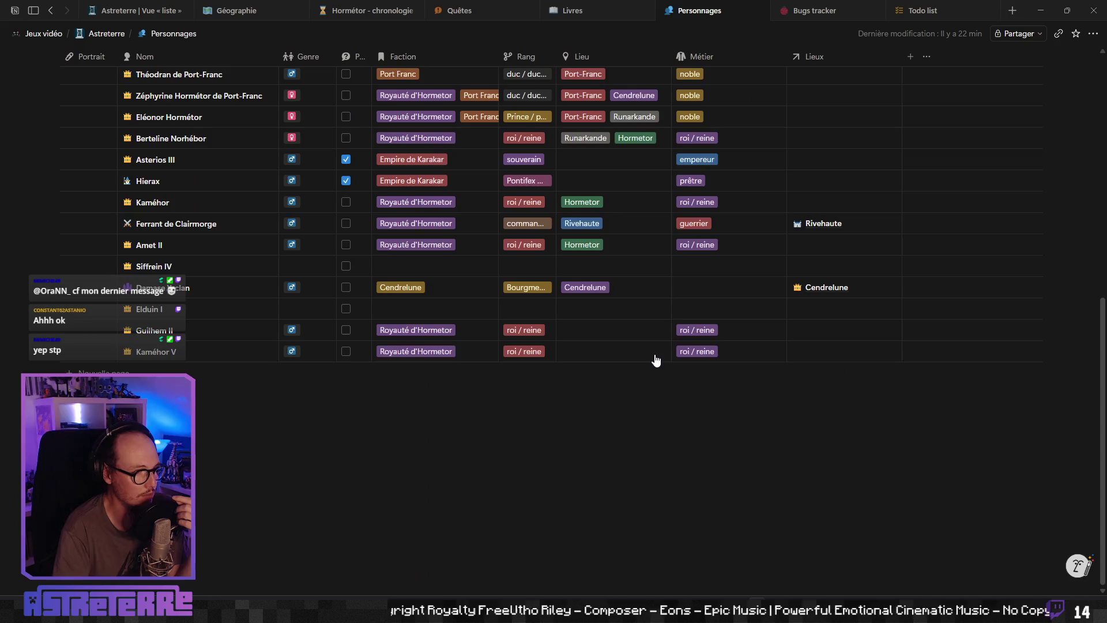
scroll(656, 360, "up", 11)
scroll(656, 360, "up", 3)
scroll(654, 362, "down", 5)
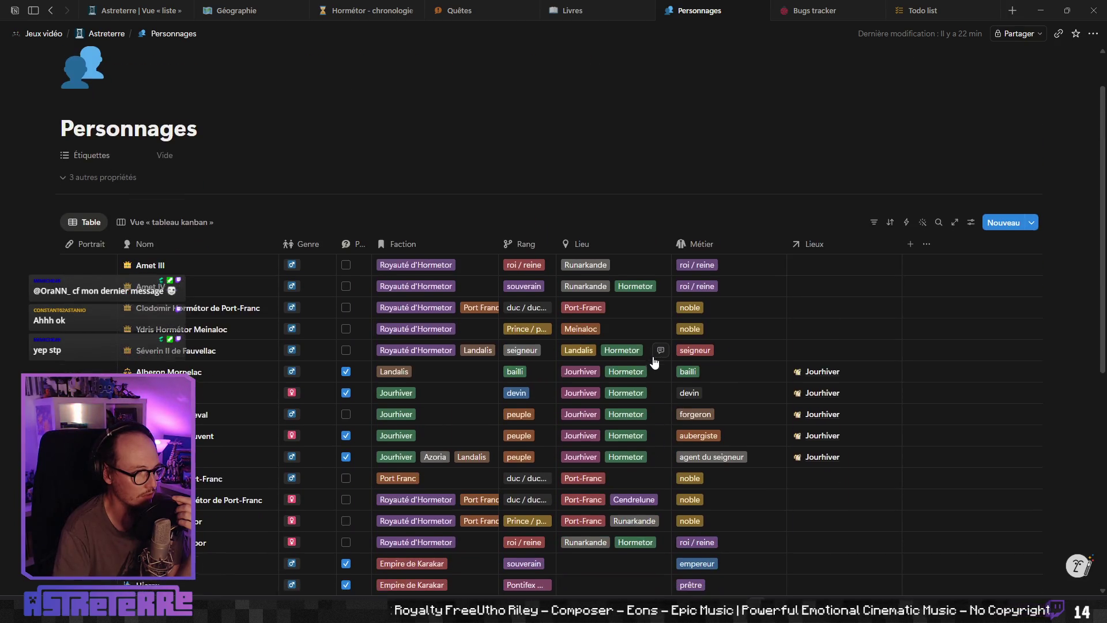
scroll(652, 364, "down", 4)
scroll(653, 365, "up", 10)
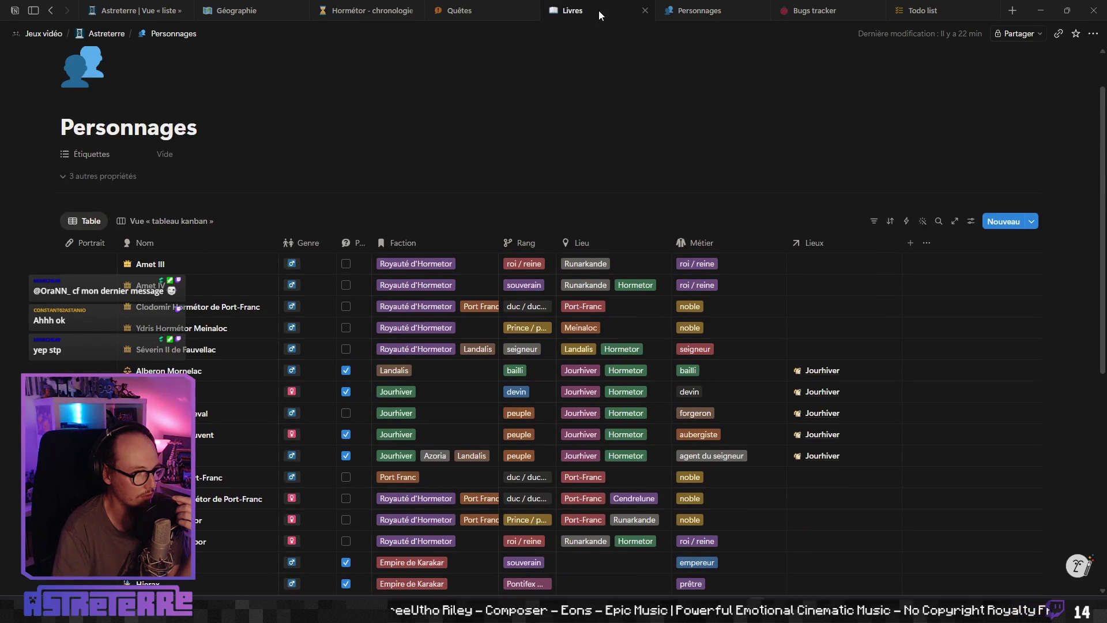
Step: Compare the Livres page with the Personnages table, ending back on Livres
left_click(599, 11)
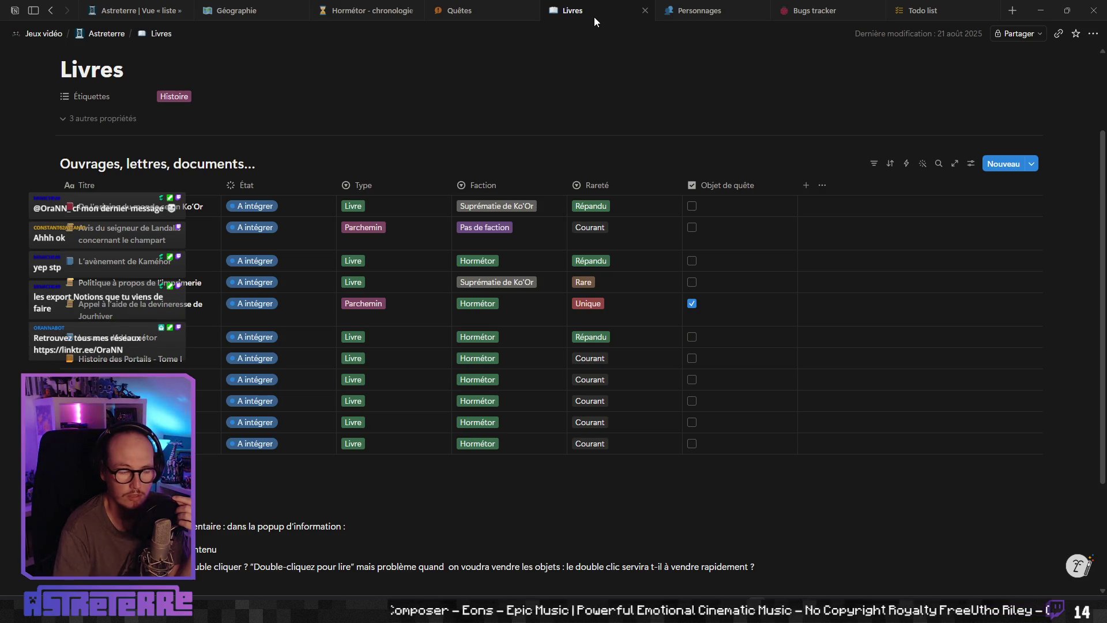
mouse_move(365, 13)
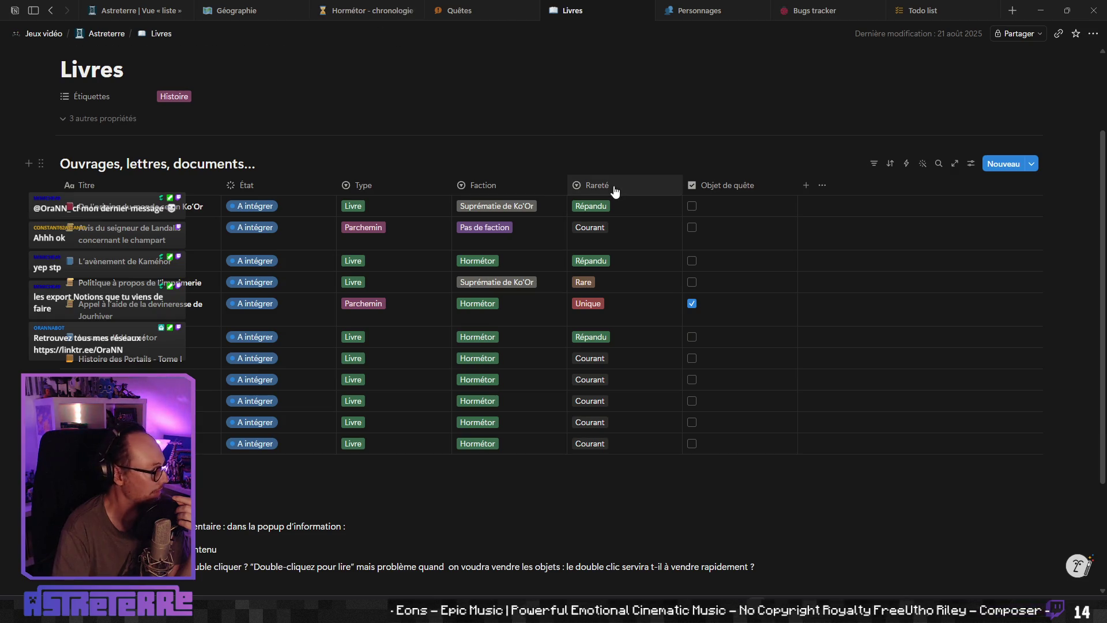
left_click(717, 12)
scroll(636, 314, "down", 5)
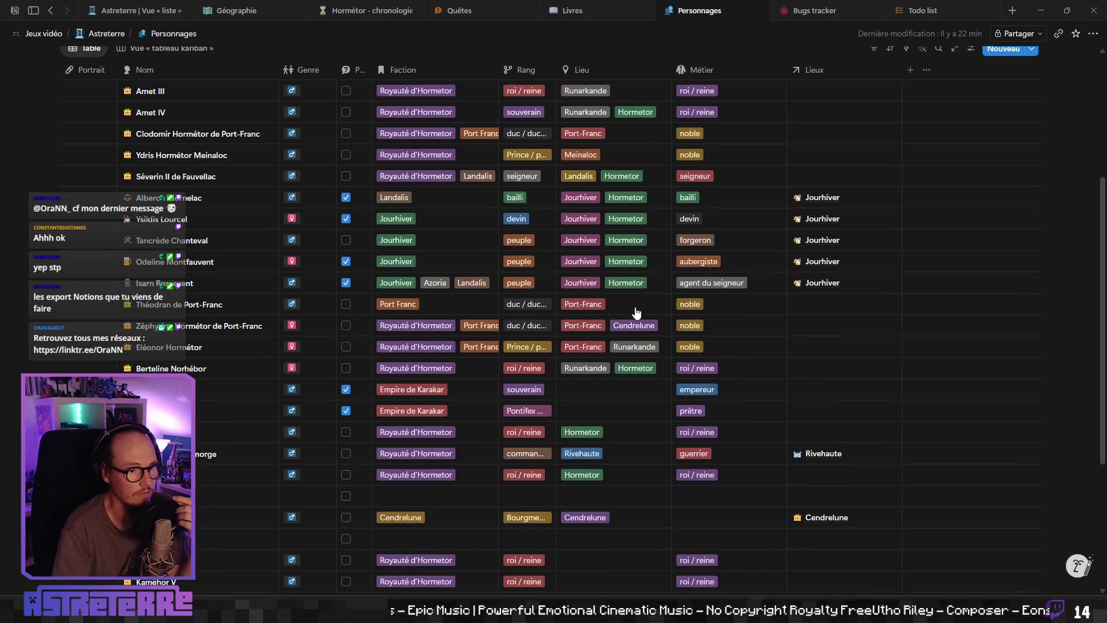
scroll(636, 312, "up", 3)
scroll(637, 312, "down", 3)
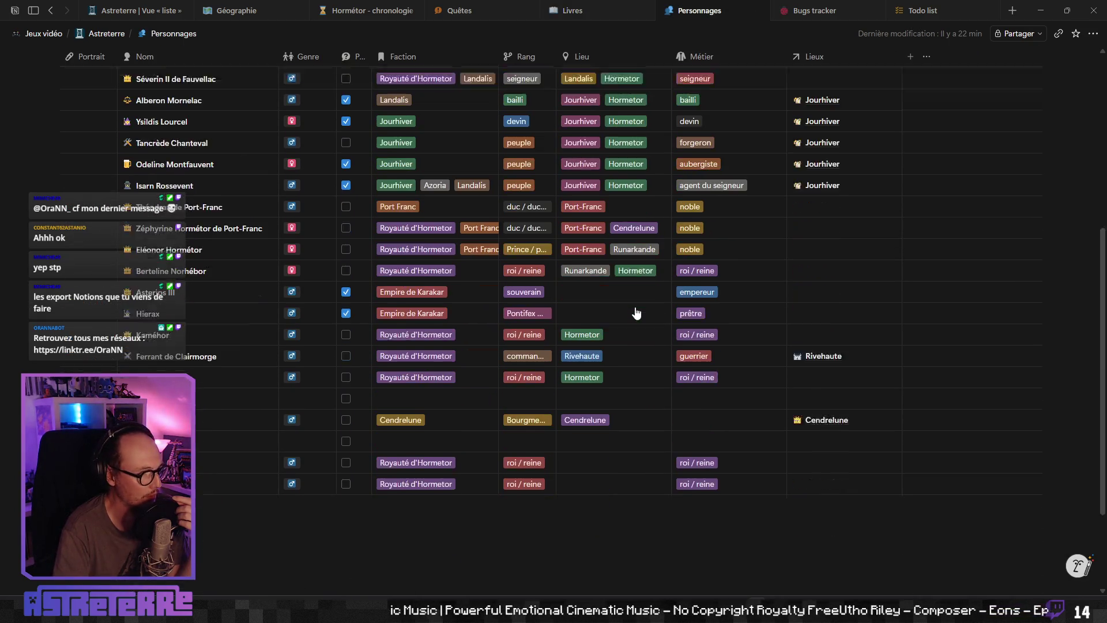
scroll(636, 312, "up", 3)
scroll(634, 314, "up", 3)
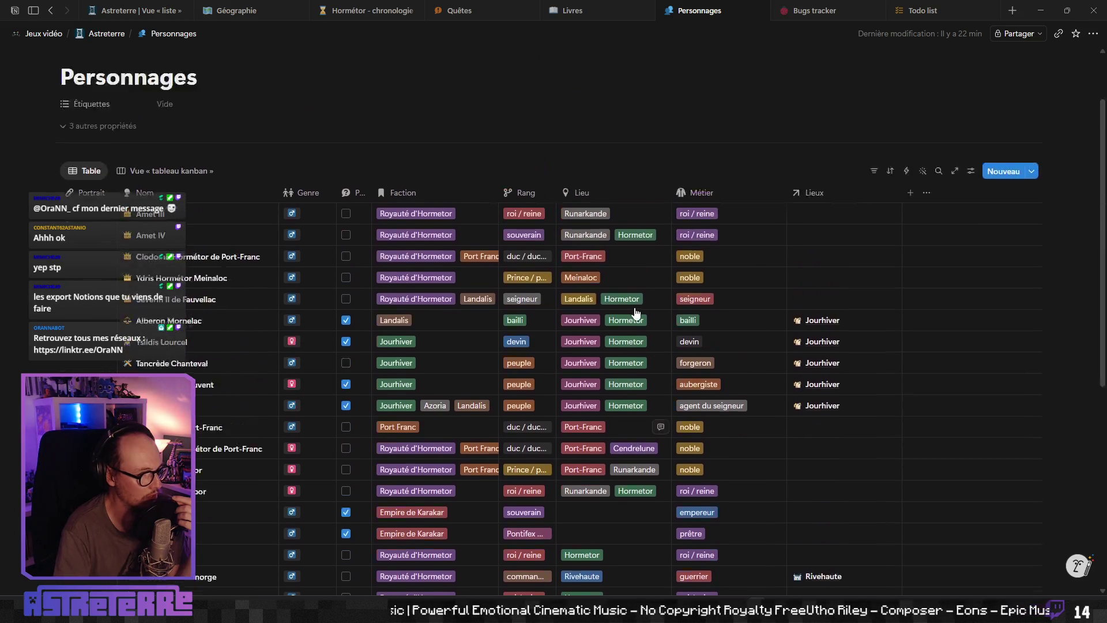
left_click(601, 12)
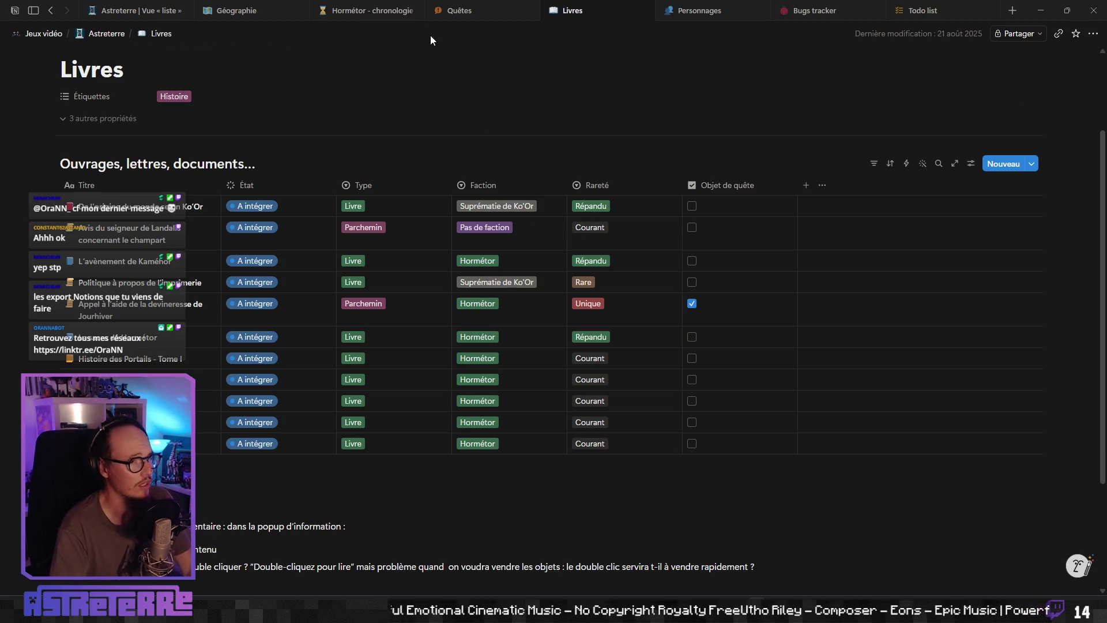
Step: Open the Hormétor - chronologie page, scroll through it, and bring up its page actions menu
left_click(374, 11)
scroll(506, 234, "down", 2)
scroll(573, 321, "down", 2)
scroll(575, 317, "down", 3)
scroll(577, 321, "down", 4)
scroll(577, 321, "up", 10)
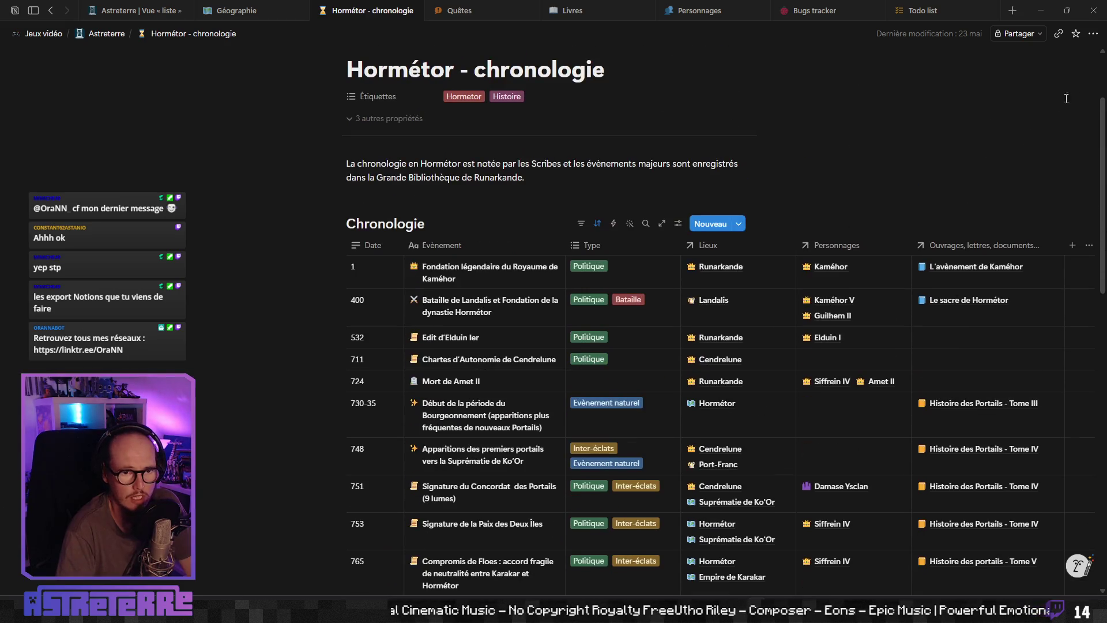
left_click(1094, 34)
Step: Export Hormétor - chronologie in Markdown et CSV format with sub-pages included
mouse_move(1003, 362)
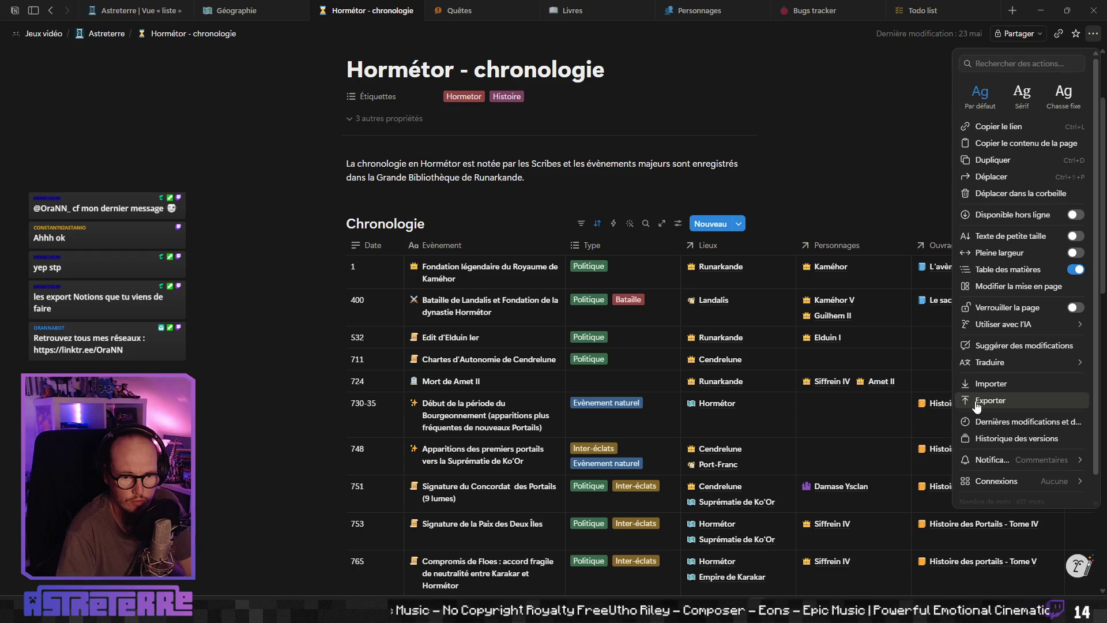
left_click(990, 400)
left_click(617, 243)
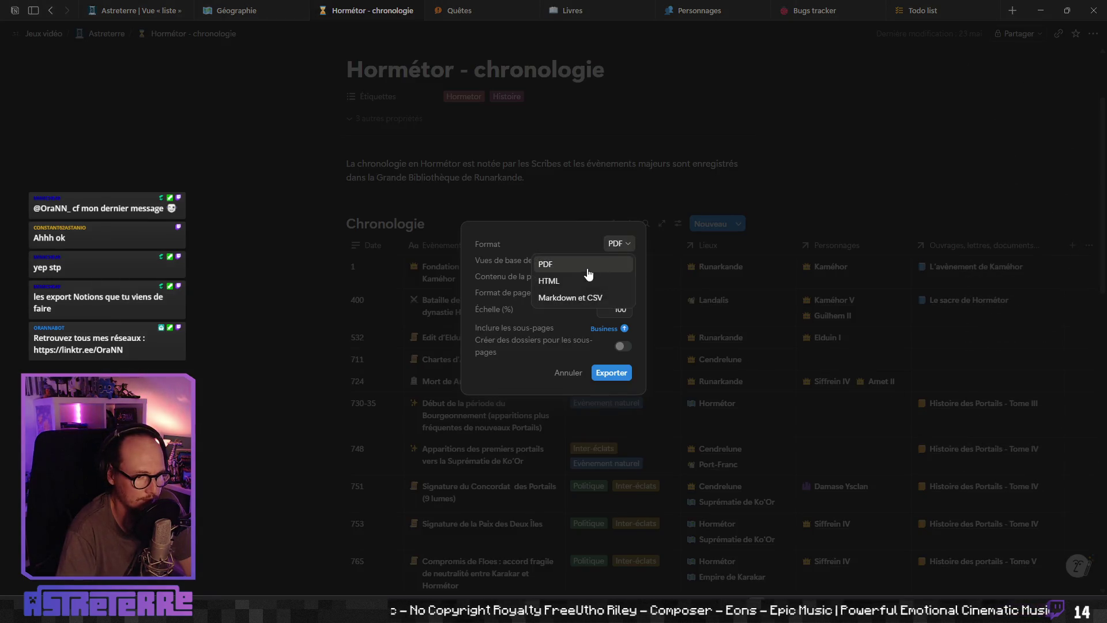
left_click(574, 299)
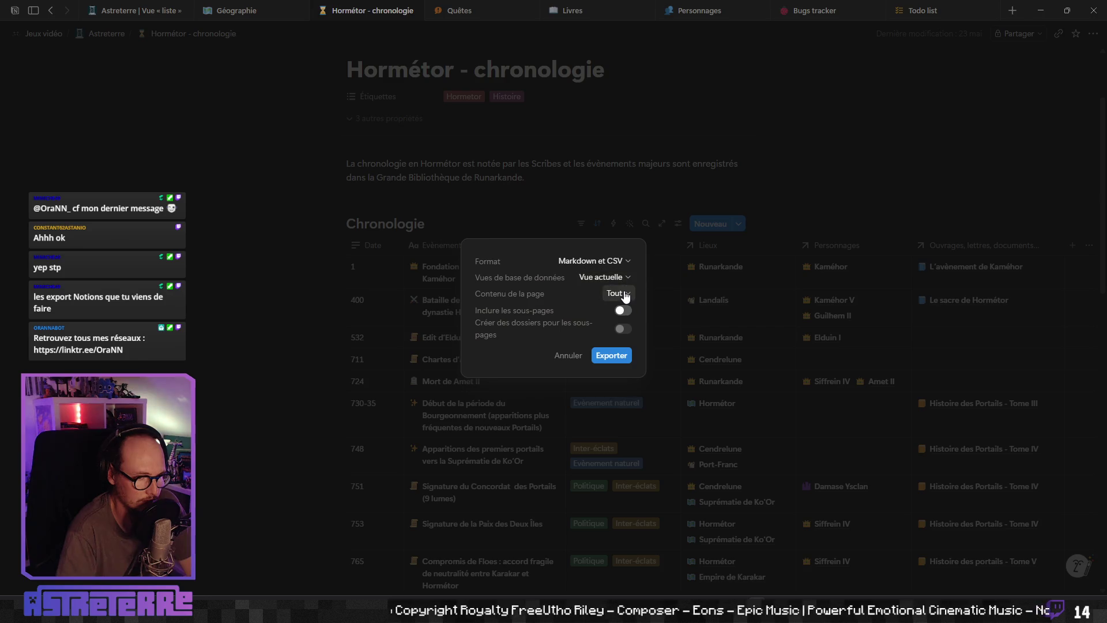
left_click(623, 311)
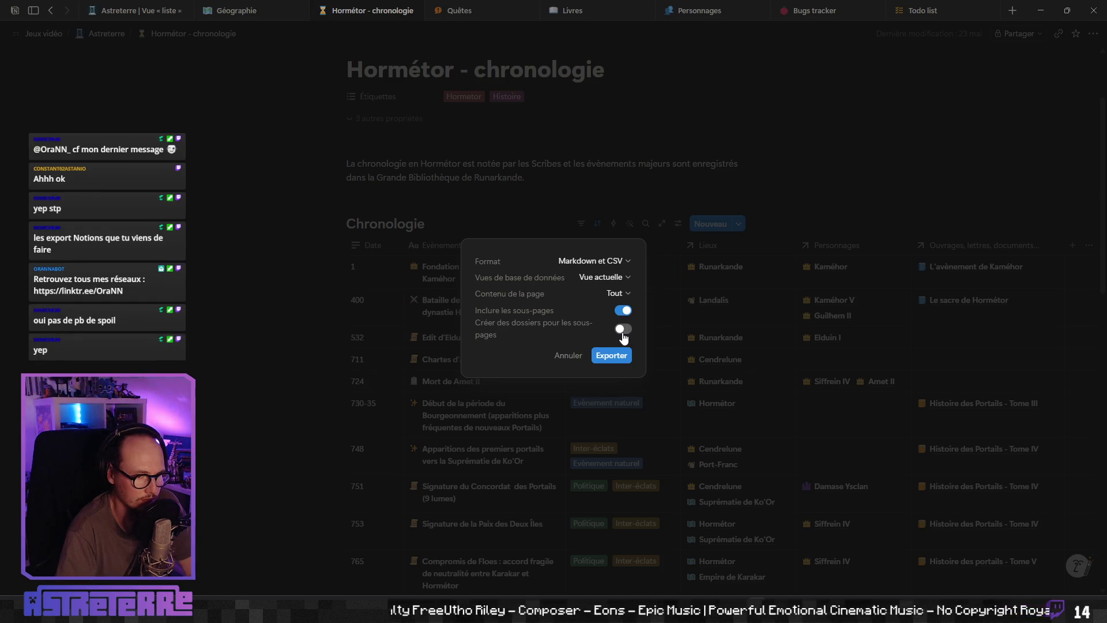
left_click(614, 355)
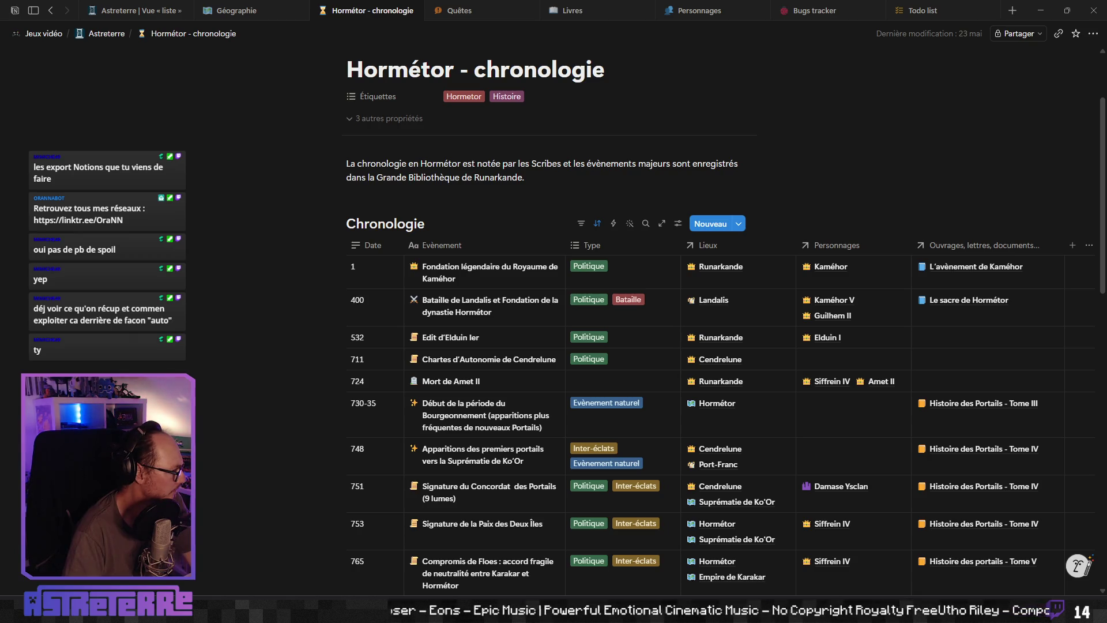
key("ctrl+r")
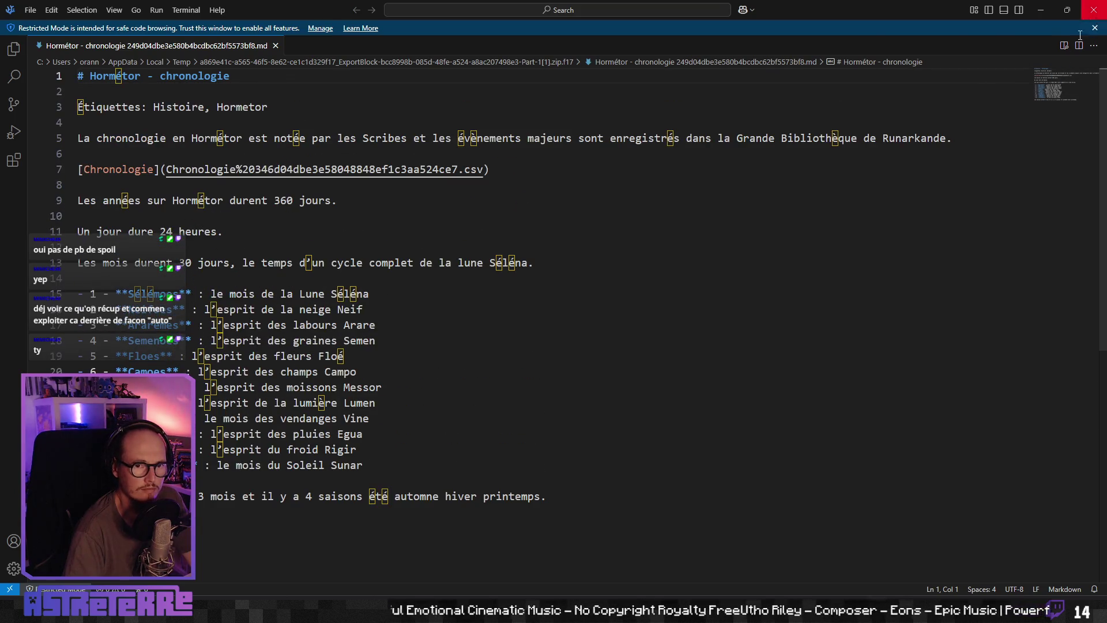
Step: Close VS Code showing the exported file and minimize Notion to reveal Aseprite
left_click(1091, 15)
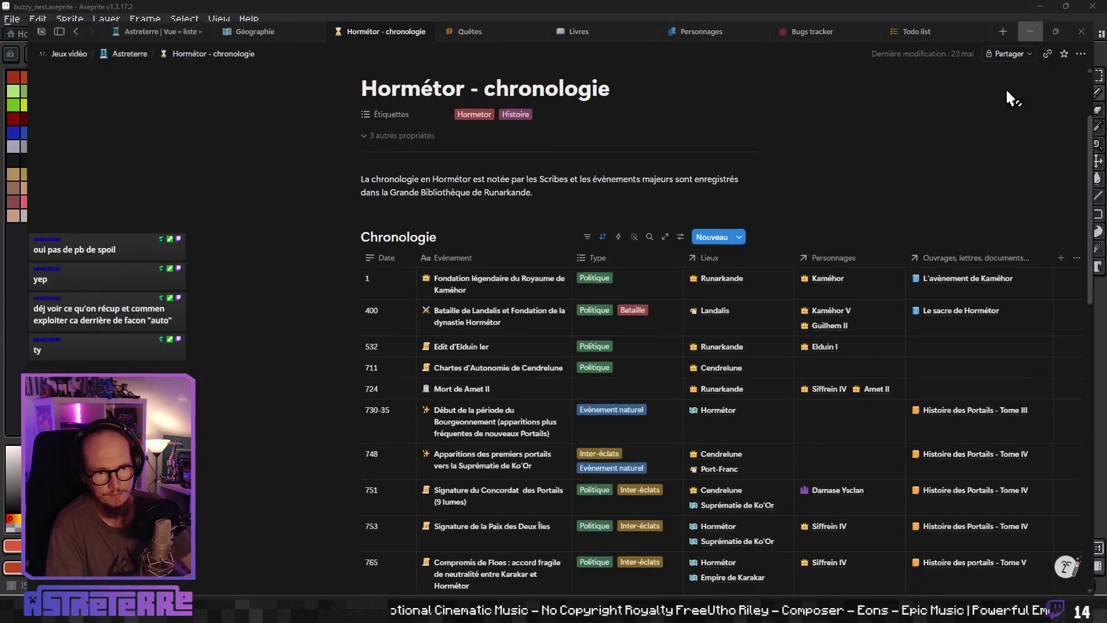
left_click(1036, 19)
Step: Pan and zoom the canvas to inspect the bee nest sprite
mouse_move(605, 223)
left_mouse_down()
mouse_move(682, 253)
mouse_move(649, 298)
left_mouse_up()
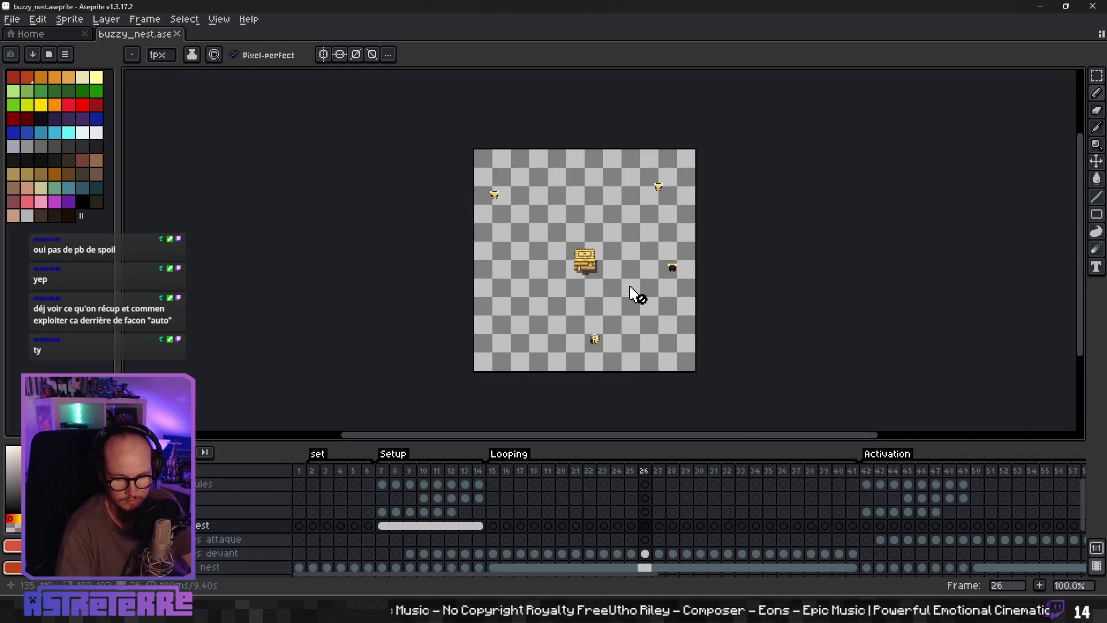
scroll(583, 279, "down", 1)
scroll(593, 285, "up", 1)
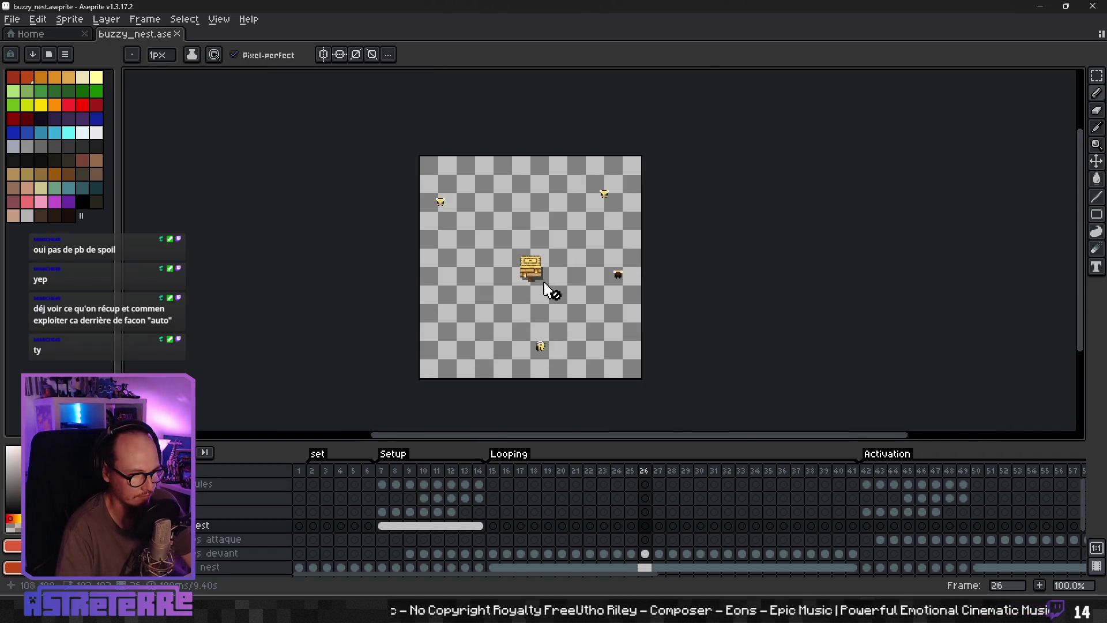
left_click_drag(566, 287, 512, 266)
scroll(576, 259, "down", 1)
scroll(564, 242, "up", 1)
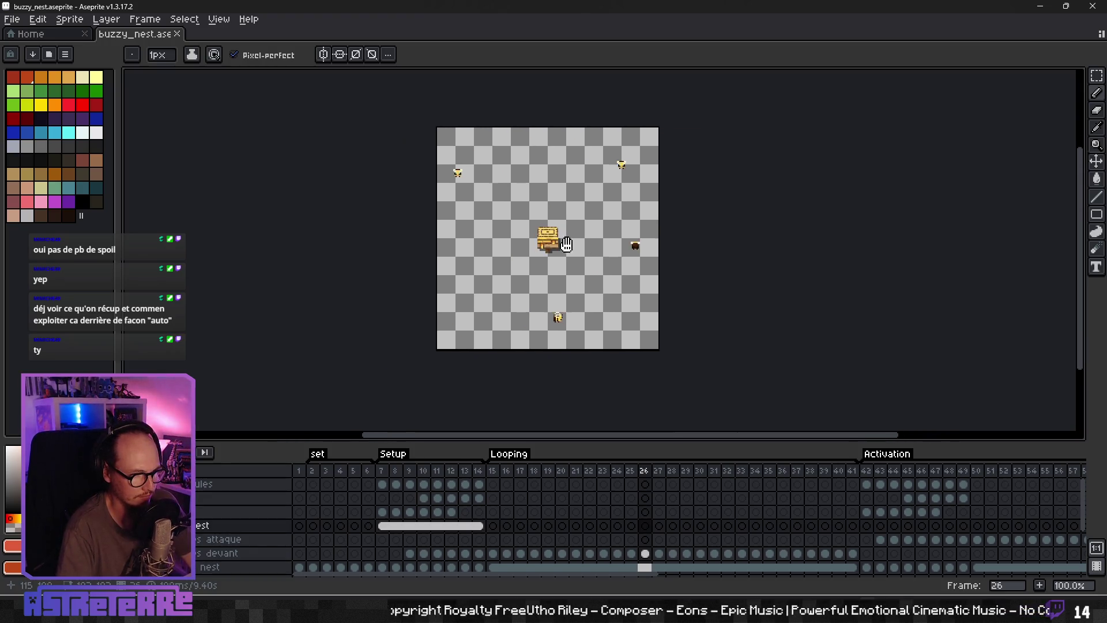
Step: Centre the enlarged nest in view, then reset the canvas to actual size
left_click(603, 389)
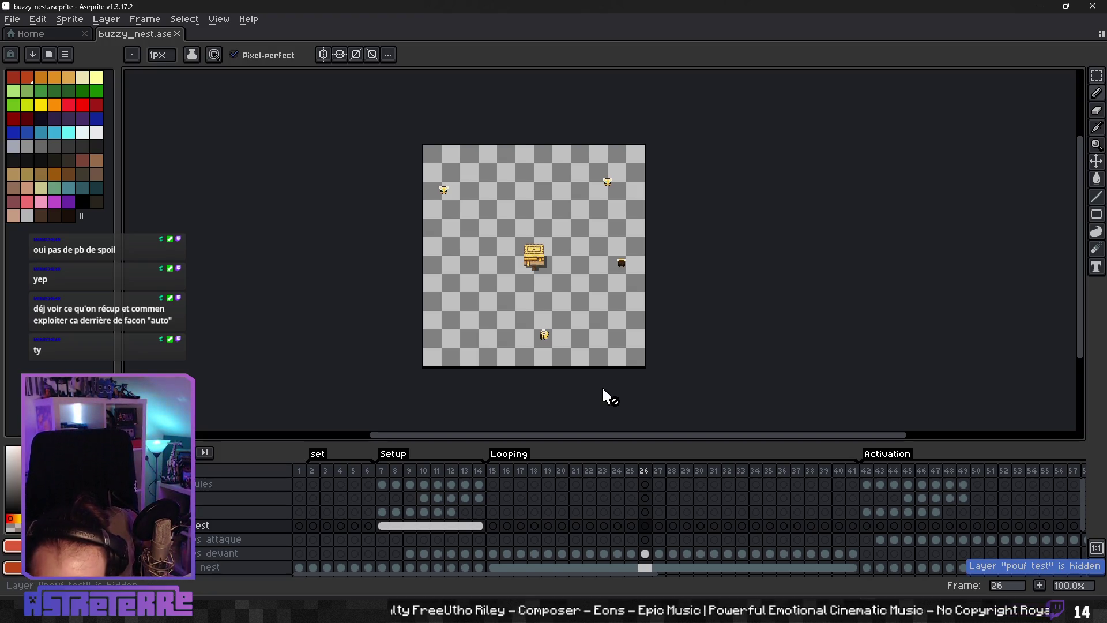
scroll(548, 277, "down", 2)
scroll(536, 272, "up", 1)
scroll(532, 312, "up", 2)
mouse_move(637, 334)
left_mouse_down()
mouse_move(864, 200)
mouse_move(576, 216)
mouse_move(727, 280)
left_mouse_up()
mouse_move(669, 211)
left_mouse_down()
mouse_move(489, 178)
mouse_move(613, 118)
left_mouse_up()
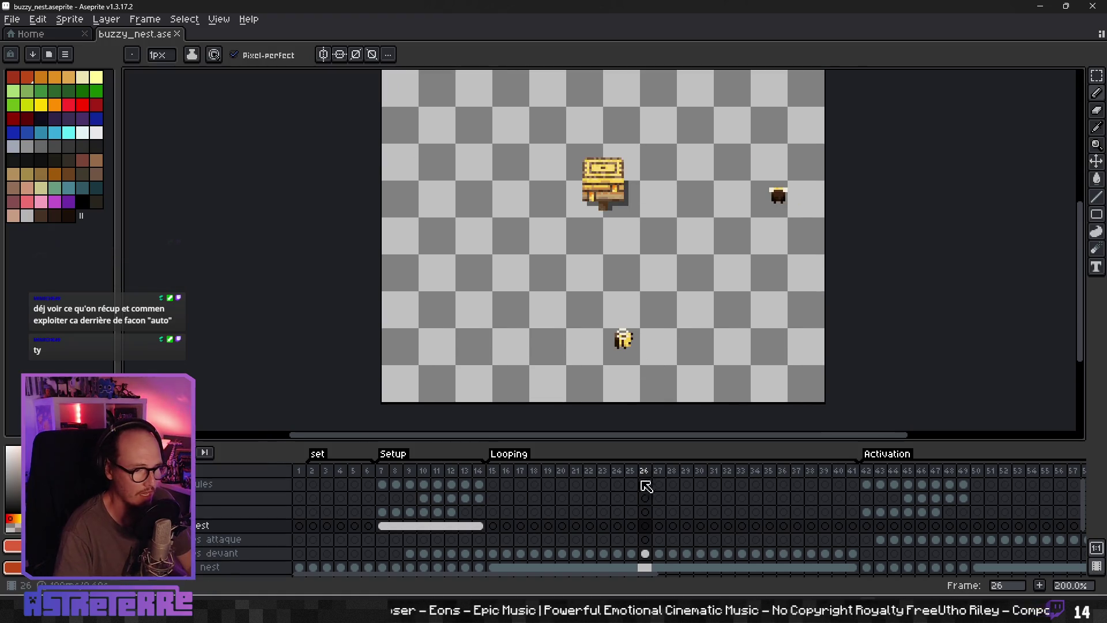
key("1")
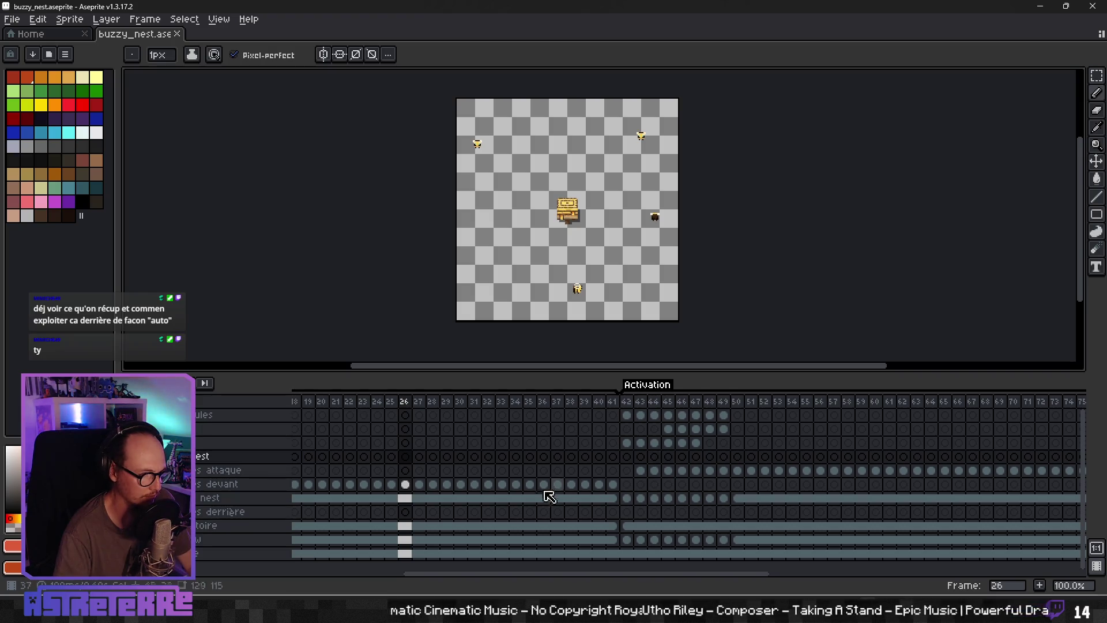
Step: Show the bee trajectory layer and clear its cels from frame 43 onward
left_click(123, 526)
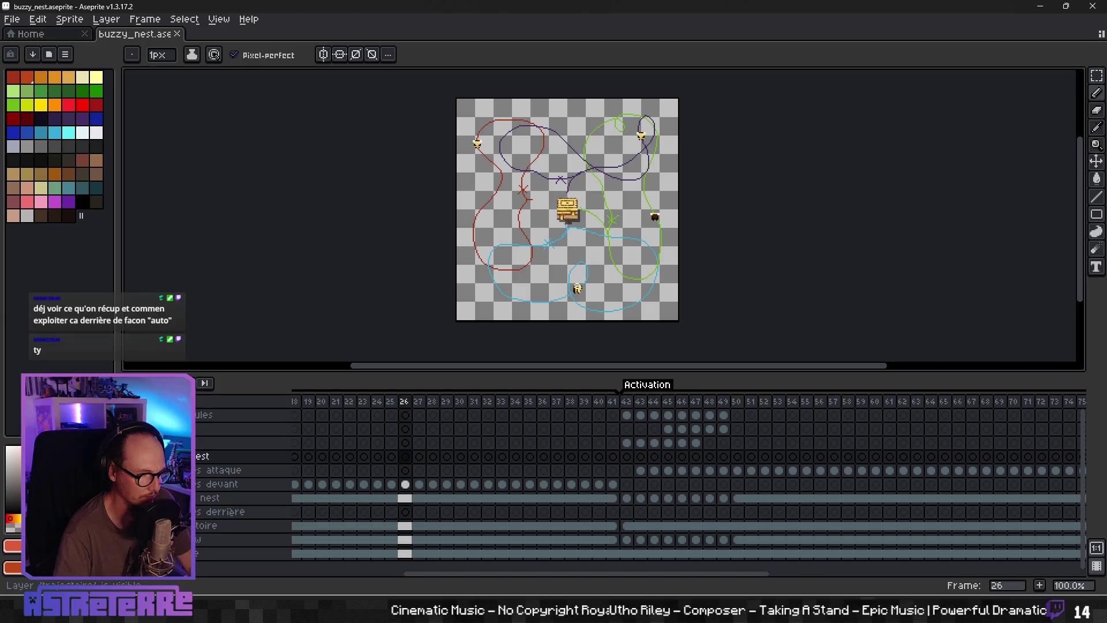
left_click(627, 526)
left_click_drag(635, 528, 1088, 531)
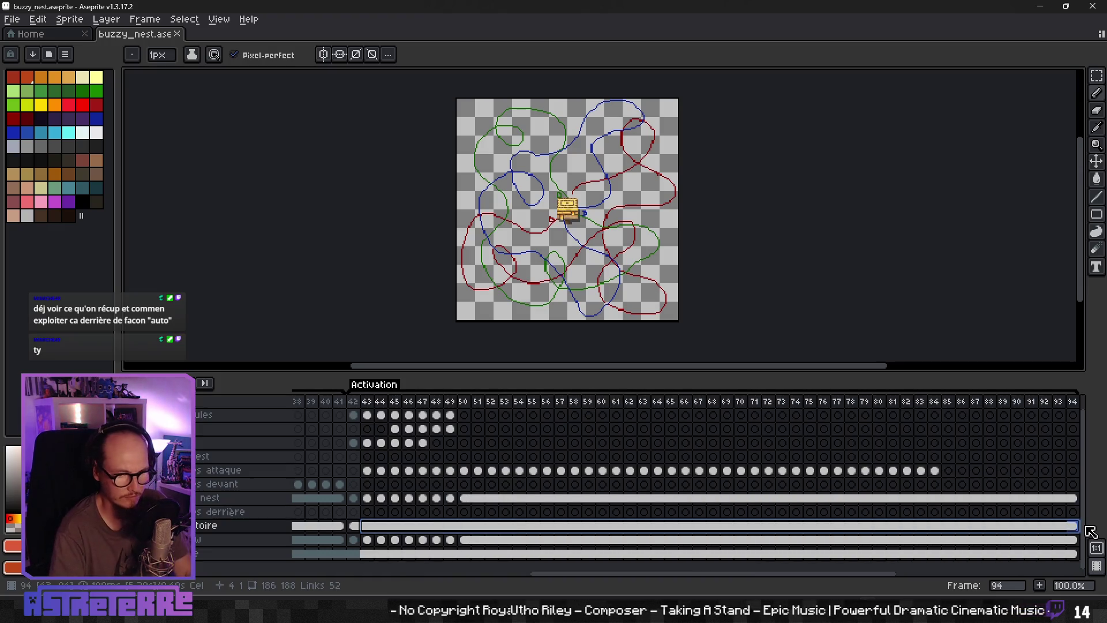
key("Delete")
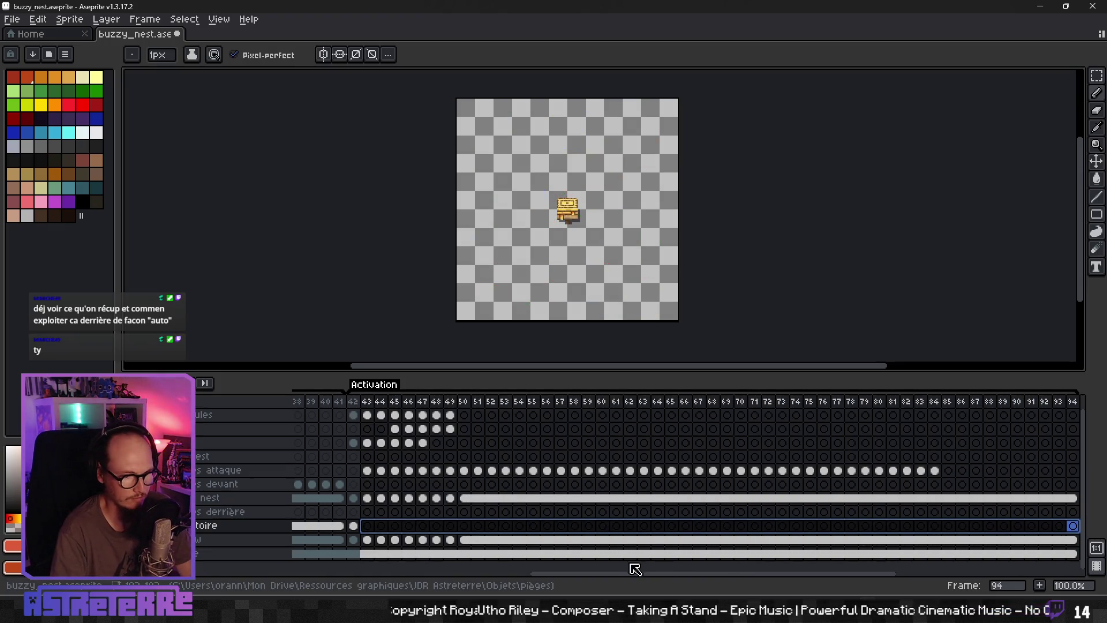
Step: Select the frame 42 trajectory cel and bring the whole sprite back into view
left_click_drag(628, 573, 542, 581)
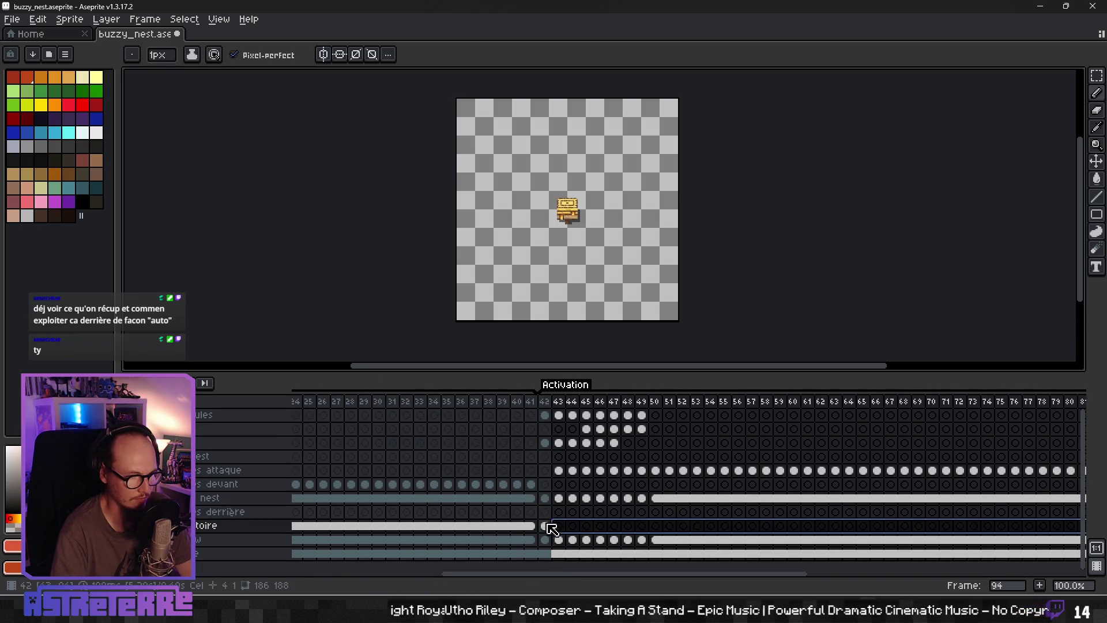
left_click(544, 525)
scroll(577, 345, "up", 3)
scroll(576, 346, "down", 2)
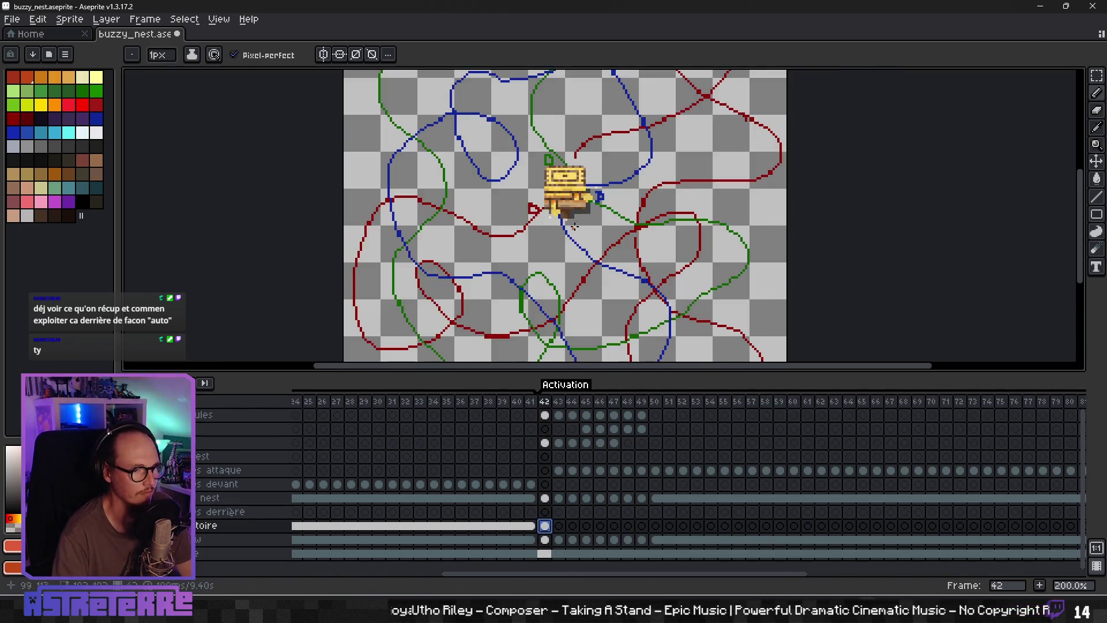
scroll(577, 346, "down", 2)
scroll(576, 345, "up", 2)
scroll(550, 199, "down", 1)
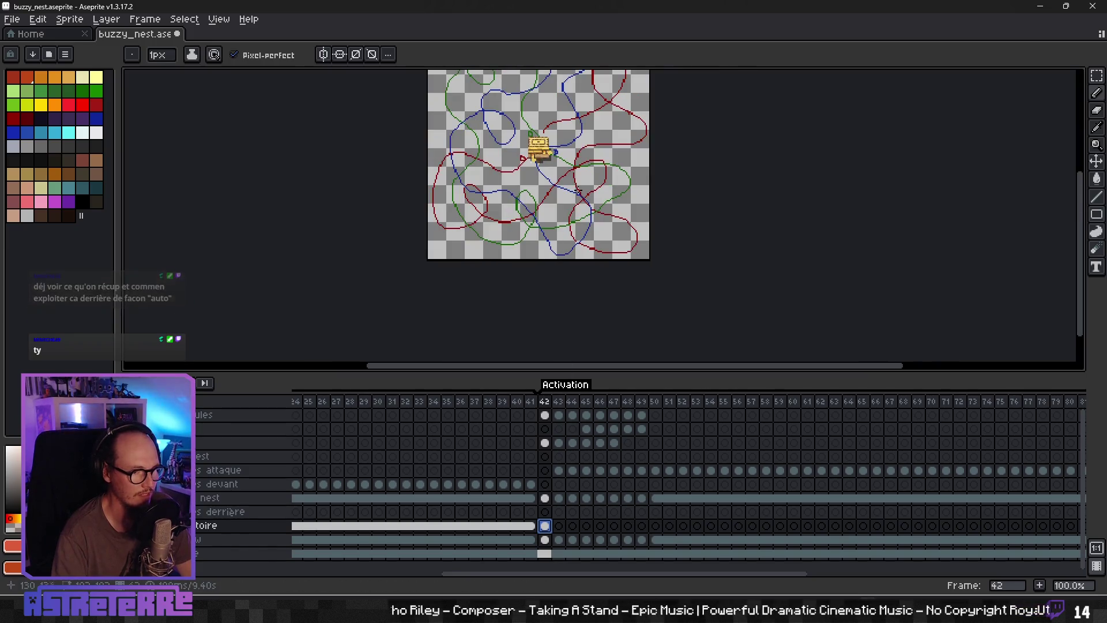
mouse_move(563, 198)
left_mouse_down()
mouse_move(556, 284)
mouse_move(584, 224)
left_mouse_up()
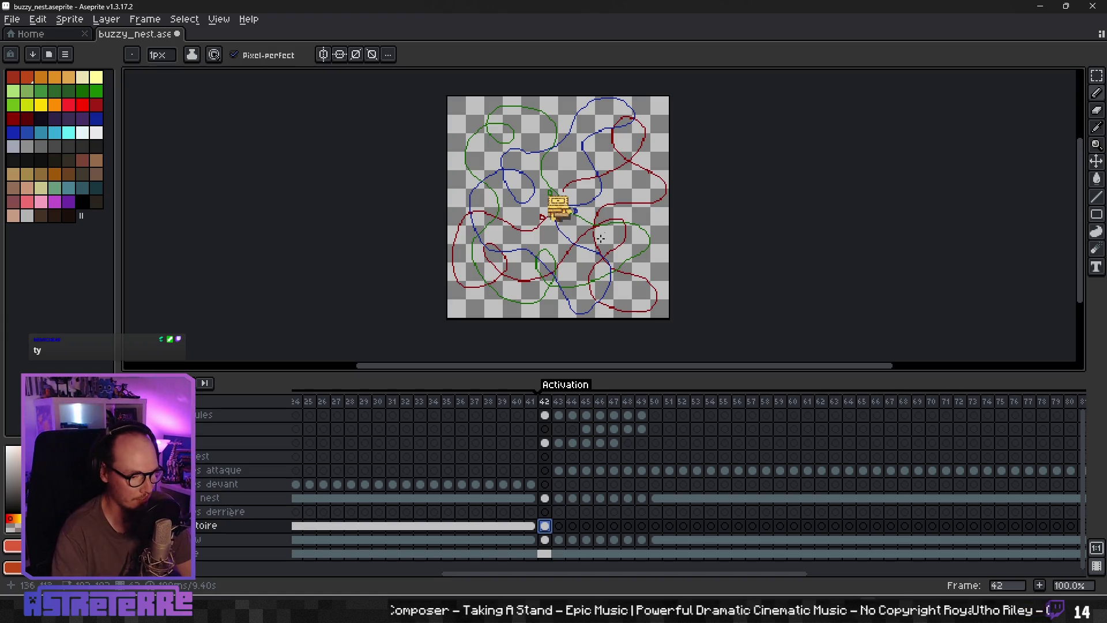
Step: Go to frame 43 on the trajectory layer and undo the stray red pencil line
left_click(562, 527)
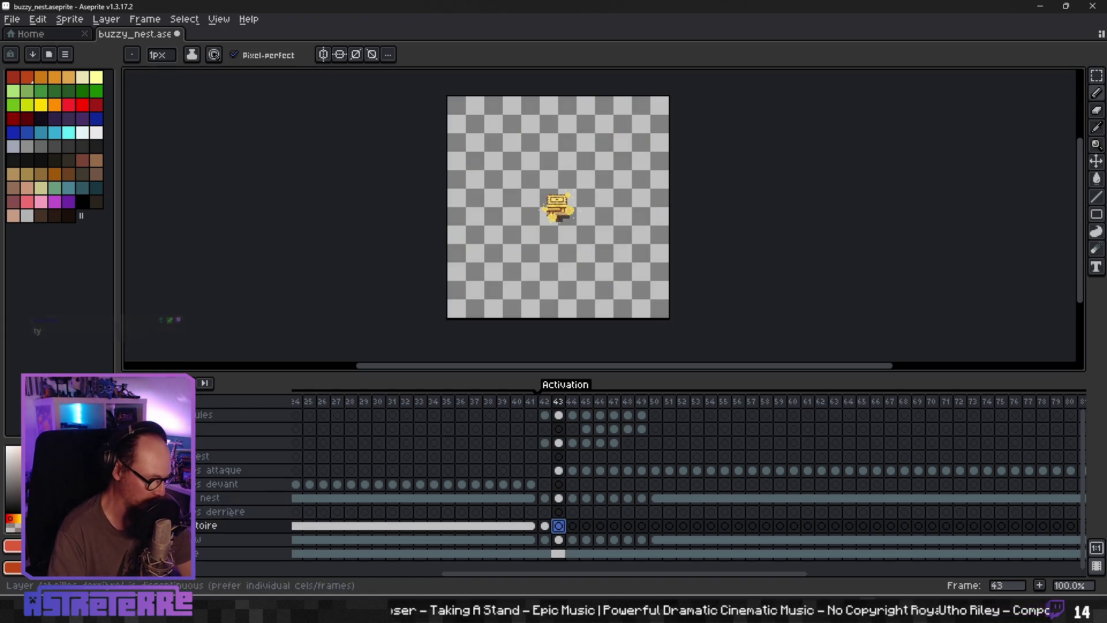
left_click(38, 19)
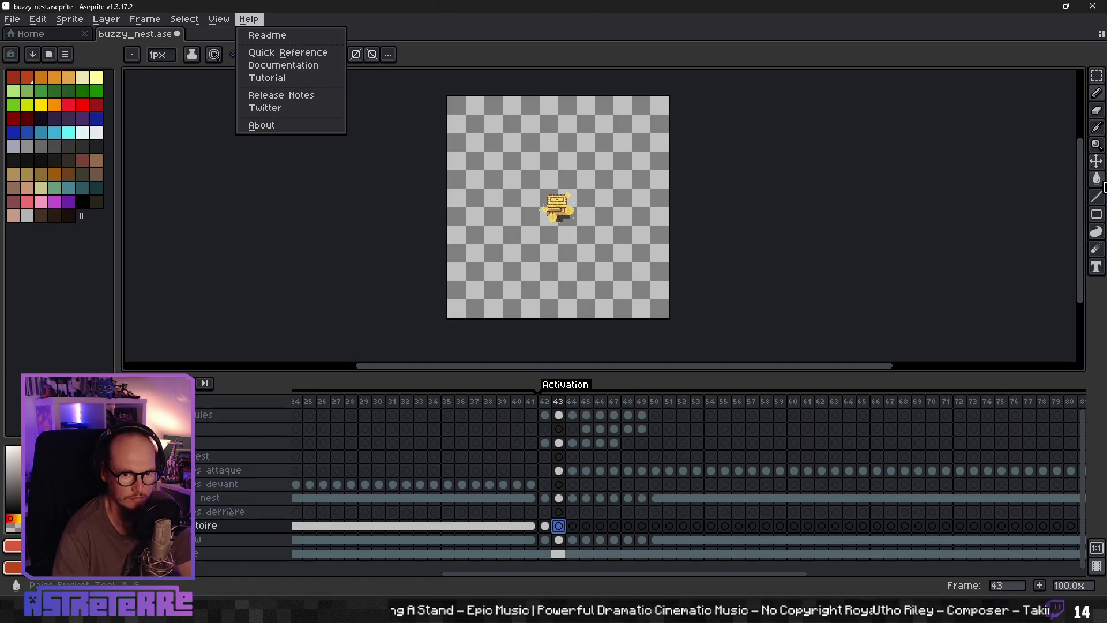
left_click(484, 187)
scroll(525, 181, "up", 1)
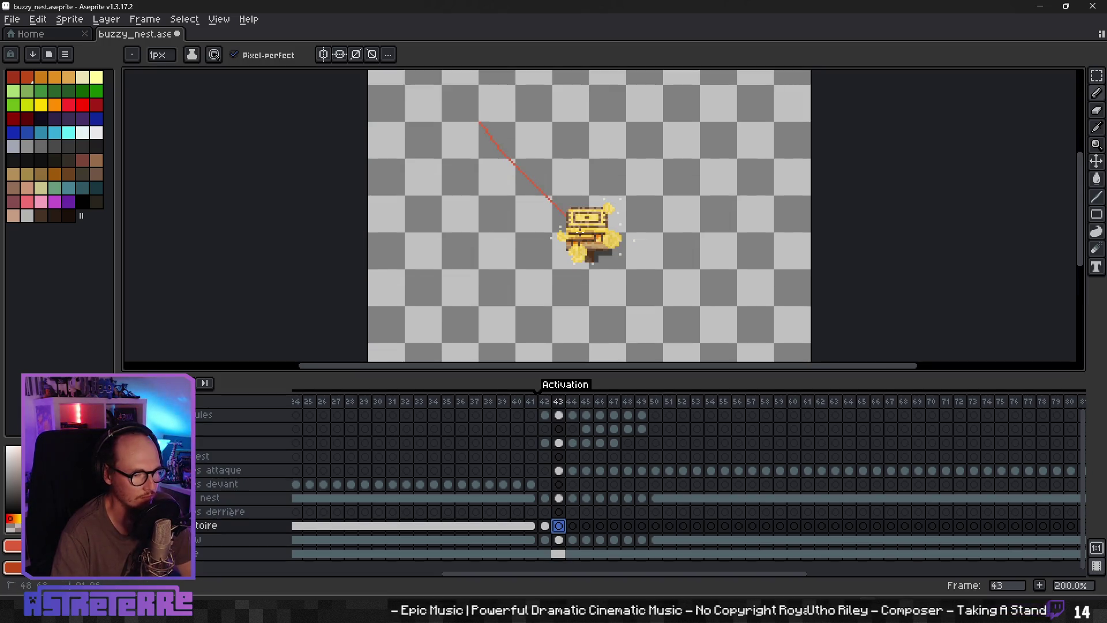
key("ctrl+z")
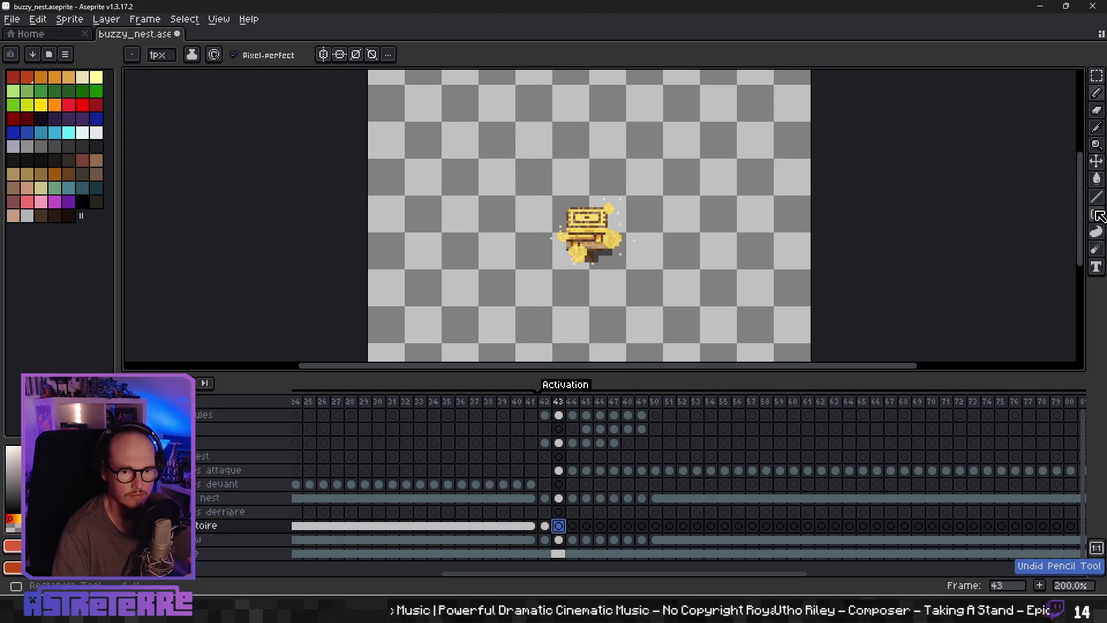
Step: Draw a large red rectangle around the nest, discarding a smaller trial one
left_click(1097, 215)
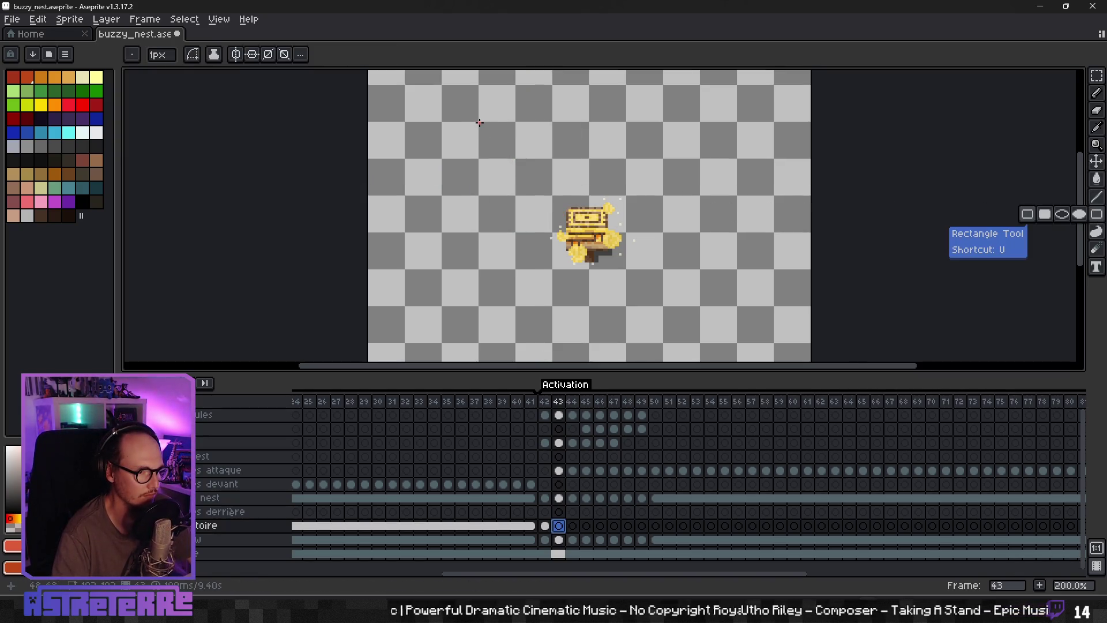
left_click_drag(479, 122, 546, 238)
key("ctrl+z")
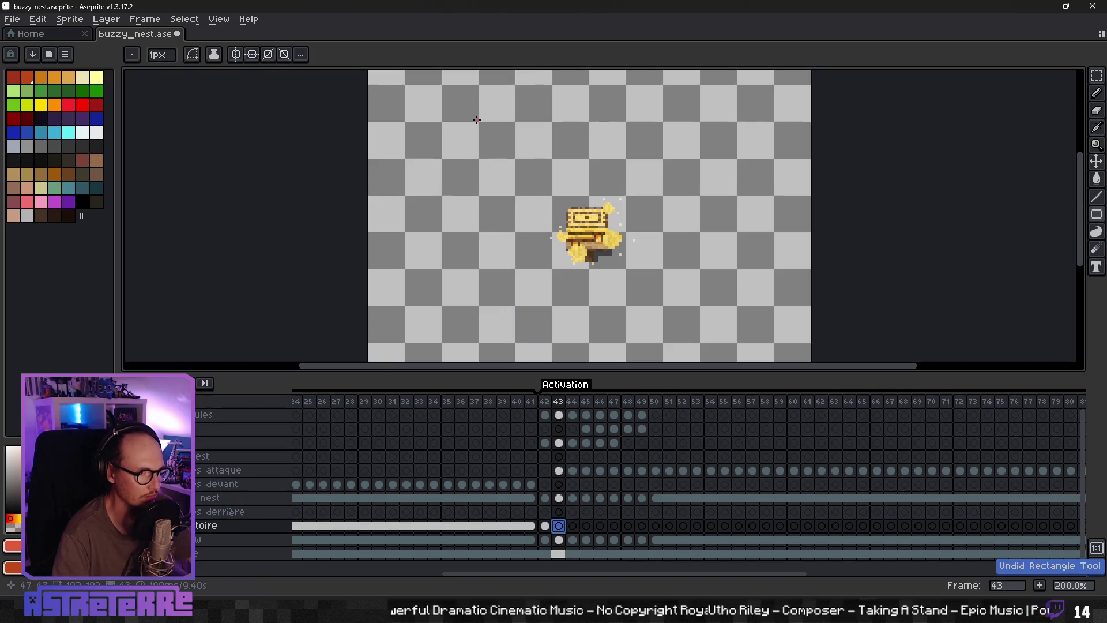
mouse_move(478, 120)
left_mouse_down()
mouse_move(696, 300)
mouse_move(701, 344)
left_mouse_up()
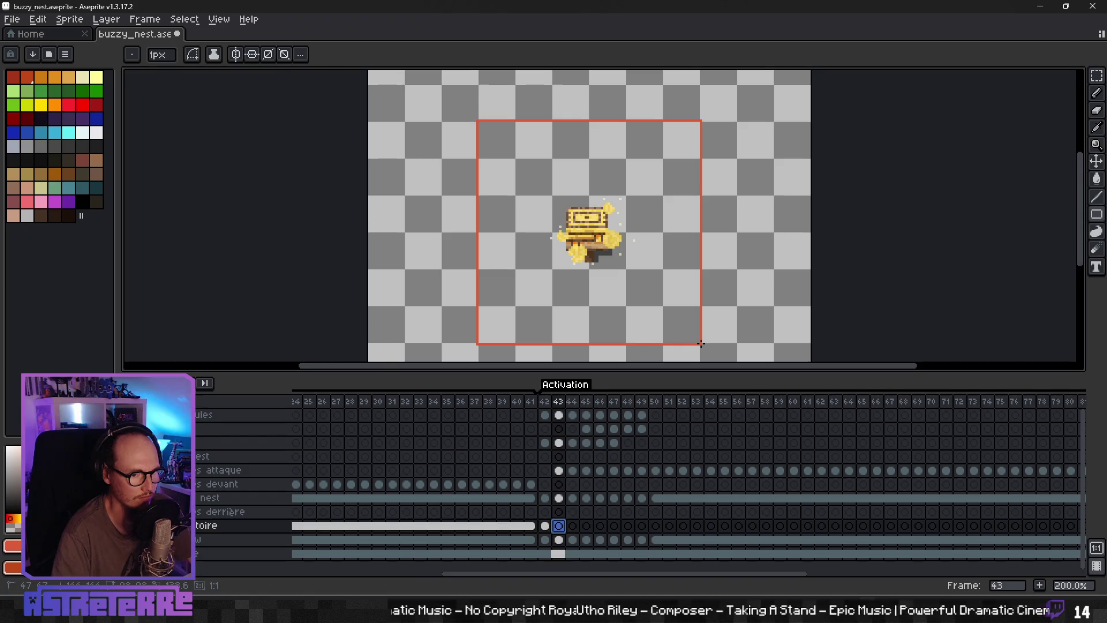
Step: Recentre the view on the red-bordered area and select the frame 43 trajectory cel
scroll(522, 299, "down", 1)
scroll(522, 297, "up", 2)
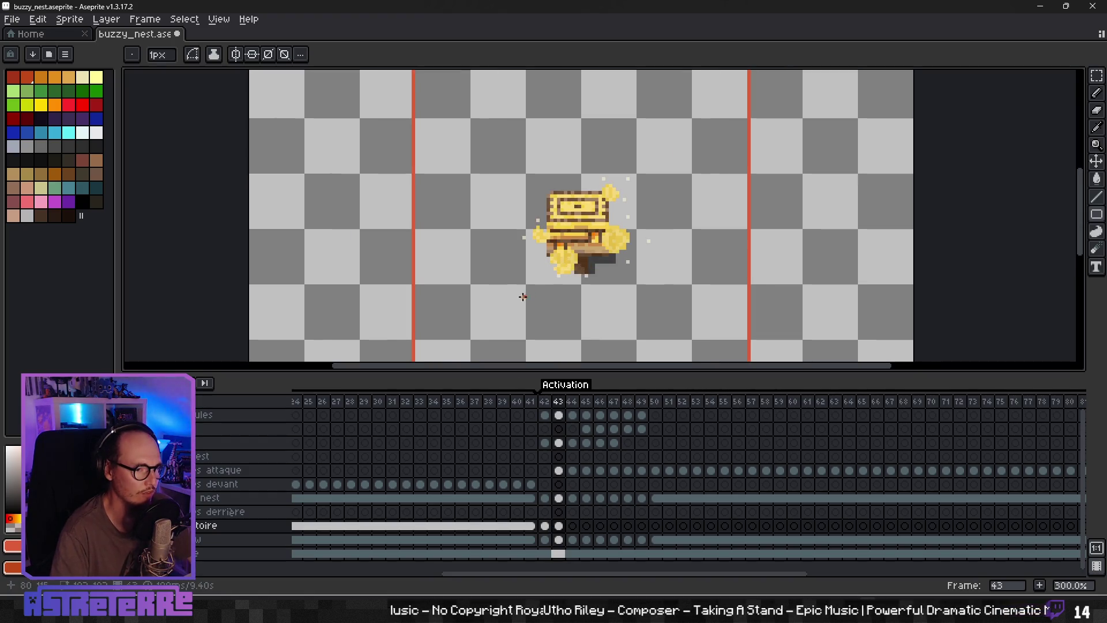
left_click_drag(523, 297, 530, 249)
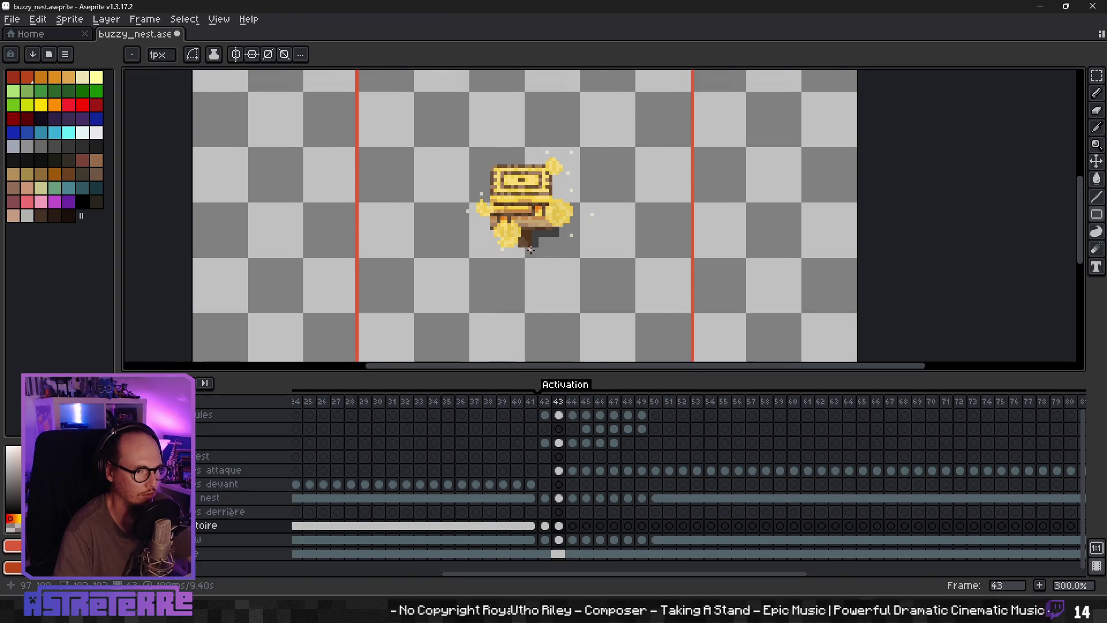
scroll(530, 249, "down", 1)
left_click_drag(566, 212, 613, 198)
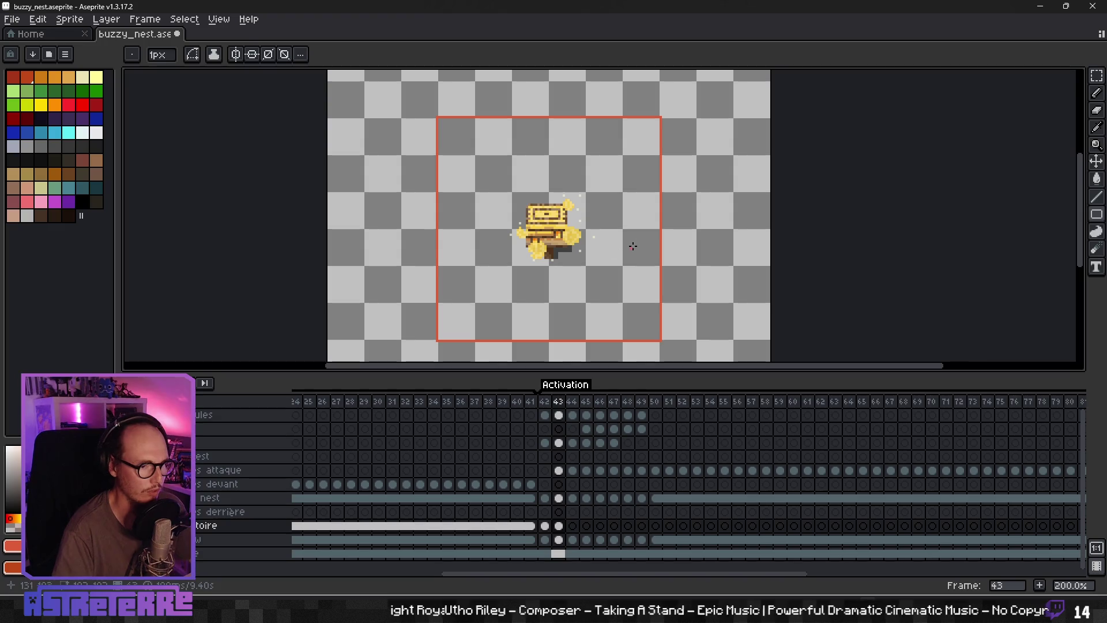
left_click_drag(543, 217, 480, 219)
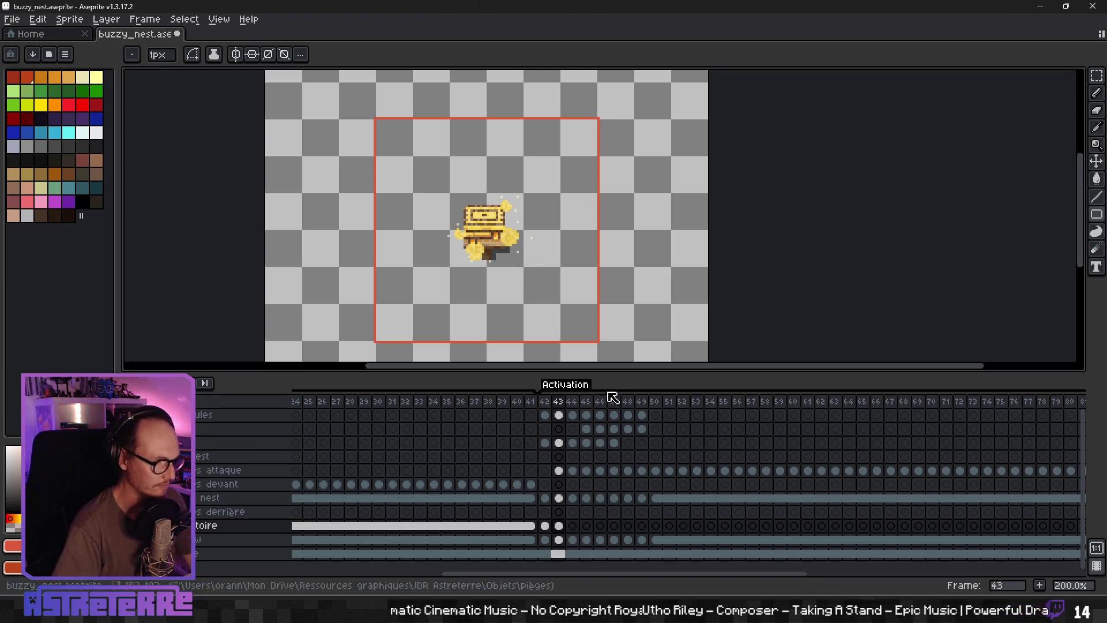
left_click(558, 525)
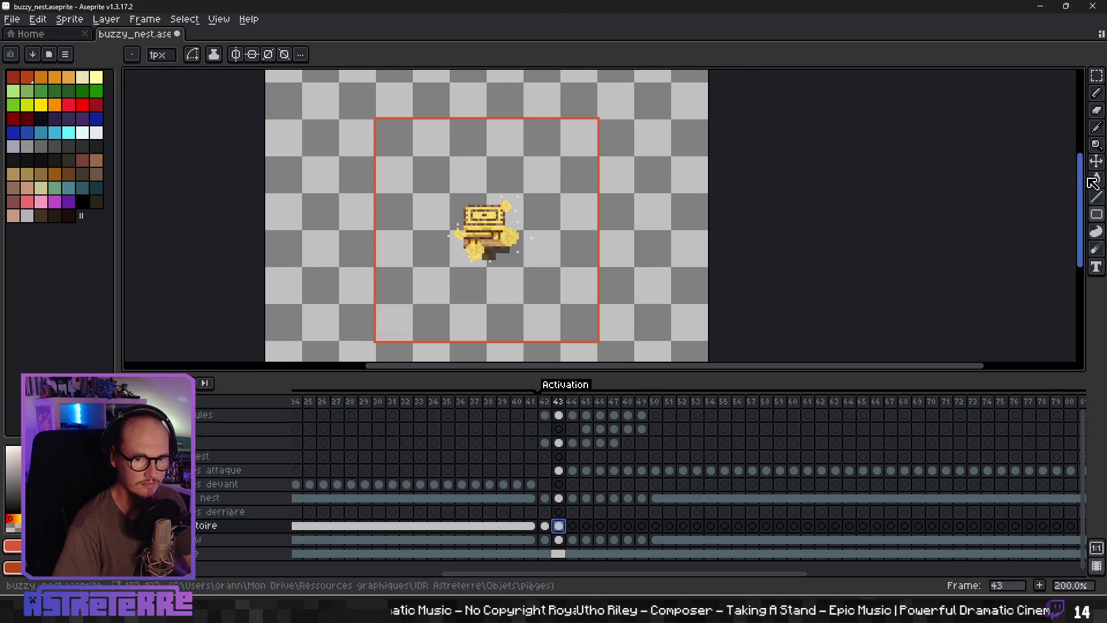
Step: Pick green and try a curved line across the flight area, then cancel it
left_click(1097, 94)
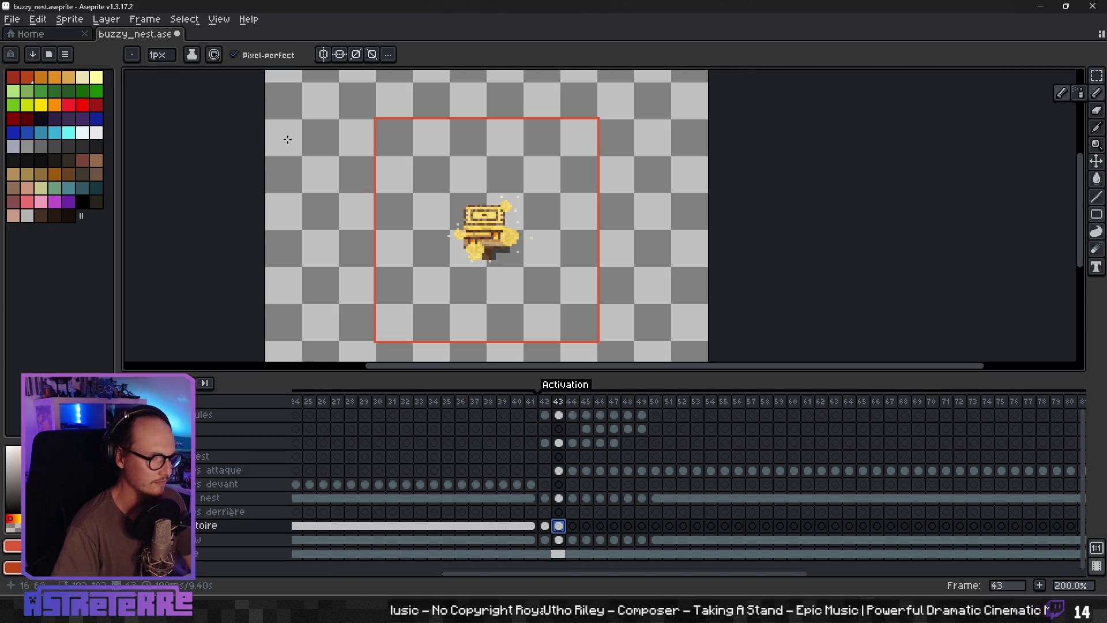
left_click(96, 91)
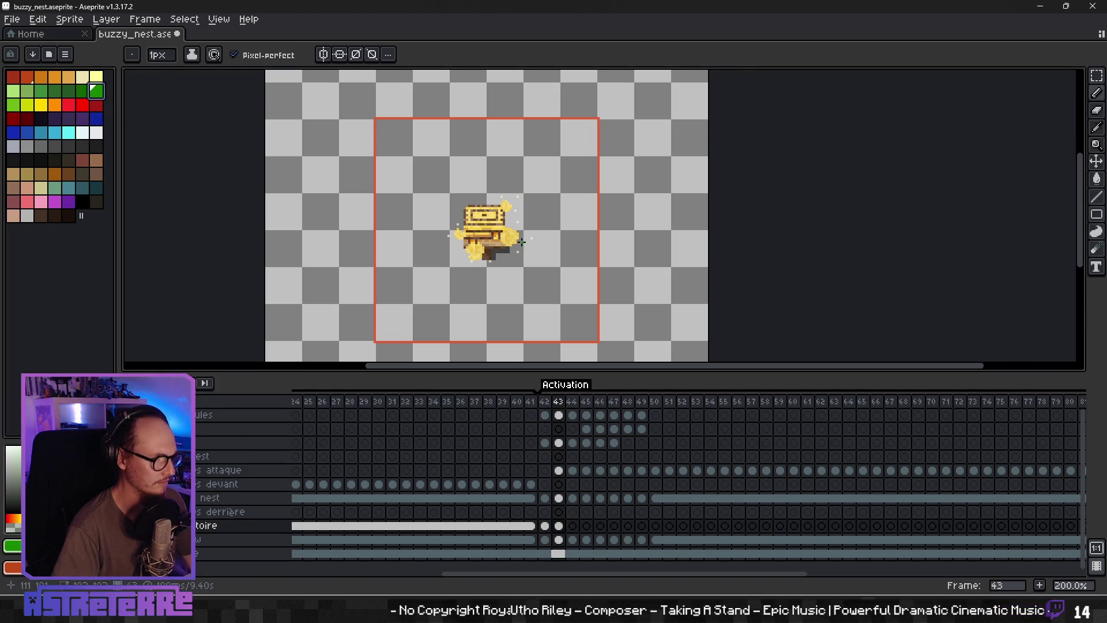
left_click(1097, 196)
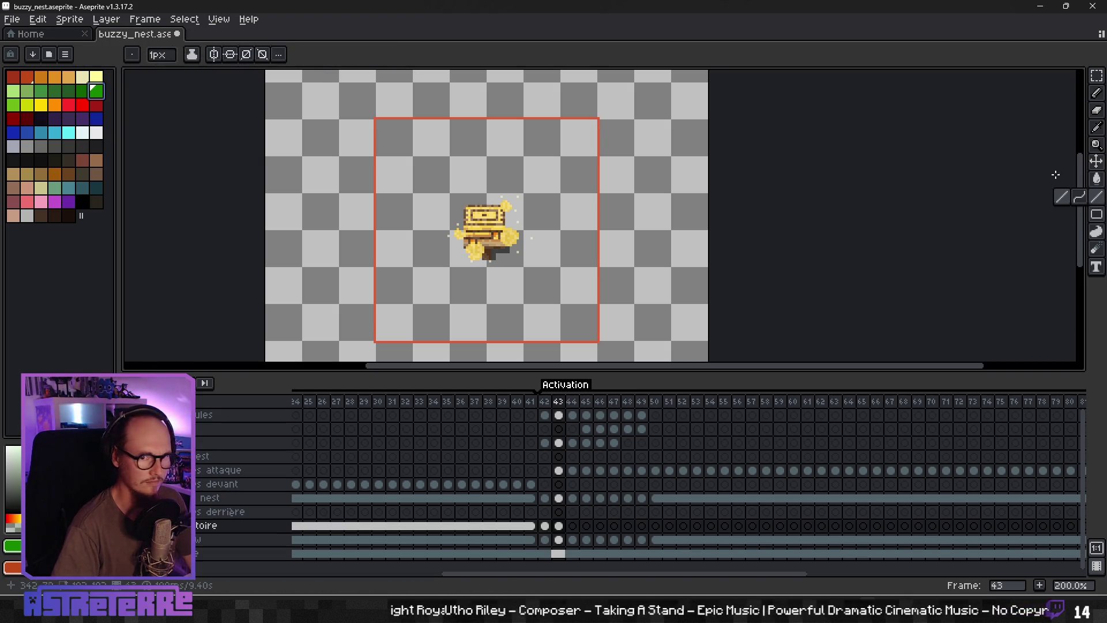
left_click(1079, 197)
left_click_drag(599, 152, 453, 167)
left_click_drag(634, 173, 719, 198)
key("Escape")
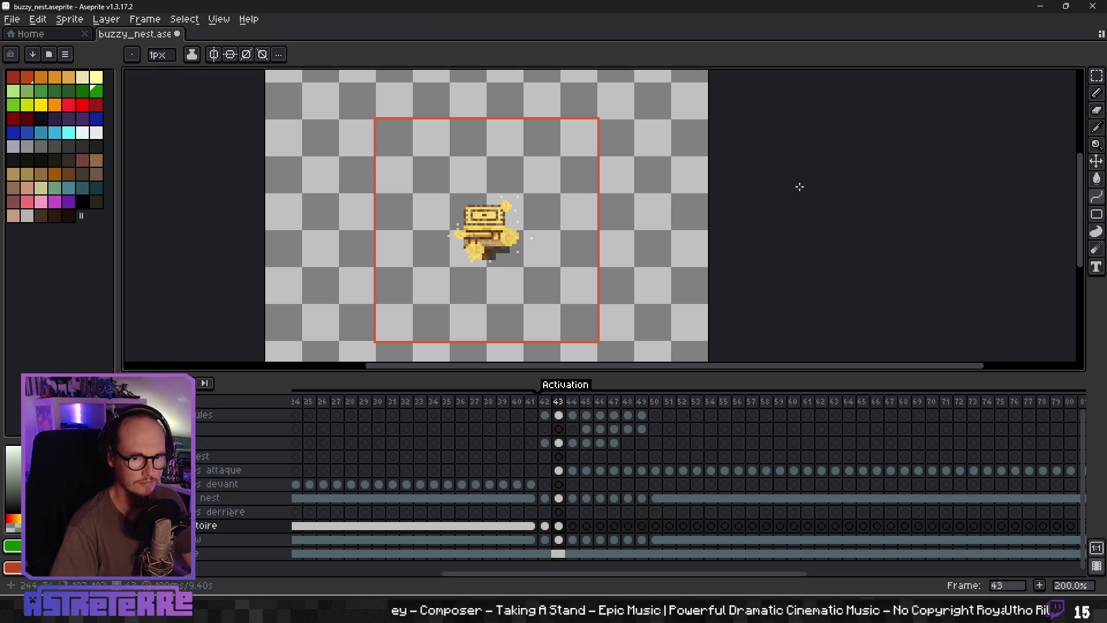
Step: Freehand-draw the green looping path up from the nest and down beside it
key("b")
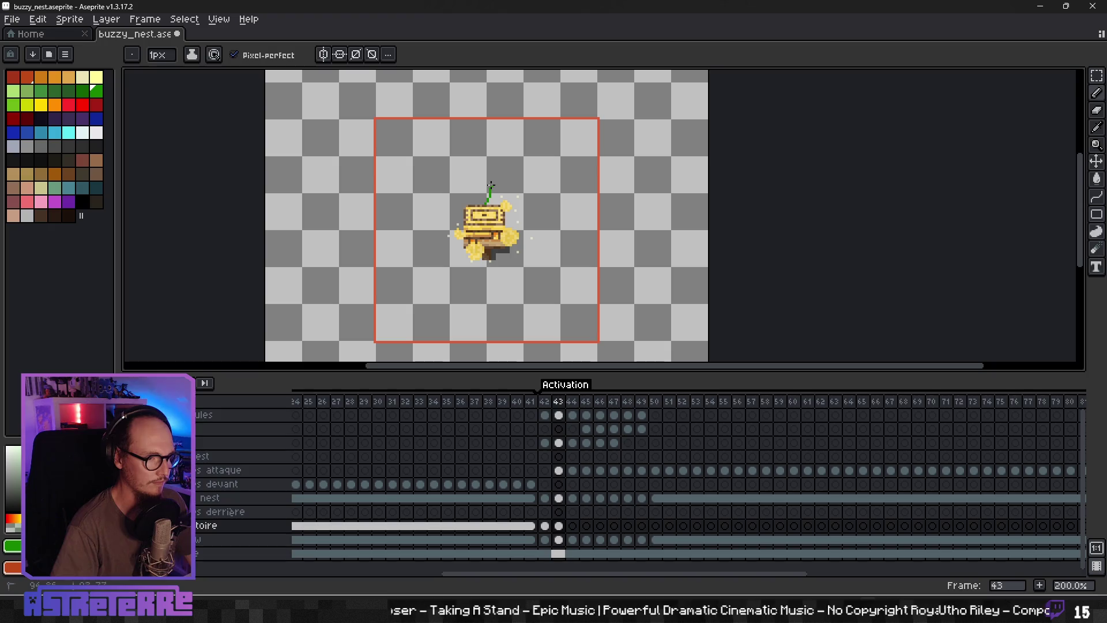
left_click_drag(423, 132, 392, 153)
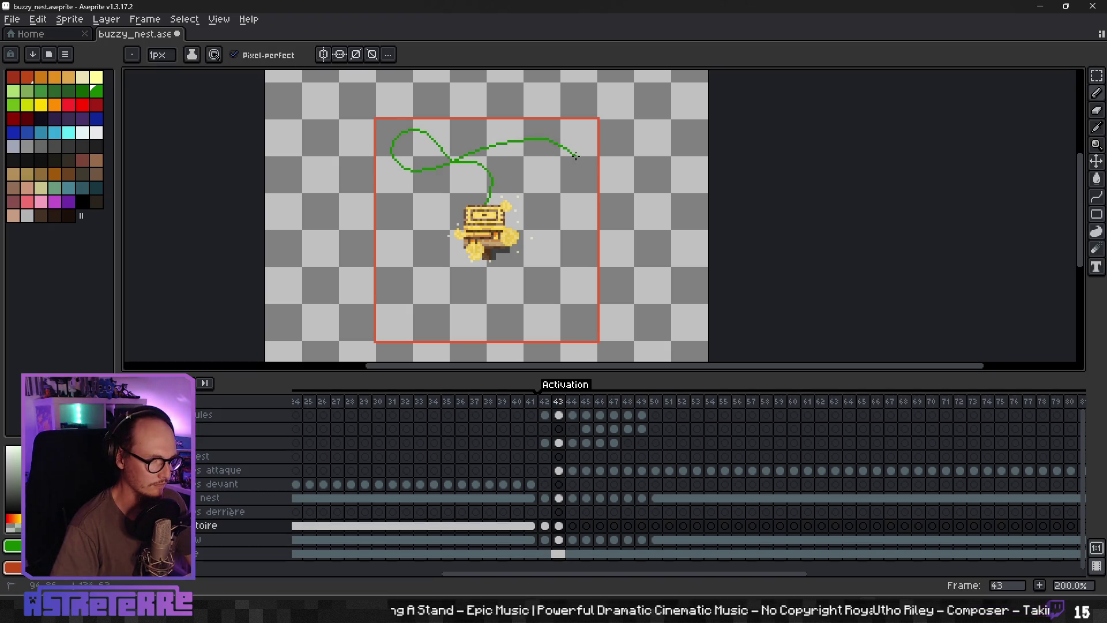
left_click_drag(576, 228, 569, 259)
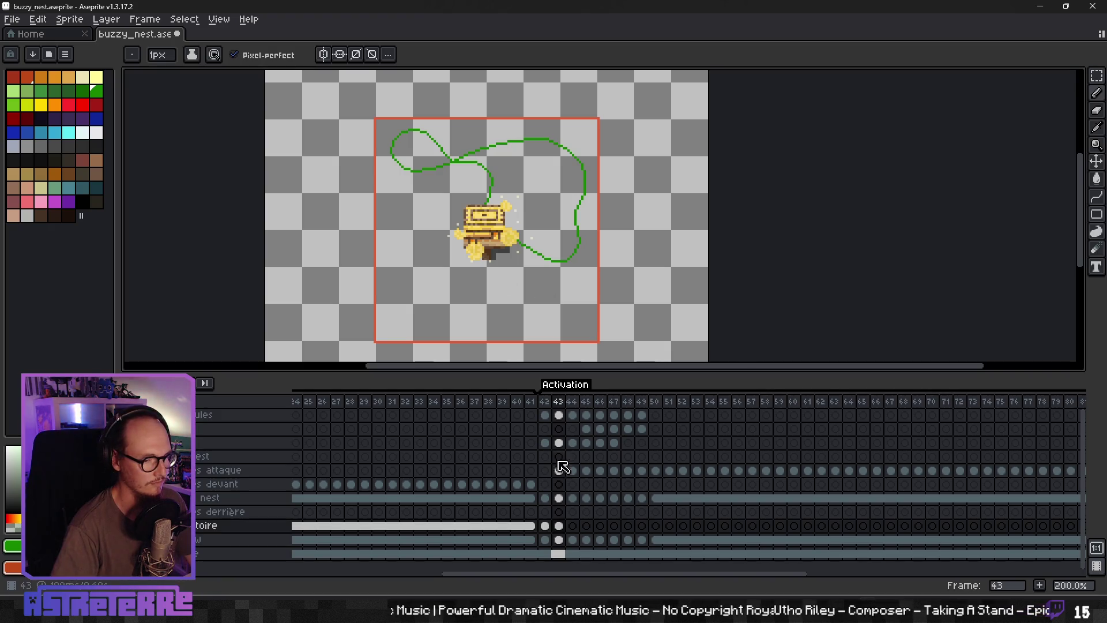
Step: Check frame 42's red, green and blue paths, then return to frame 43's trajectory cel
left_click(548, 401)
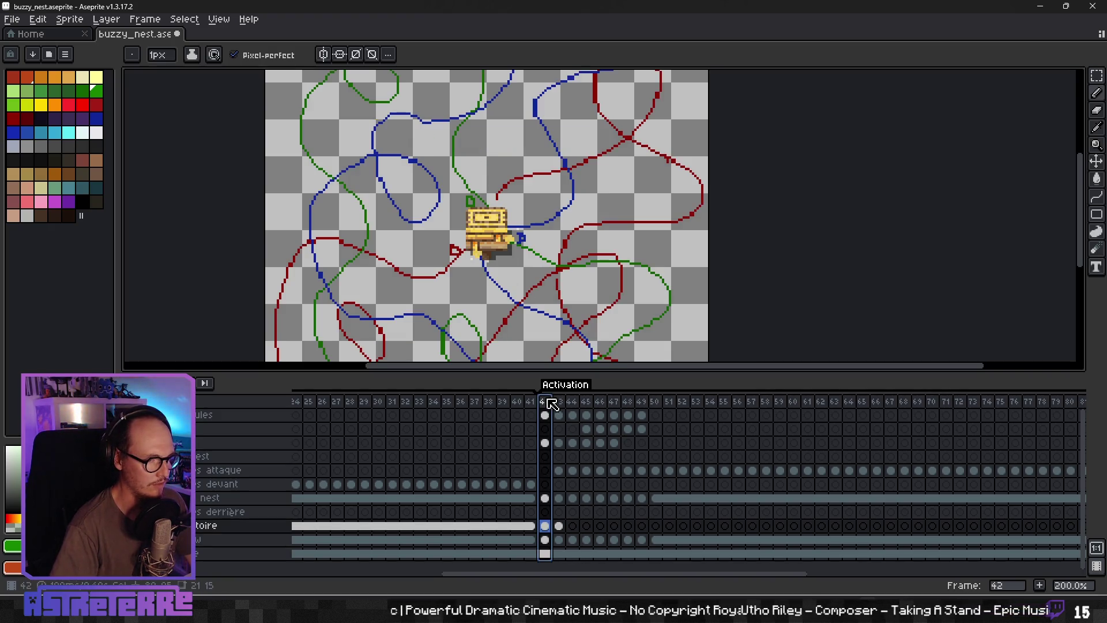
scroll(517, 314, "down", 1)
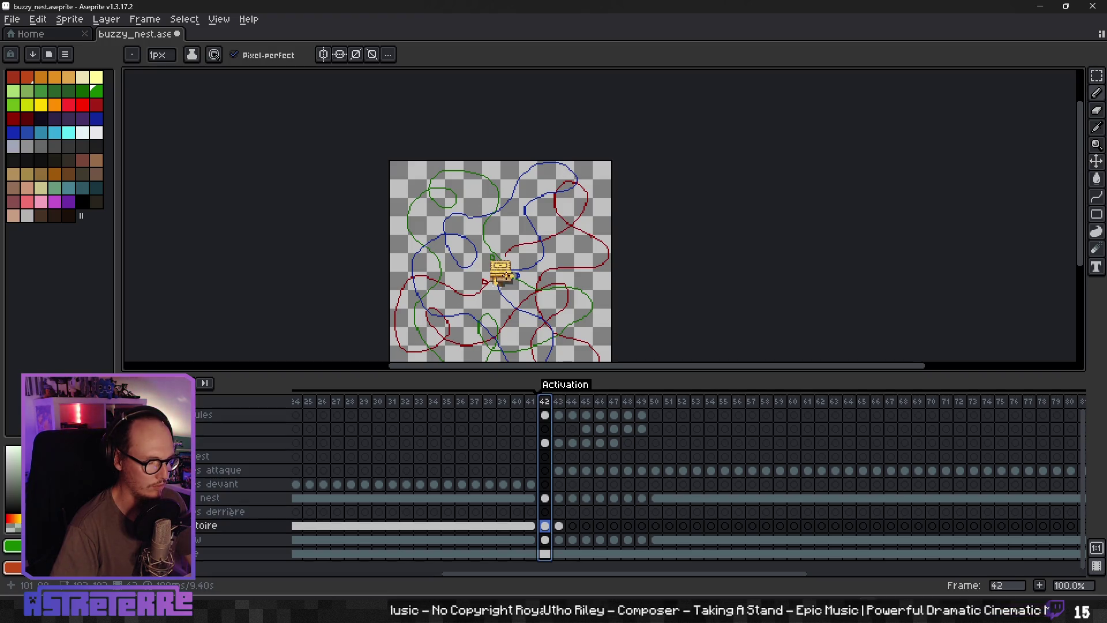
scroll(513, 288, "up", 1)
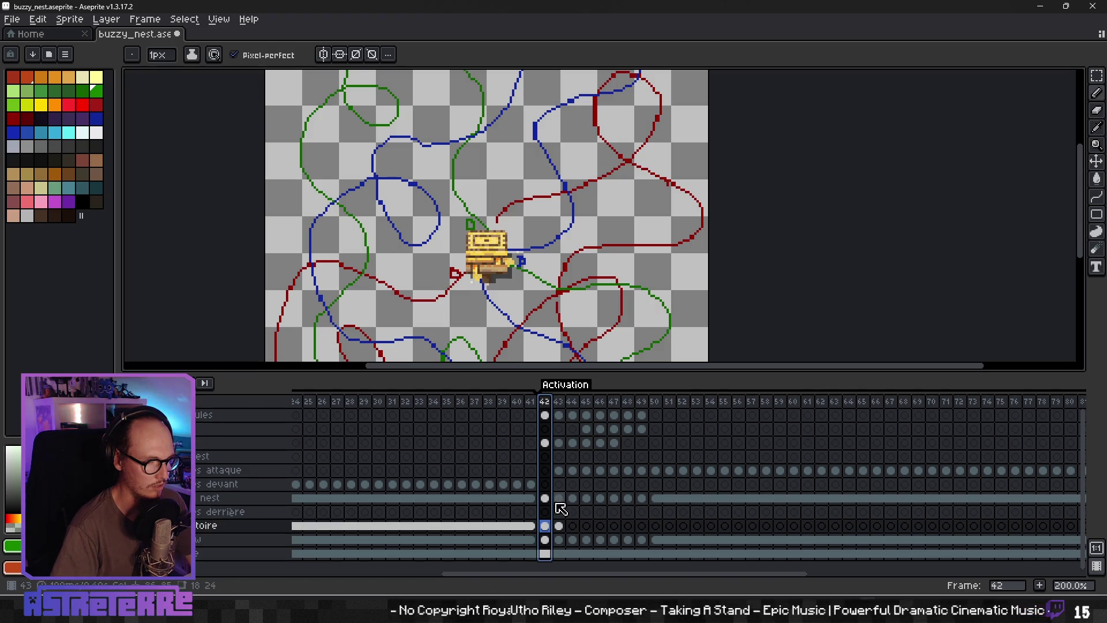
left_click(558, 525)
Step: Add a short green mark above the nest and draw a red path down from it
scroll(467, 210, "up", 1)
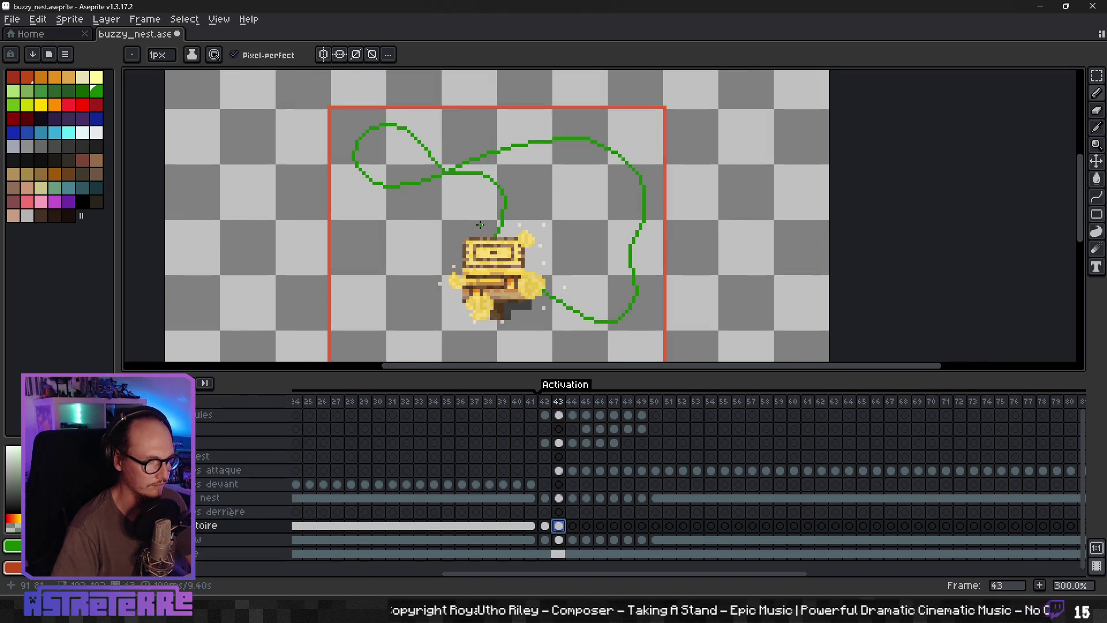
left_click(471, 222)
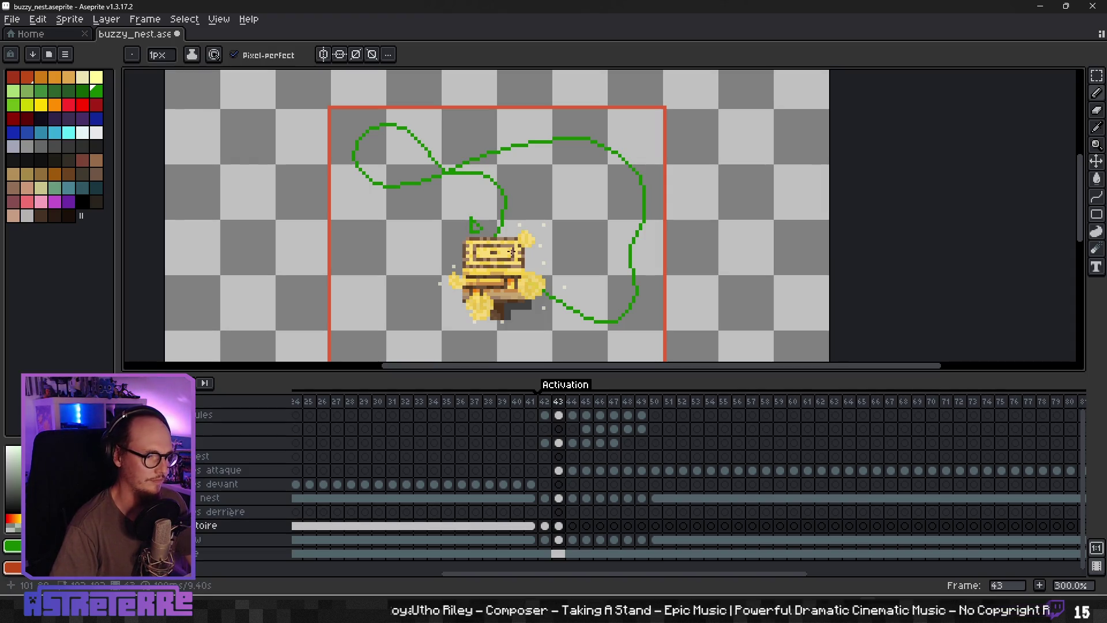
left_click(627, 124, "alt")
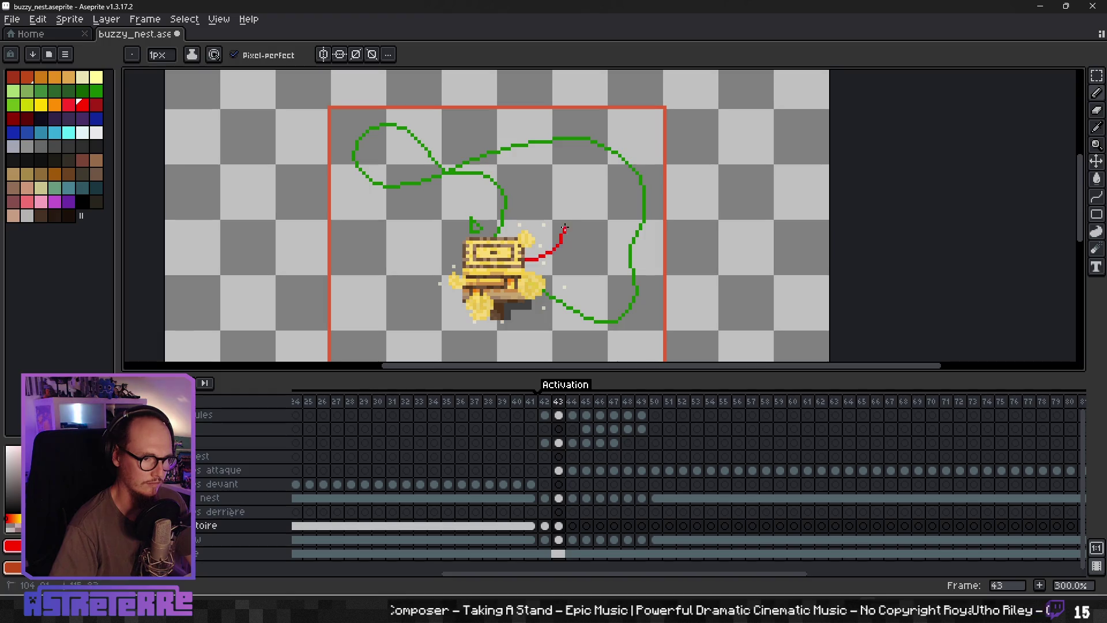
left_click_drag(604, 208, 630, 255)
left_click_drag(609, 329, 593, 351)
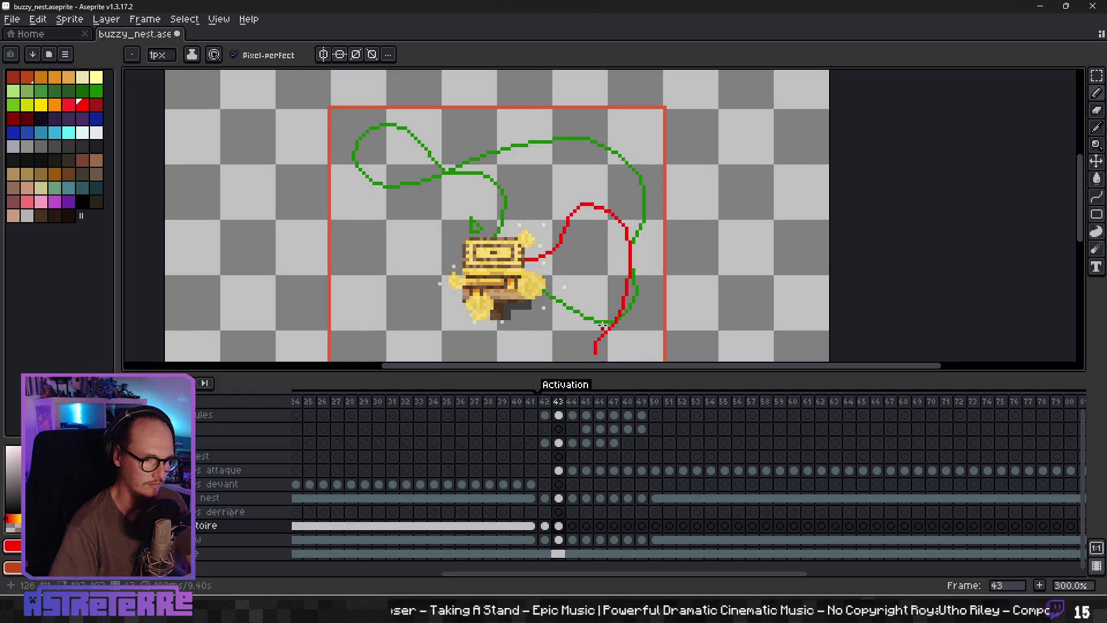
scroll(615, 335, "down", 3)
scroll(614, 335, "up", 2)
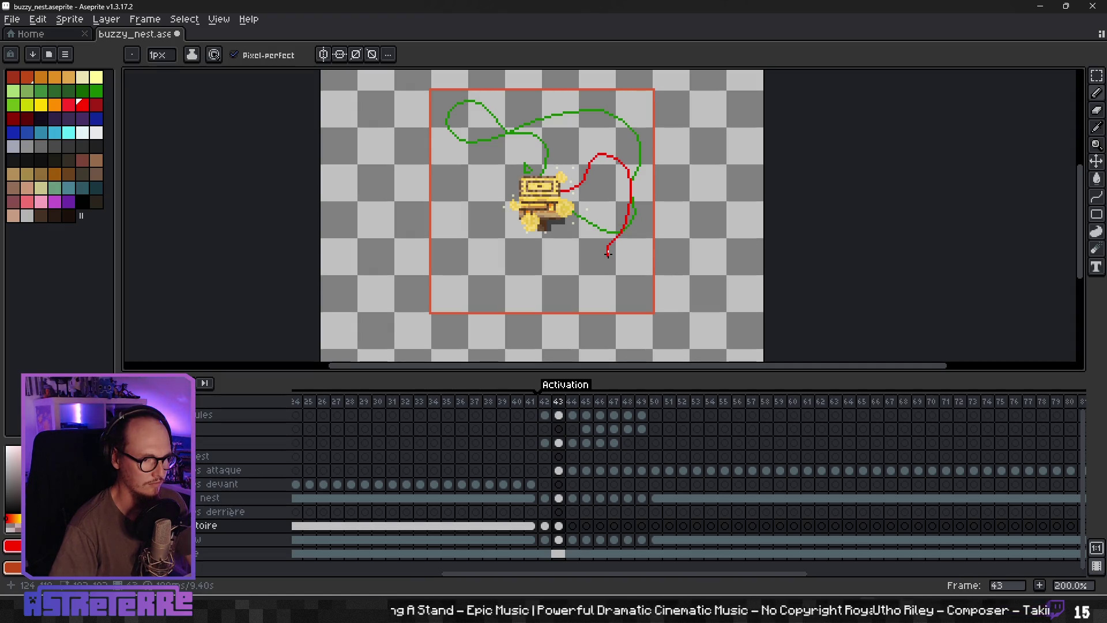
Step: Rework the red path to loop along the bottom and up beside the bee's right side
left_click_drag(528, 249, 510, 270)
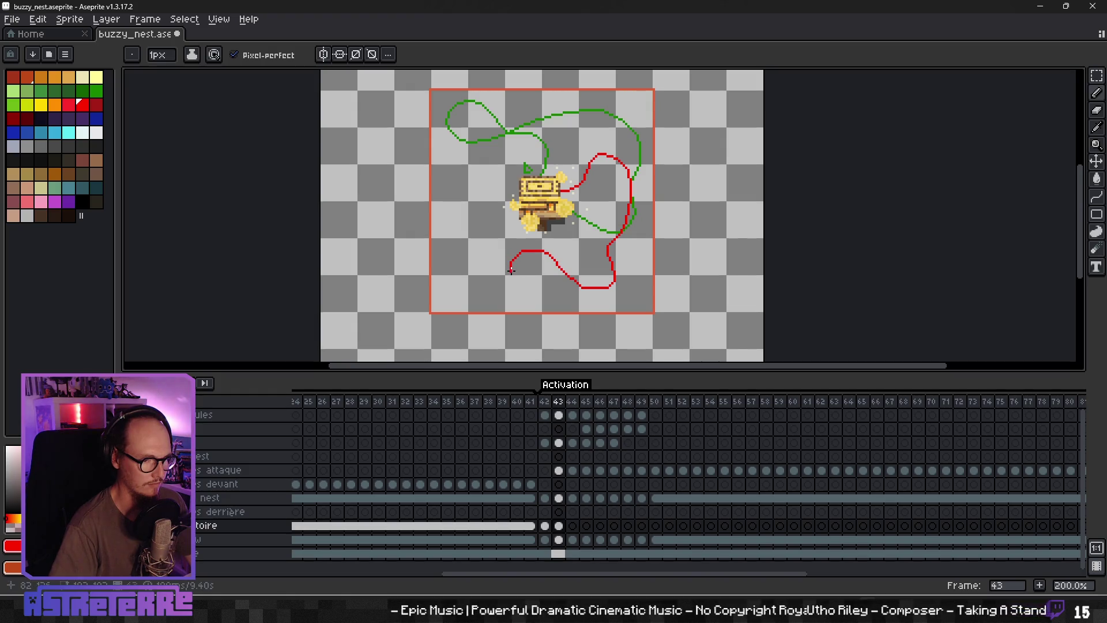
key("ctrl+z")
key("ctrl+z")
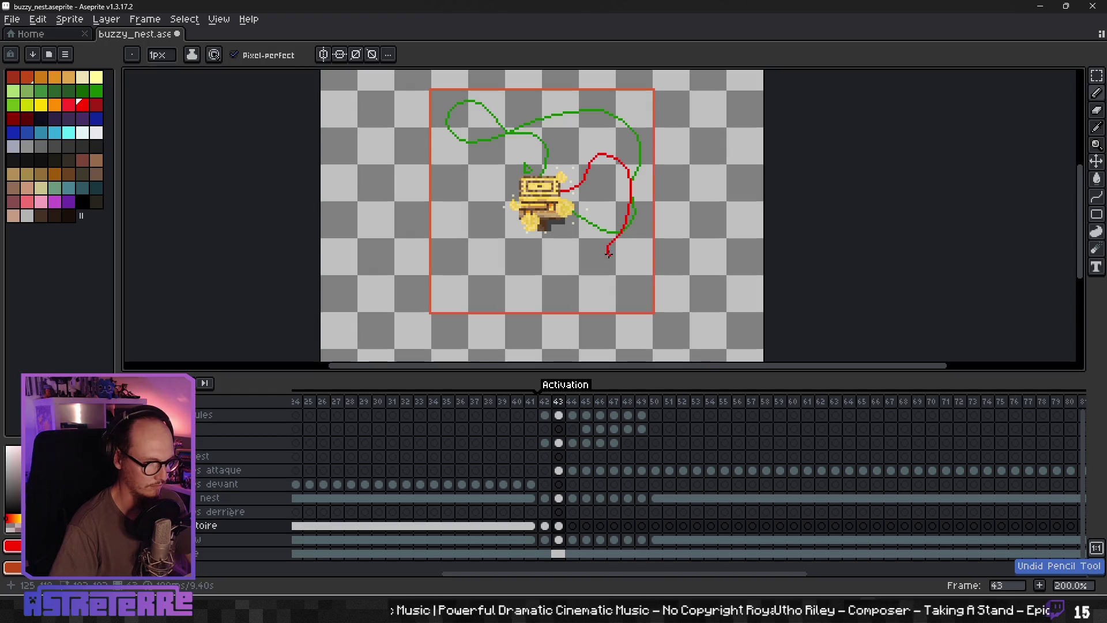
mouse_move(604, 250)
left_mouse_down()
mouse_move(545, 250)
mouse_move(490, 297)
left_mouse_up()
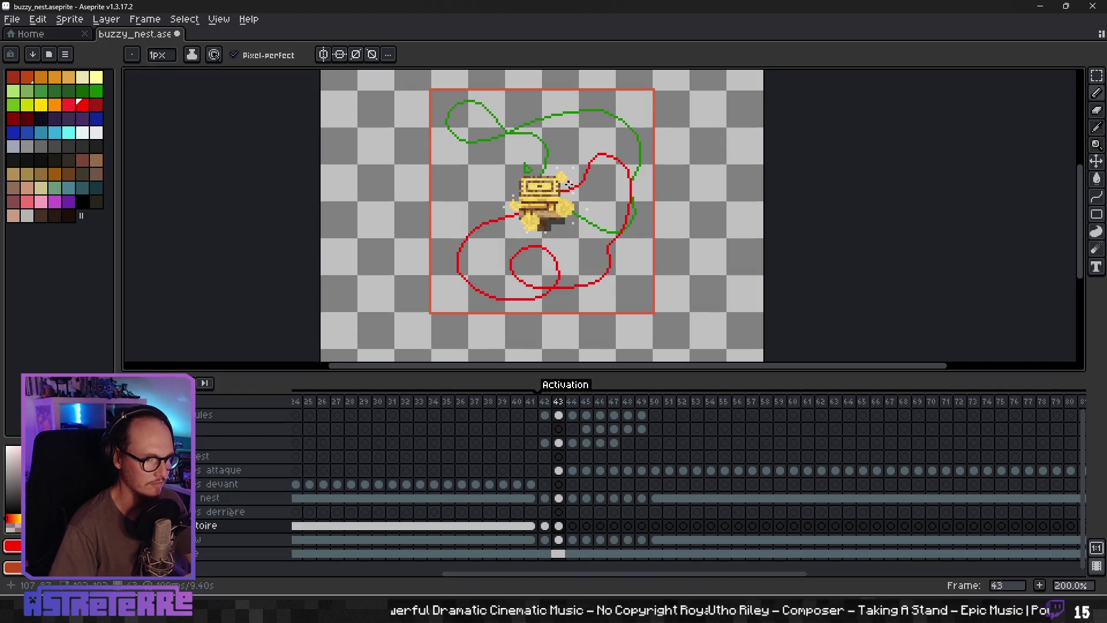
scroll(573, 196, "up", 1)
left_click_drag(573, 195, 577, 205)
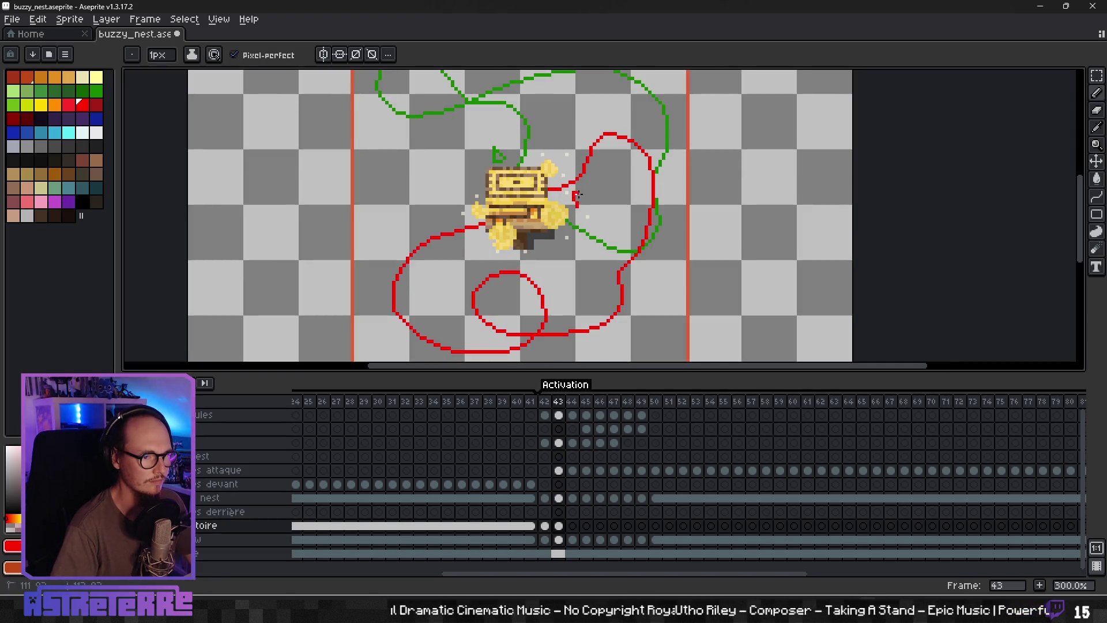
scroll(559, 237, "down", 1)
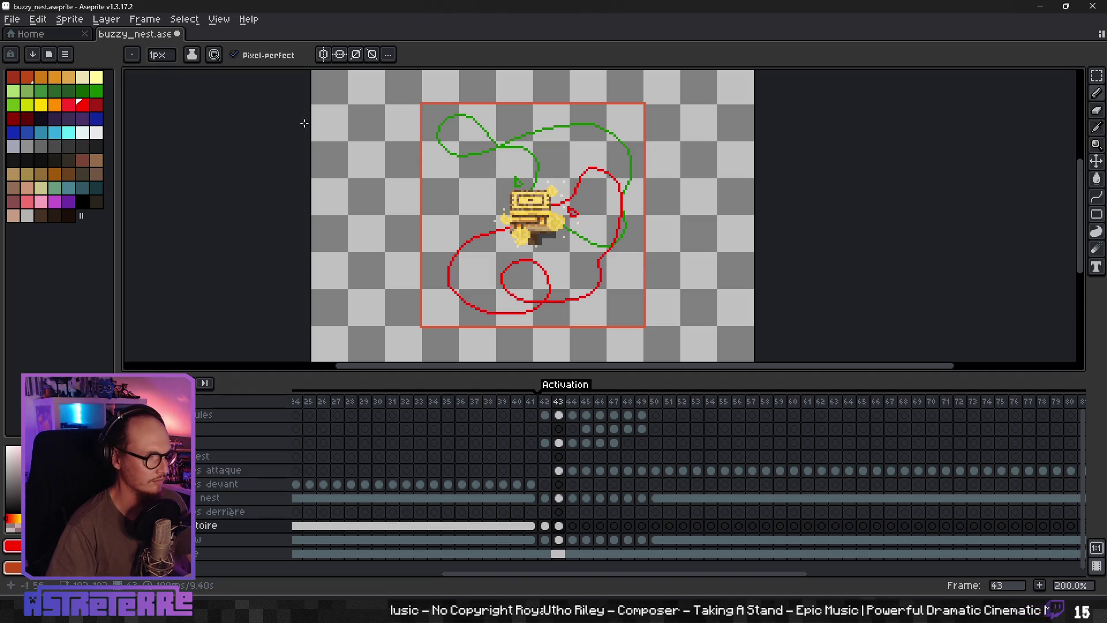
left_click(96, 119)
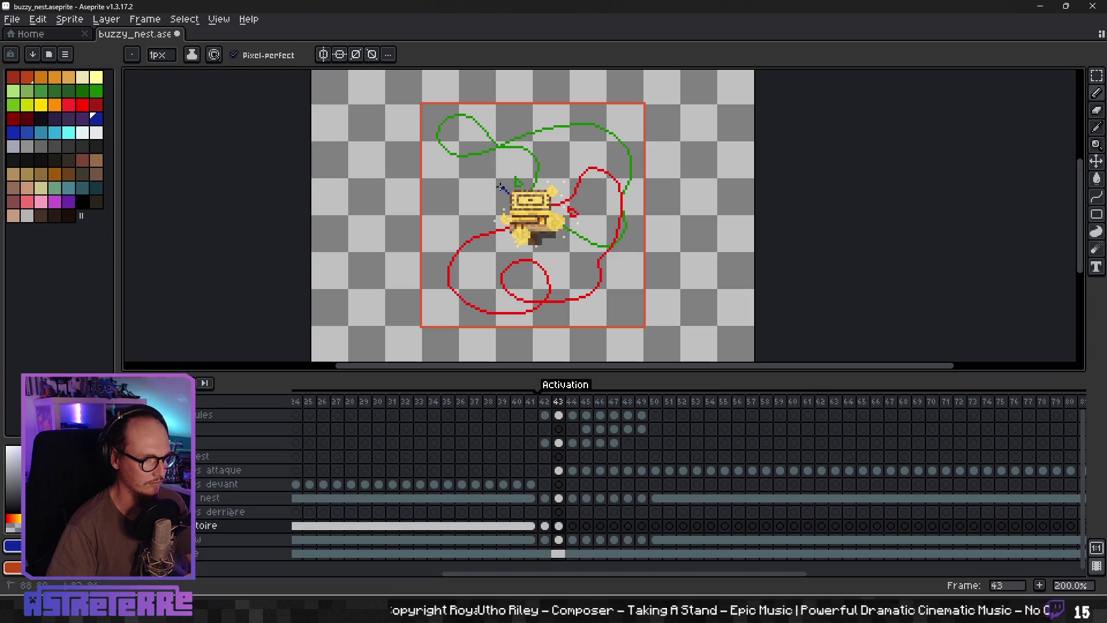
Step: Try several dark blue strokes from the nest and around the bottom, undoing each
left_click_drag(473, 201, 439, 216)
key("ctrl+z")
mouse_move(513, 207)
left_mouse_down()
mouse_move(447, 184)
mouse_move(478, 196)
left_mouse_up()
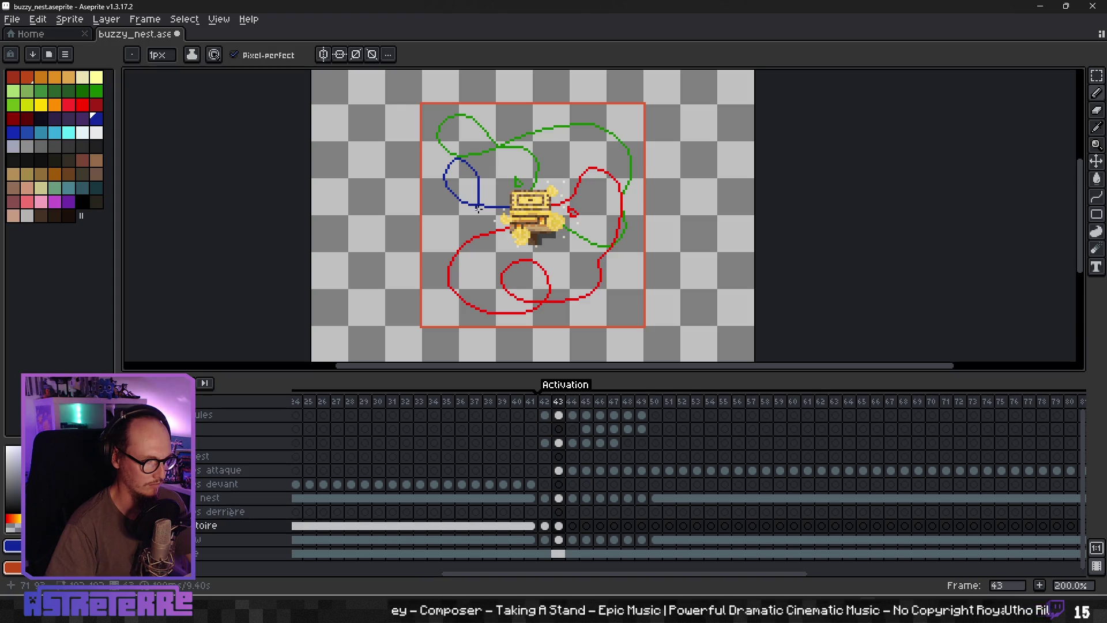
key("ctrl+z")
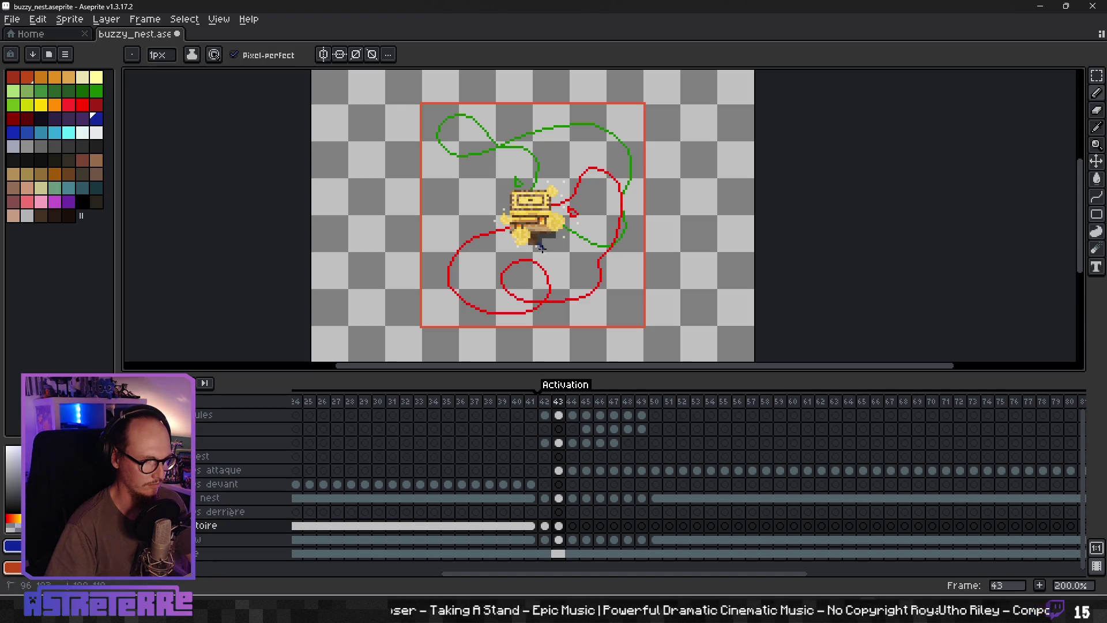
left_click_drag(609, 294, 490, 310)
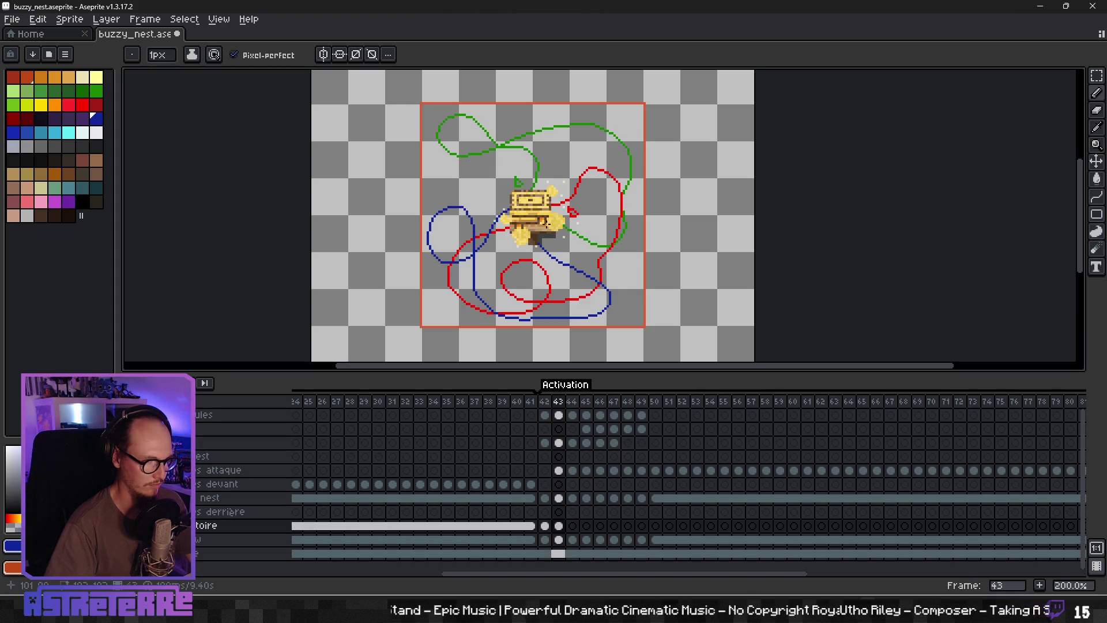
key("v")
key("ctrl+z")
key("b")
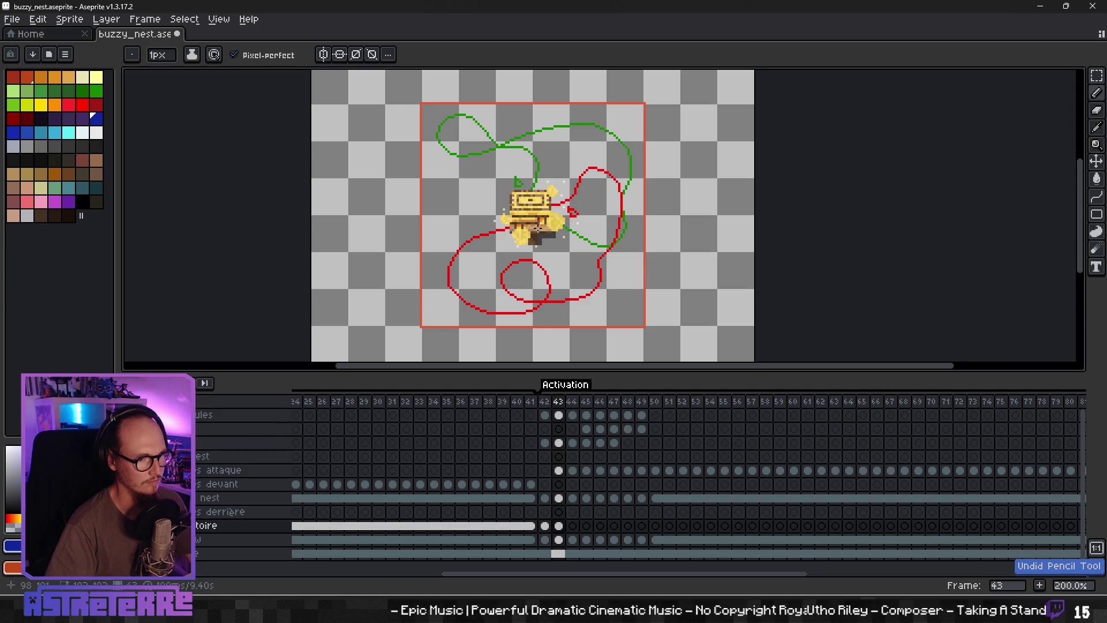
Step: Draw the dark blue path looping left from under the bee, adding a short horizontal piece
left_click_drag(539, 235, 549, 276)
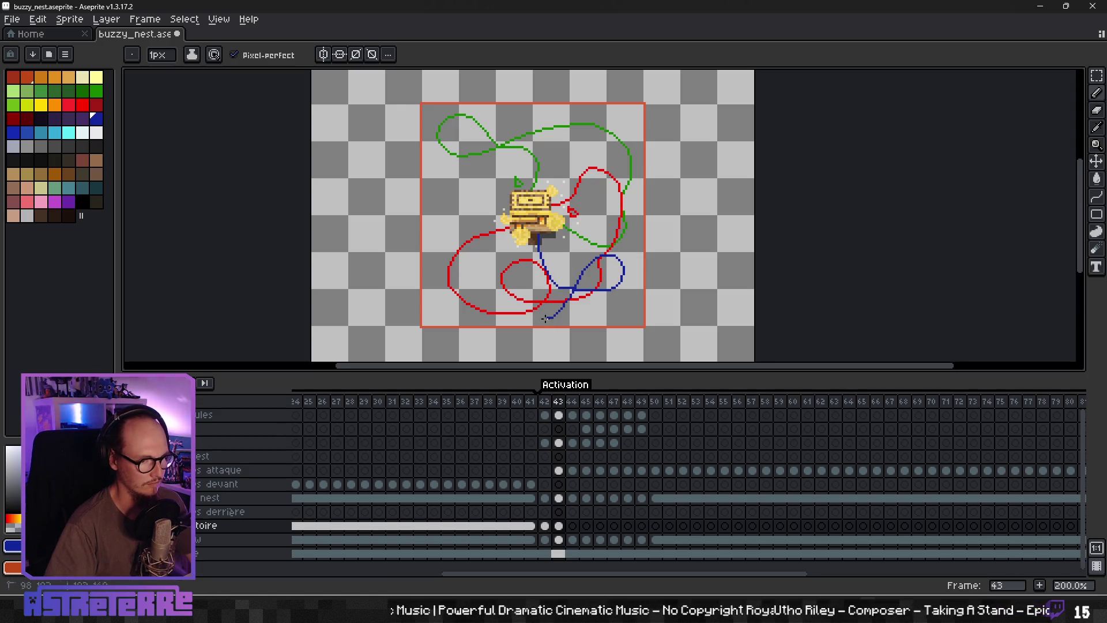
key("ctrl+z")
left_click_drag(538, 230, 621, 249)
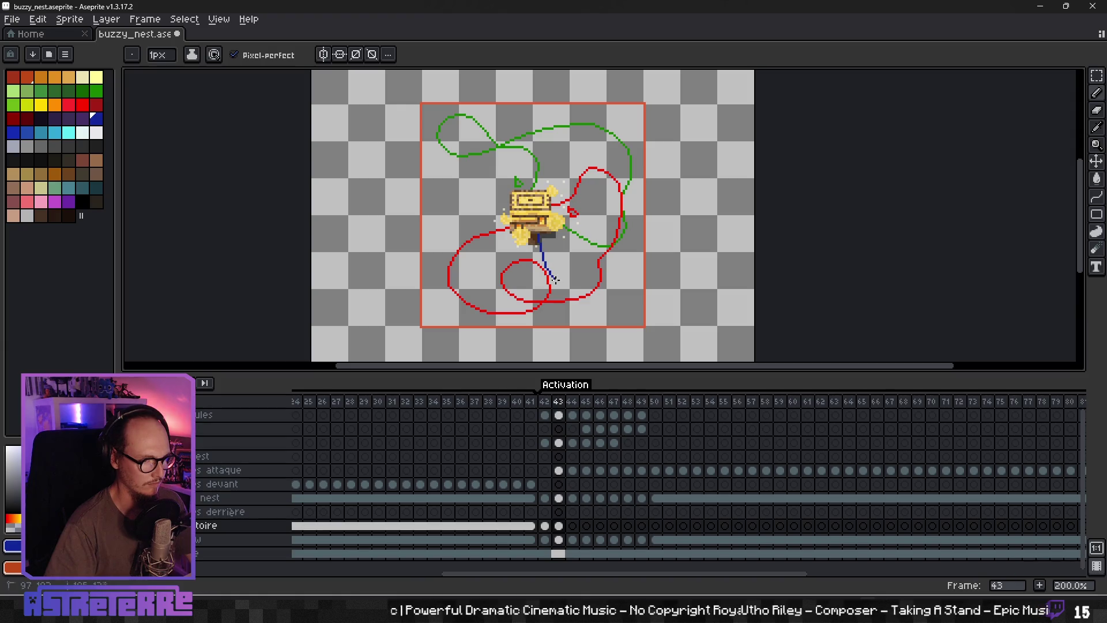
key("ctrl+z")
left_click_drag(538, 241, 610, 266)
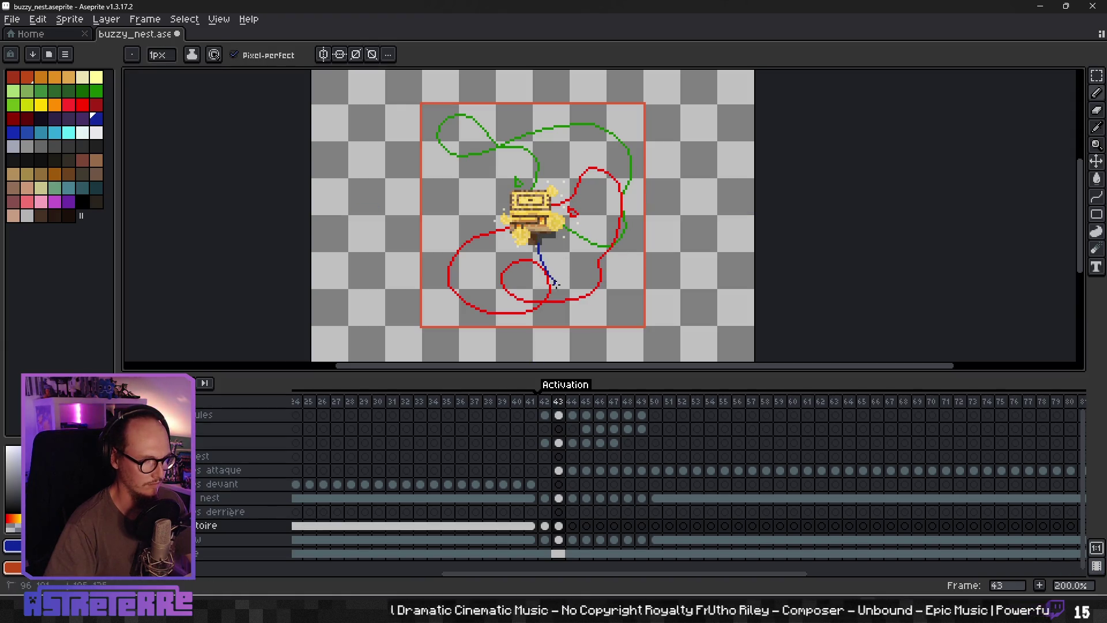
key("ctrl+z")
mouse_move(531, 245)
left_mouse_down()
mouse_move(542, 280)
mouse_move(487, 313)
mouse_move(439, 200)
left_mouse_up()
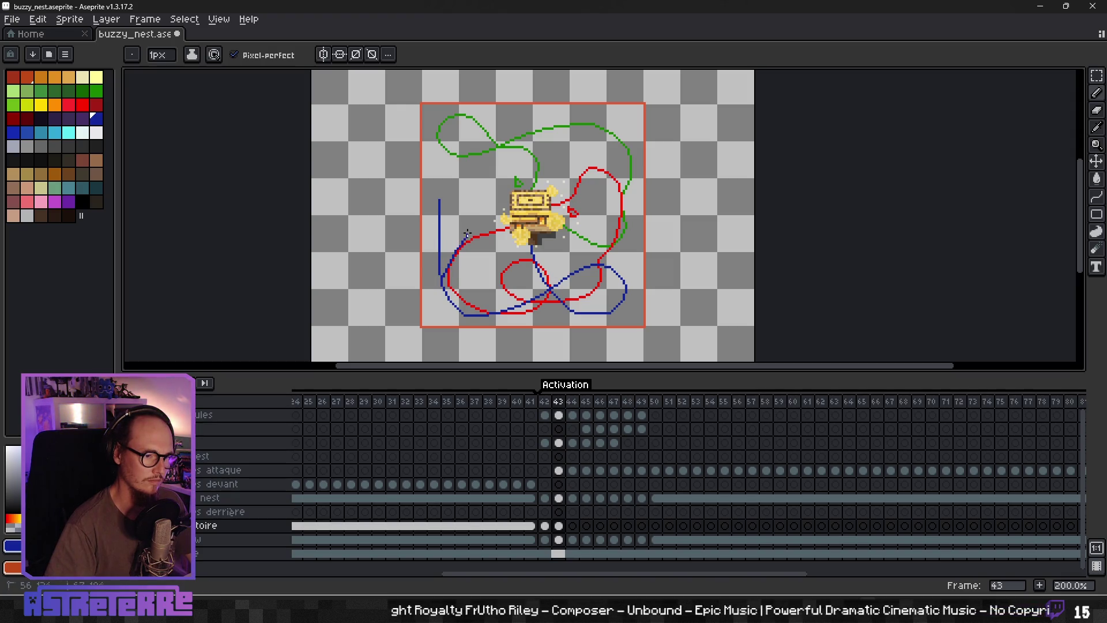
left_click_drag(482, 219, 500, 218)
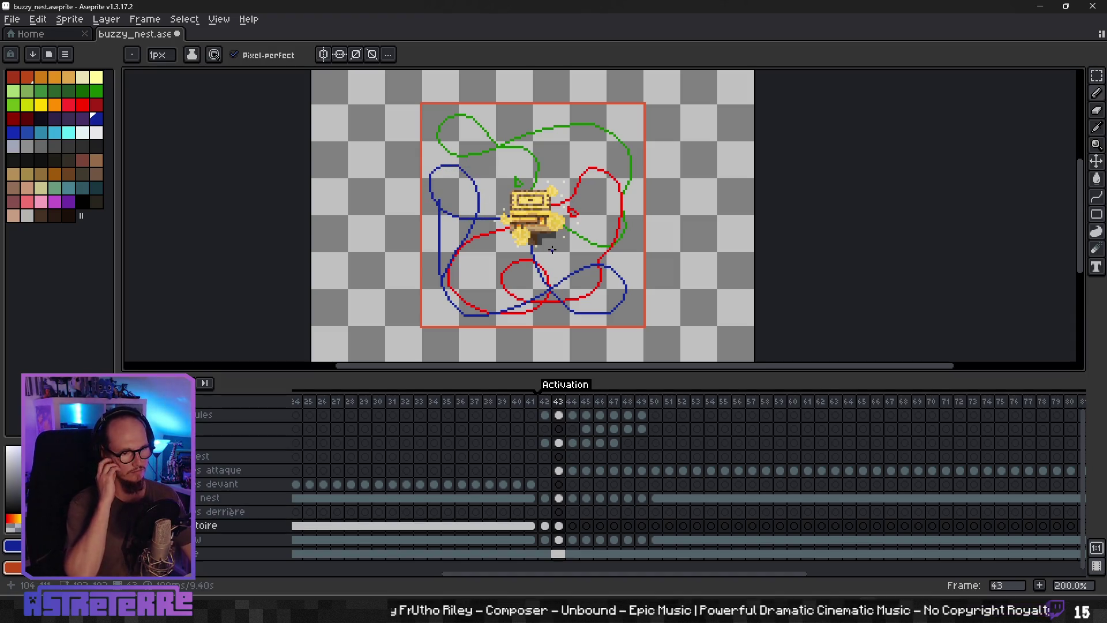
scroll(552, 249, "up", 1)
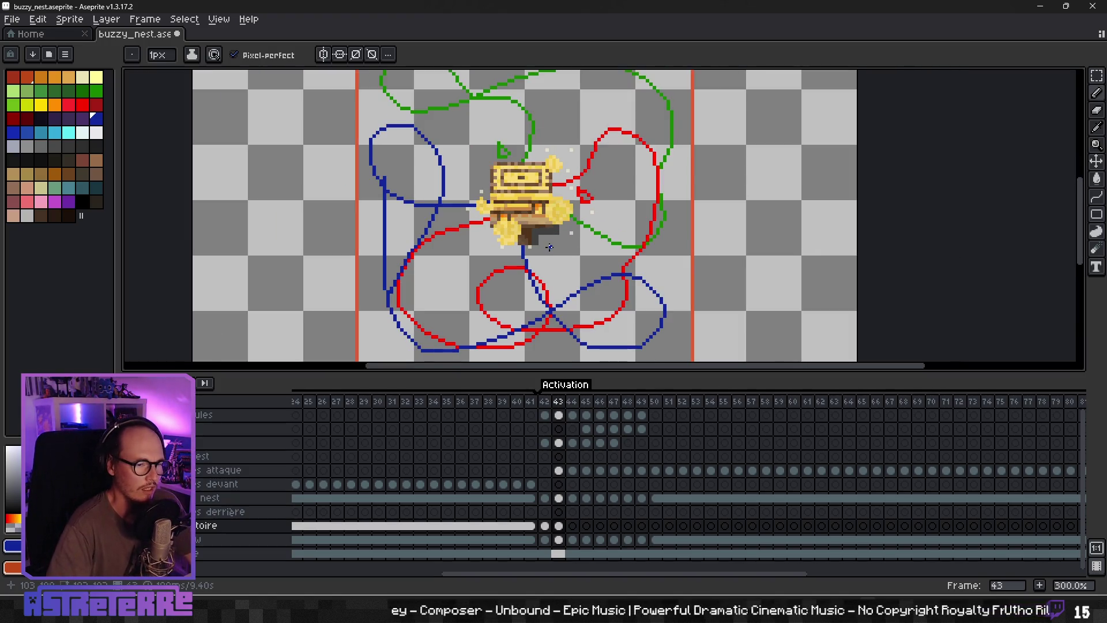
scroll(549, 247, "down", 2)
scroll(556, 242, "up", 2)
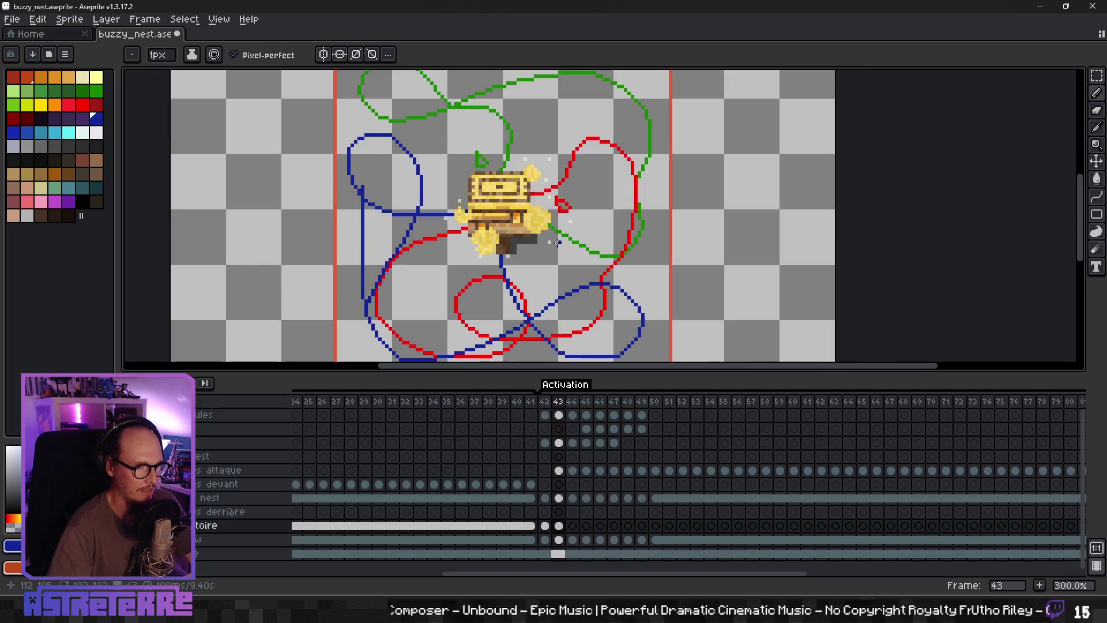
key("l")
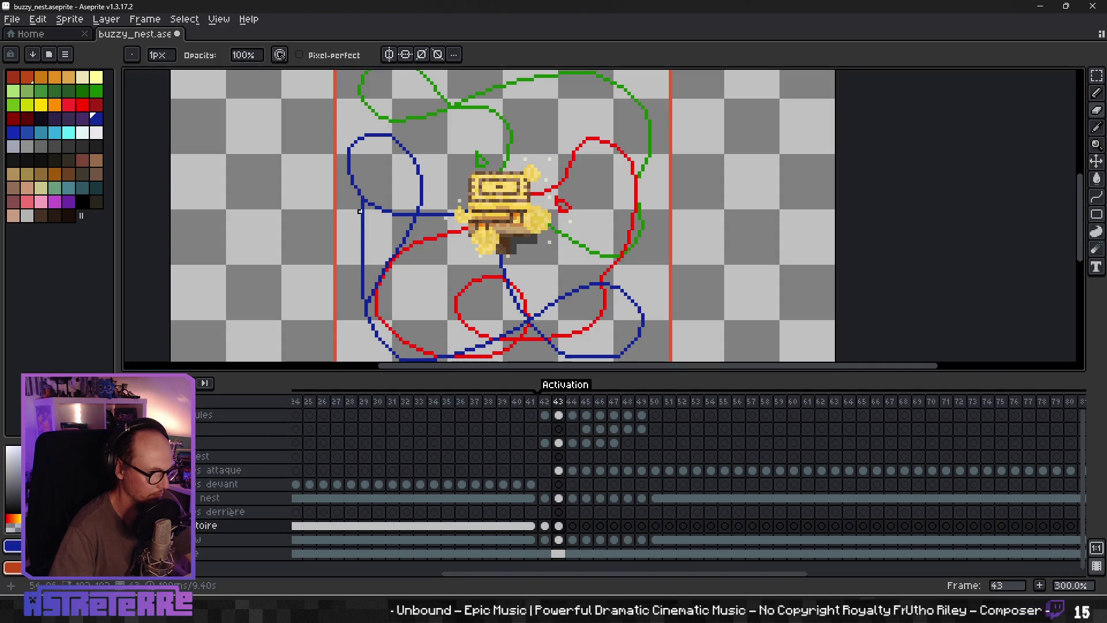
left_click_drag(362, 204, 363, 200)
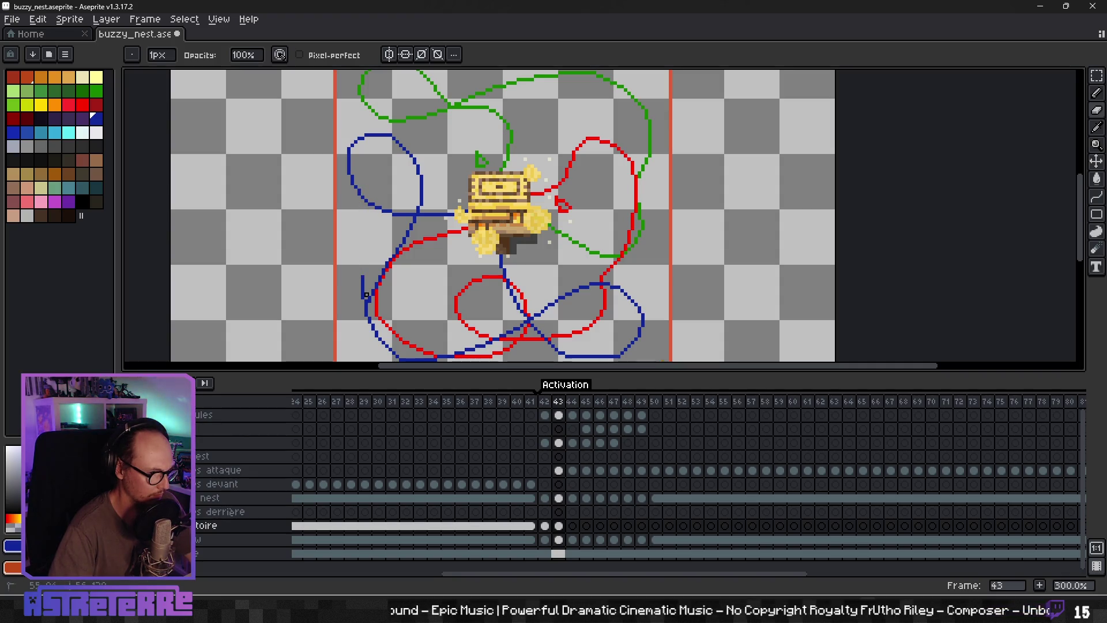
scroll(363, 301, "down", 3)
scroll(483, 265, "up", 2)
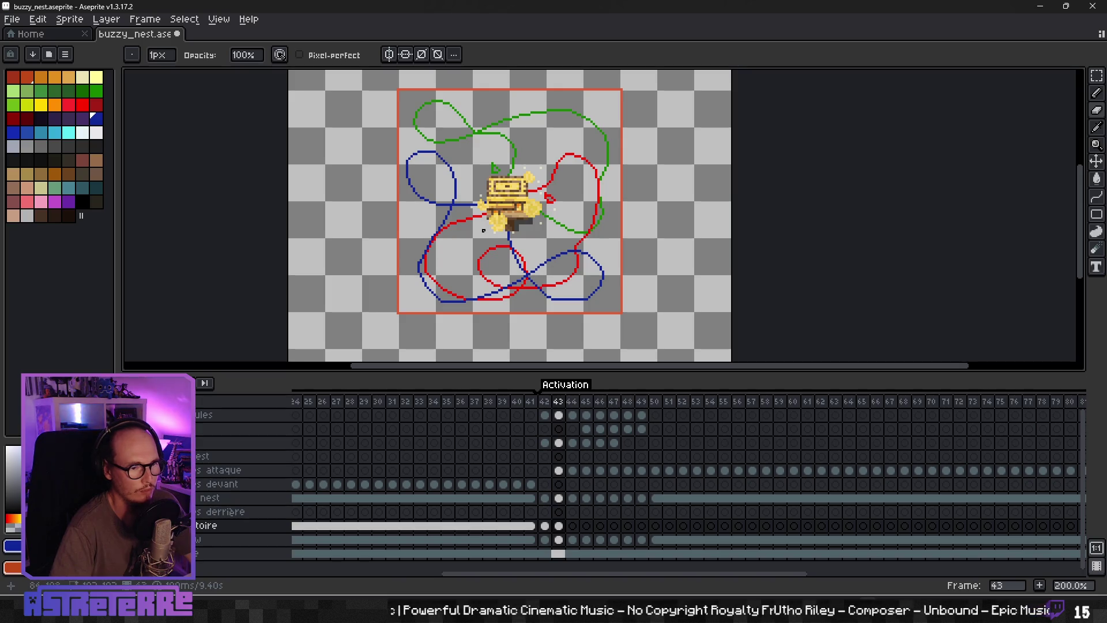
scroll(487, 235, "down", 2)
scroll(487, 236, "up", 1)
scroll(487, 236, "up", 1)
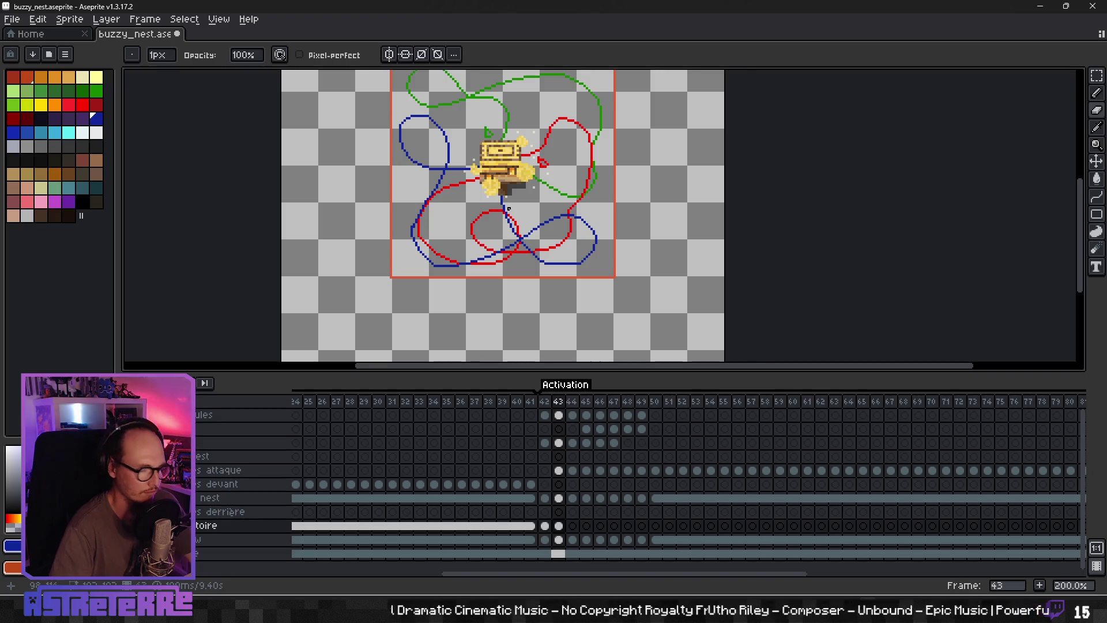
key("b")
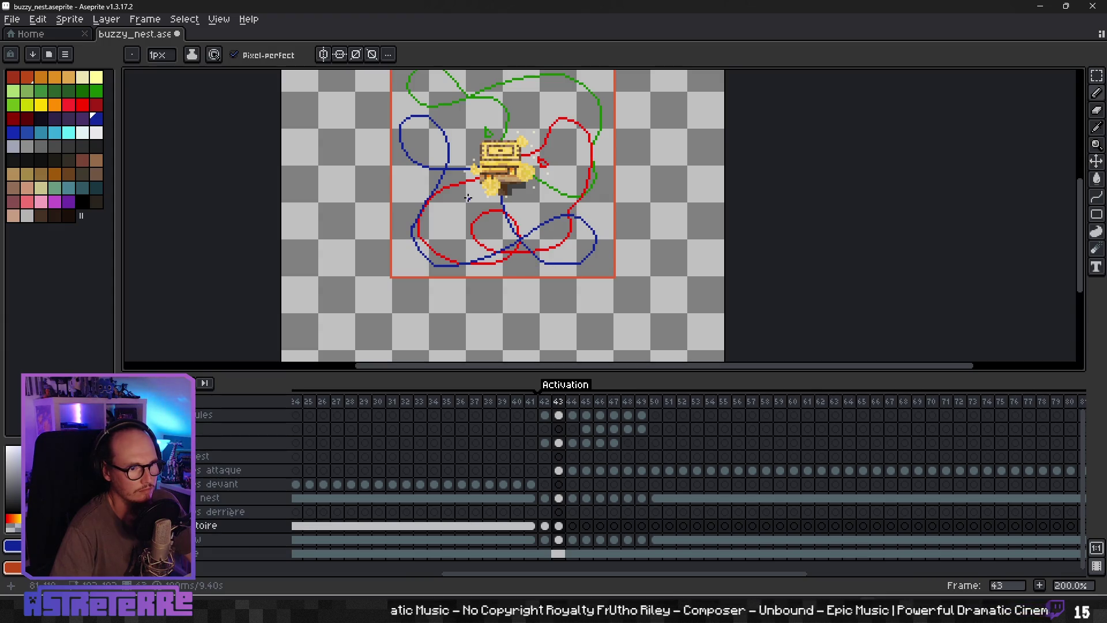
scroll(464, 204, "up", 2)
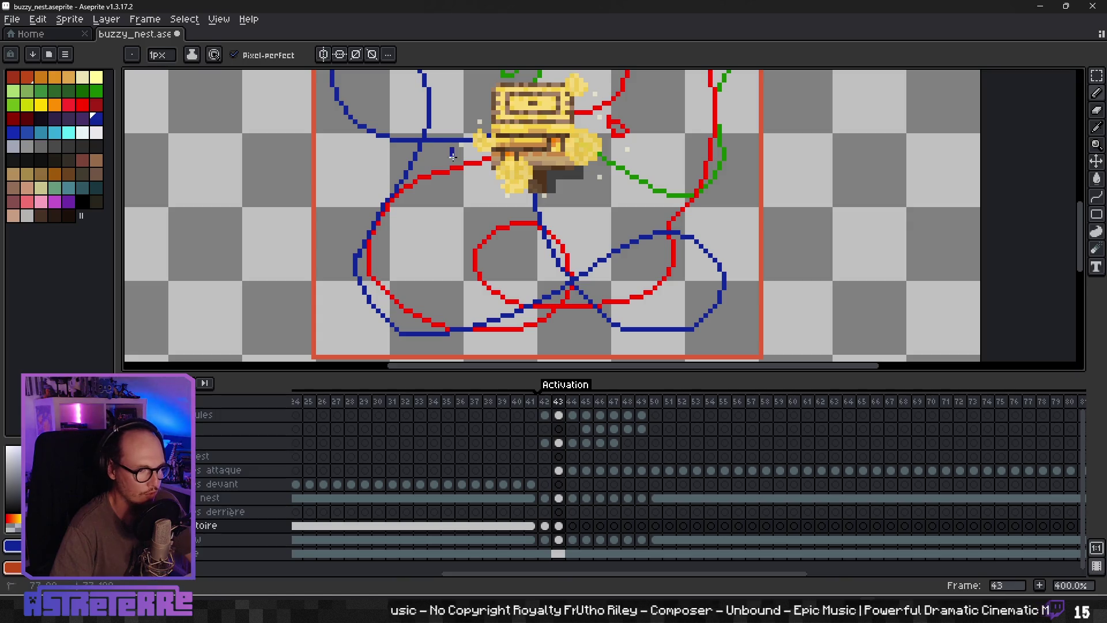
scroll(502, 201, "down", 2)
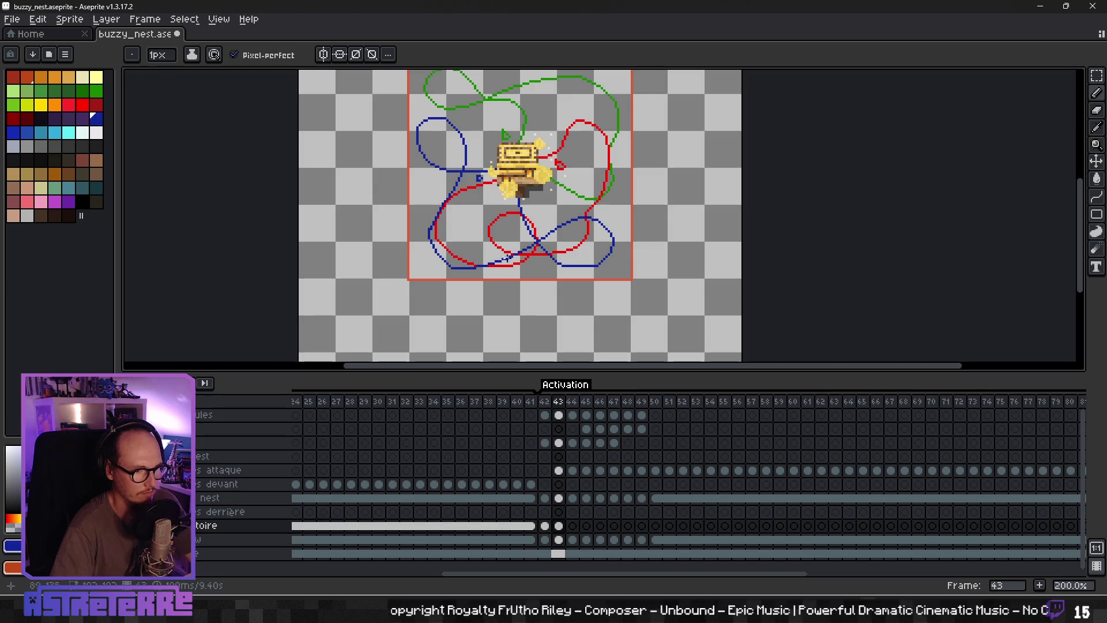
scroll(588, 202, "down", 2)
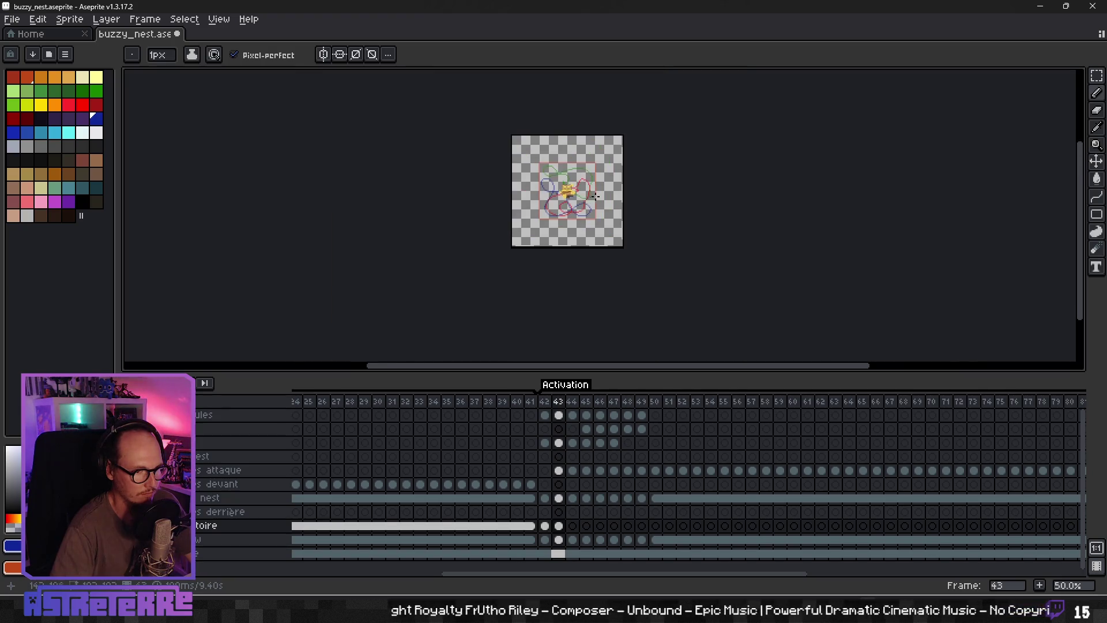
scroll(586, 197, "up", 2)
left_click_drag(527, 187, 540, 242)
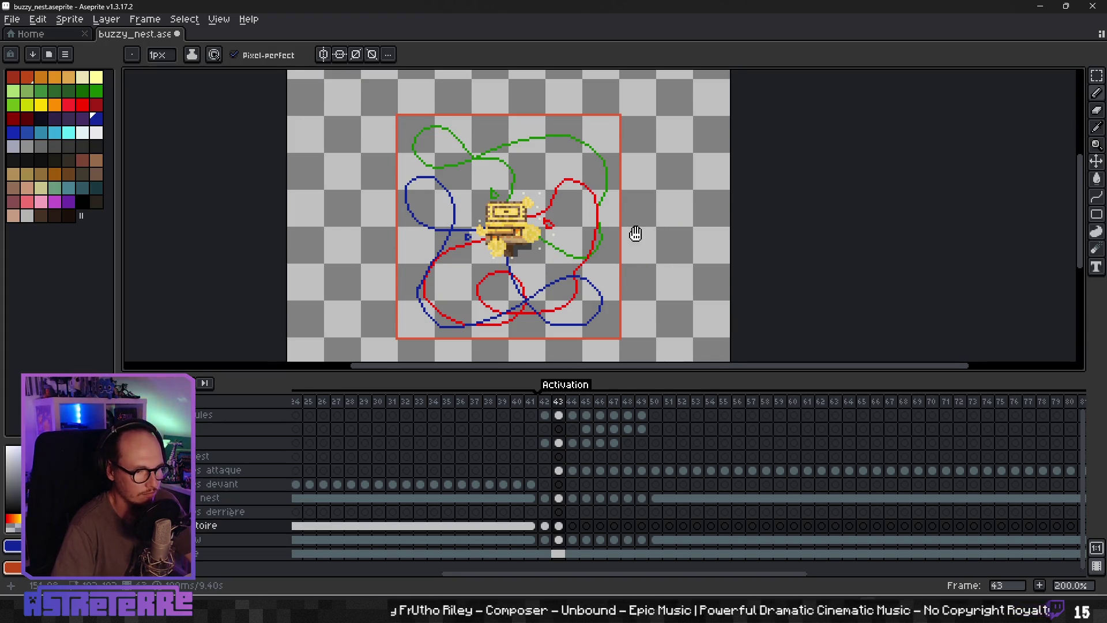
mouse_move(635, 234)
left_mouse_down()
mouse_move(650, 190)
mouse_move(727, 270)
mouse_move(762, 277)
left_mouse_up()
scroll(672, 207, "up", 1)
scroll(685, 267, "down", 1)
left_click_drag(682, 242, 639, 276)
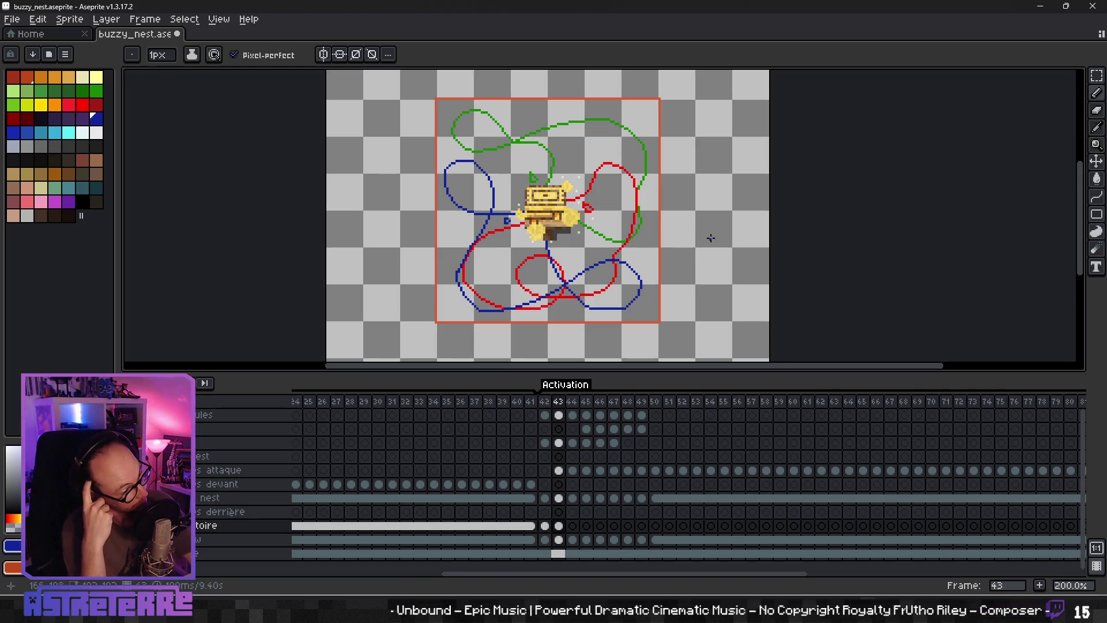
scroll(692, 231, "down", 2)
scroll(674, 224, "up", 3)
scroll(673, 223, "down", 1)
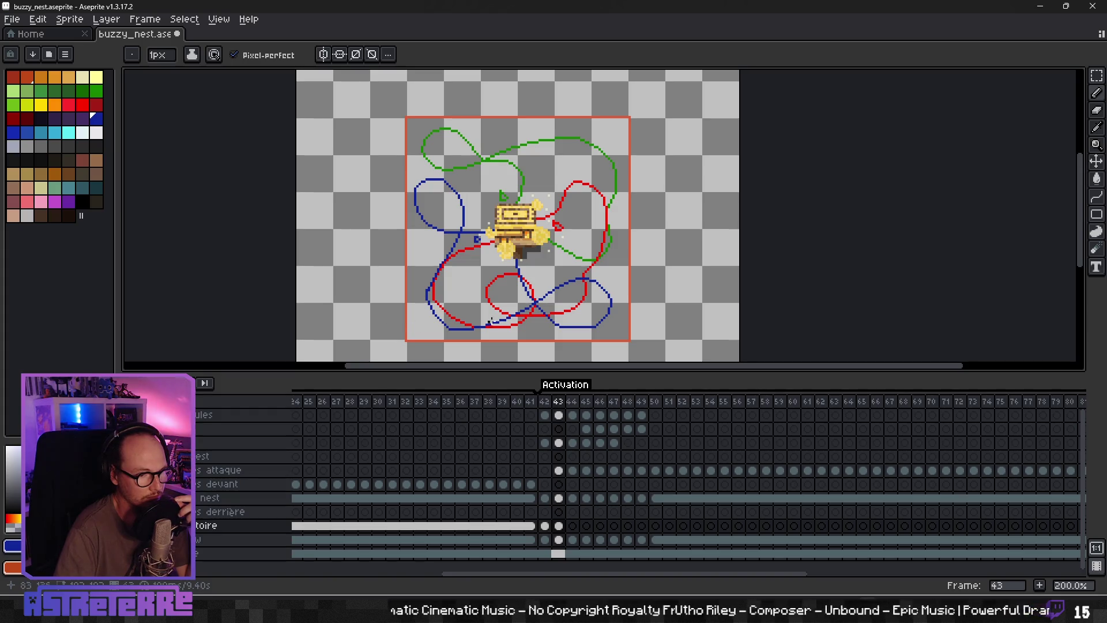
scroll(501, 316, "up", 1)
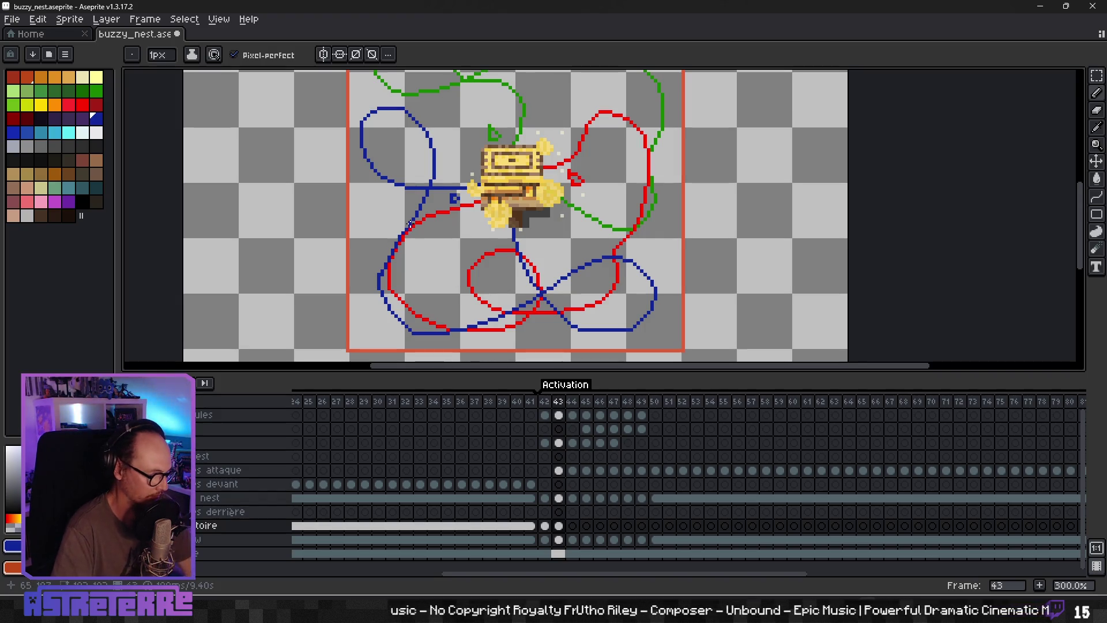
Step: Erase the start of the lower-left blue stroke, then try a new blue extension and undo it
key("e")
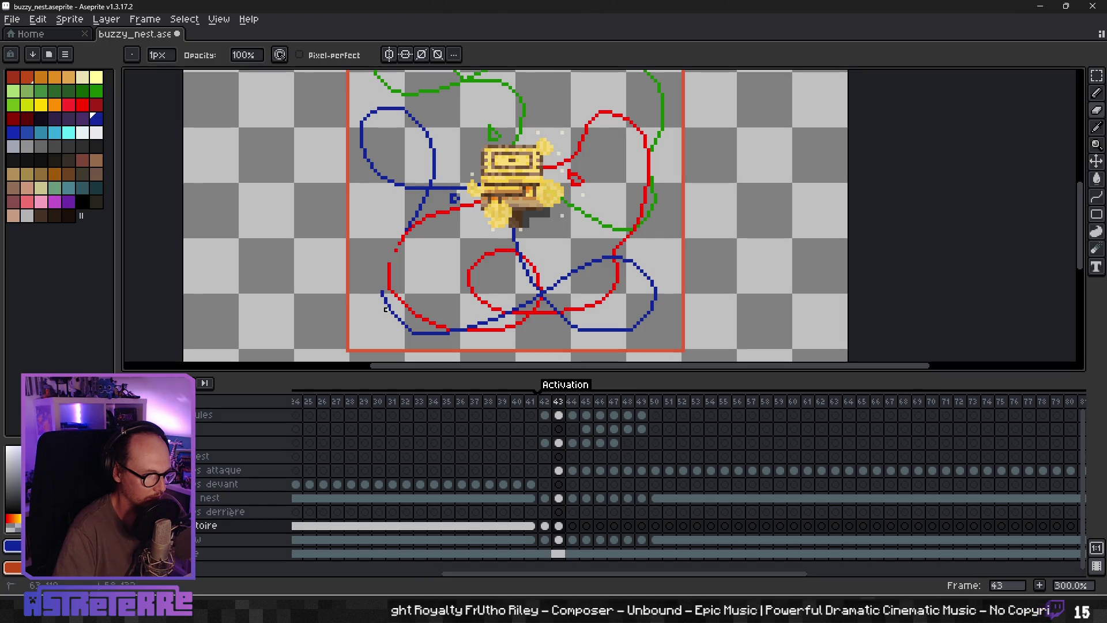
left_click_drag(397, 318, 413, 330)
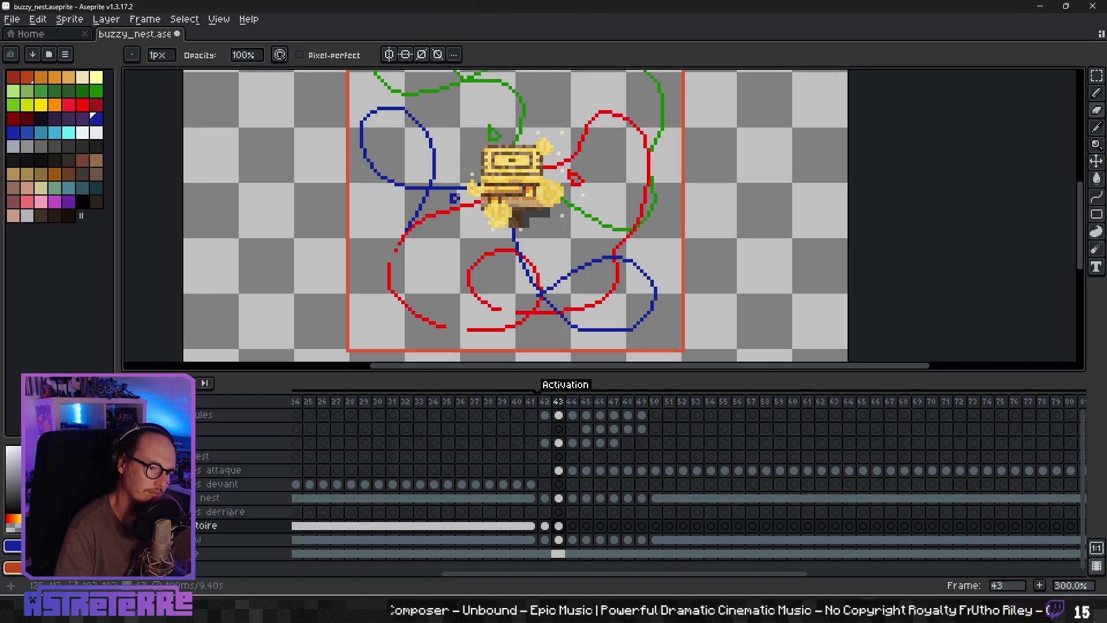
key("b")
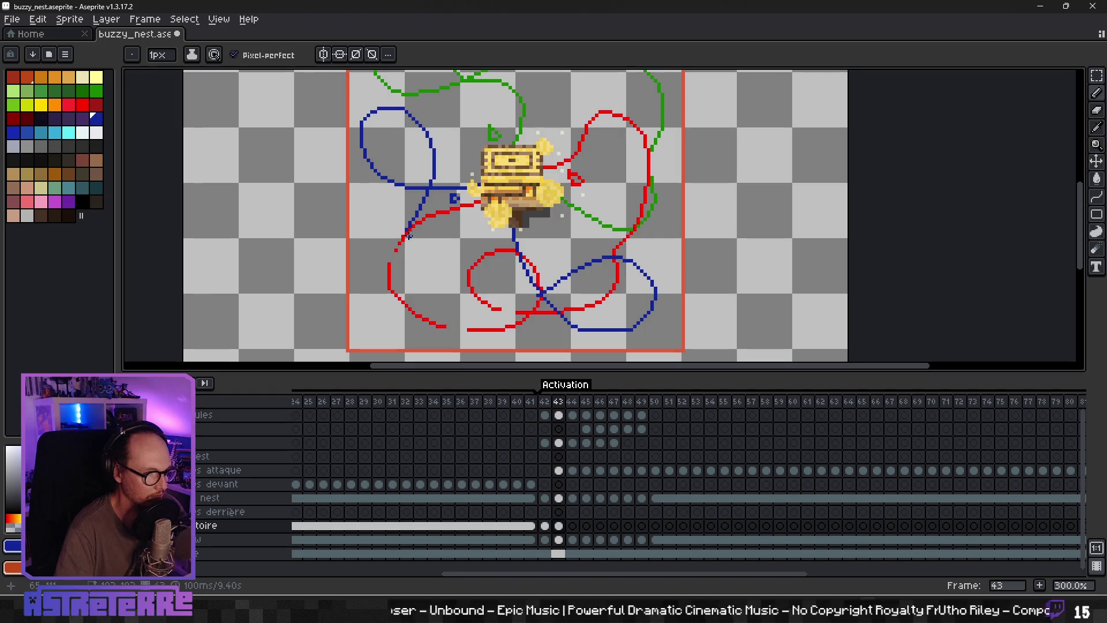
left_click_drag(407, 232, 424, 260)
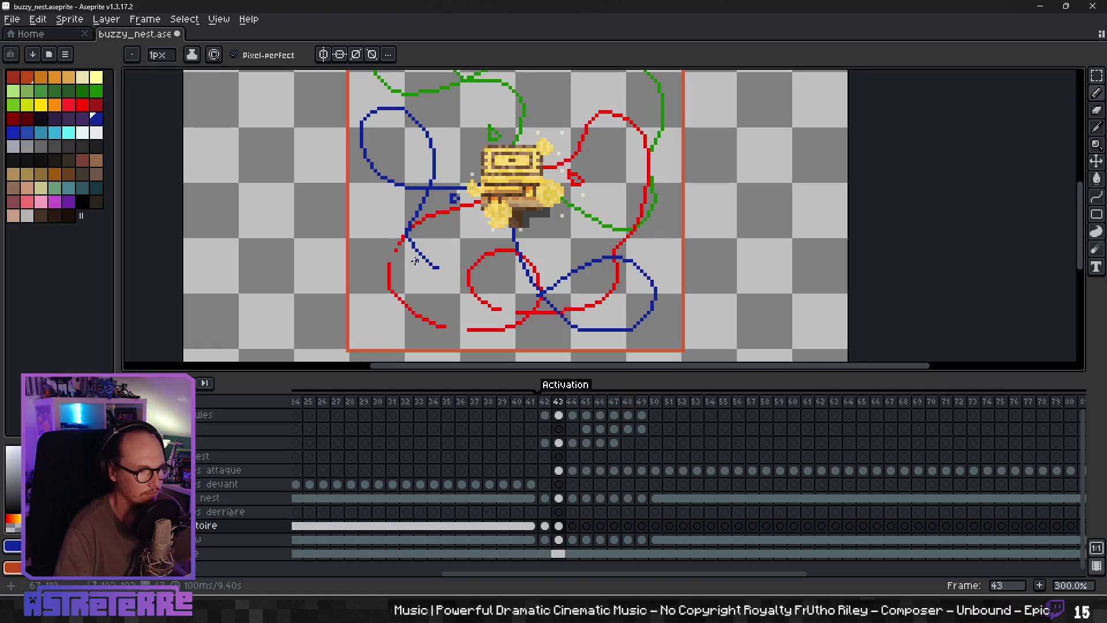
key("ctrl+z")
Step: Erase the short red segment left of the nest and the red stroke at lower left
key("e")
left_click_drag(407, 235, 395, 252)
left_click_drag(389, 296, 520, 323)
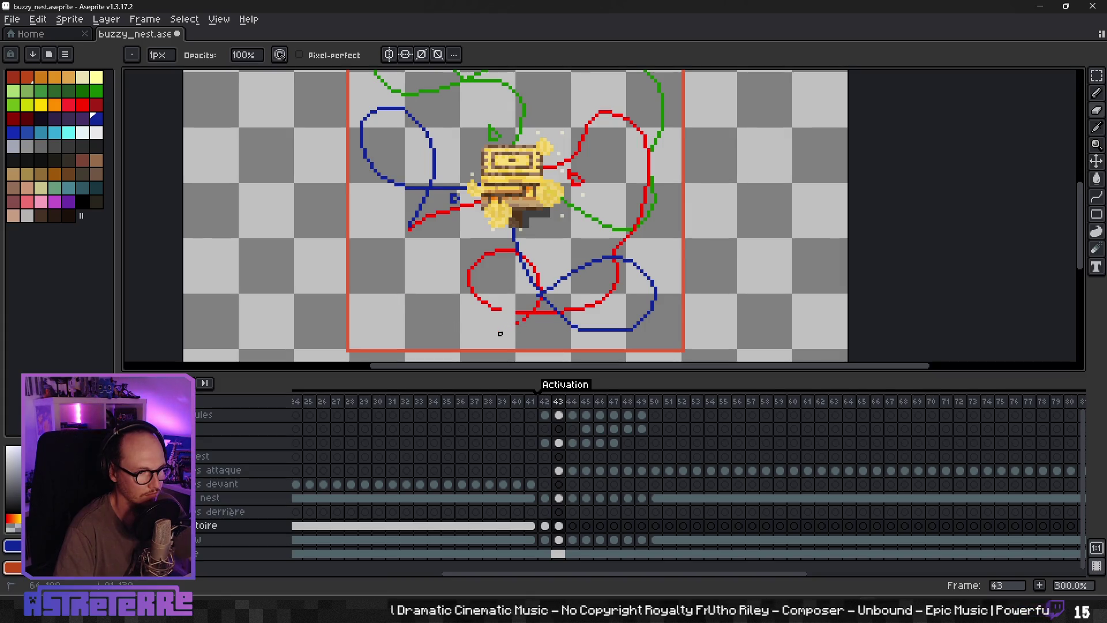
scroll(500, 330, "down", 1)
scroll(507, 315, "up", 1)
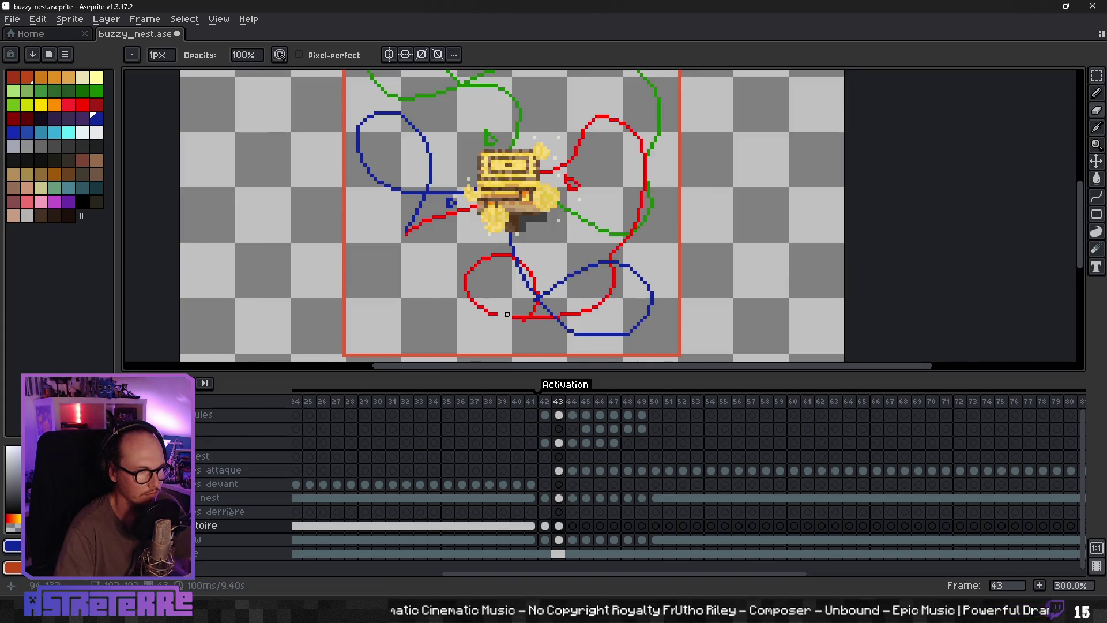
scroll(501, 311, "down", 1)
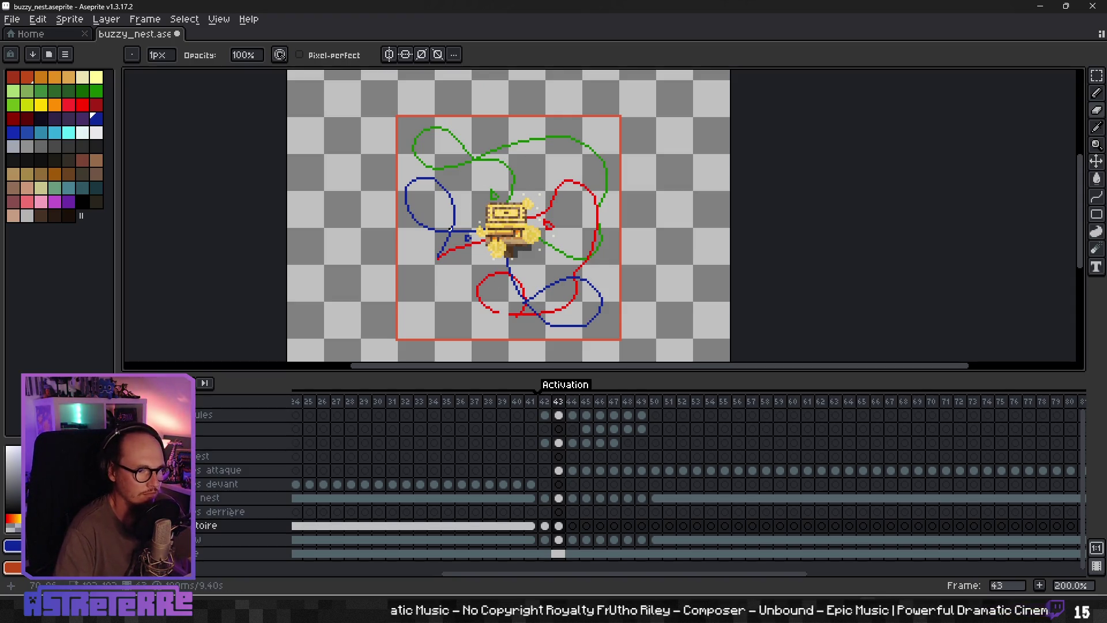
scroll(433, 264, "up", 1)
key("ctrl+z")
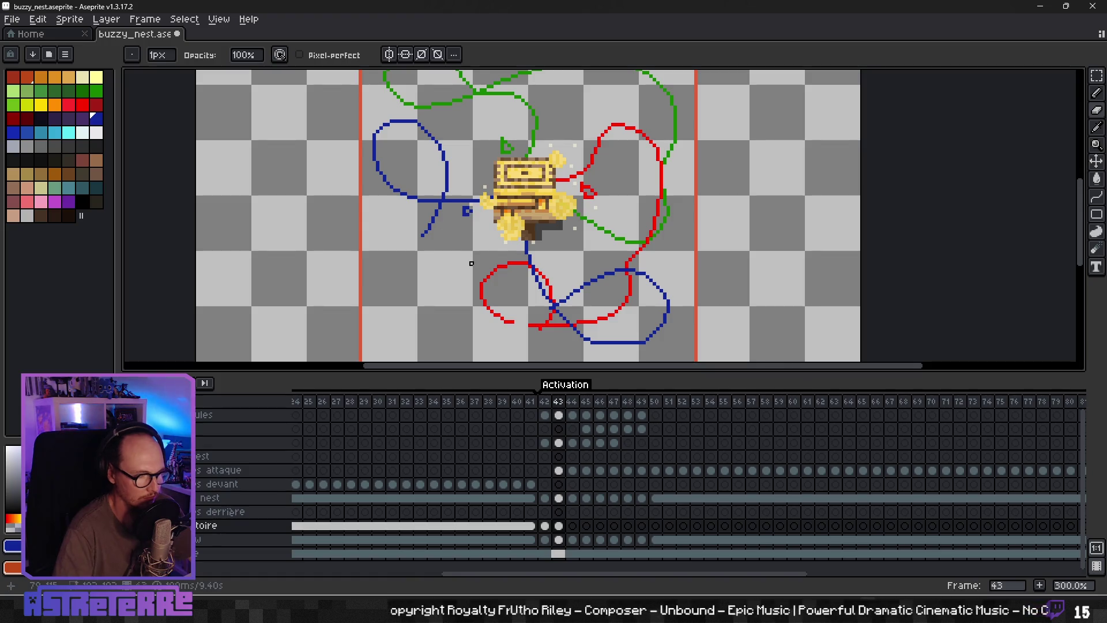
key("e")
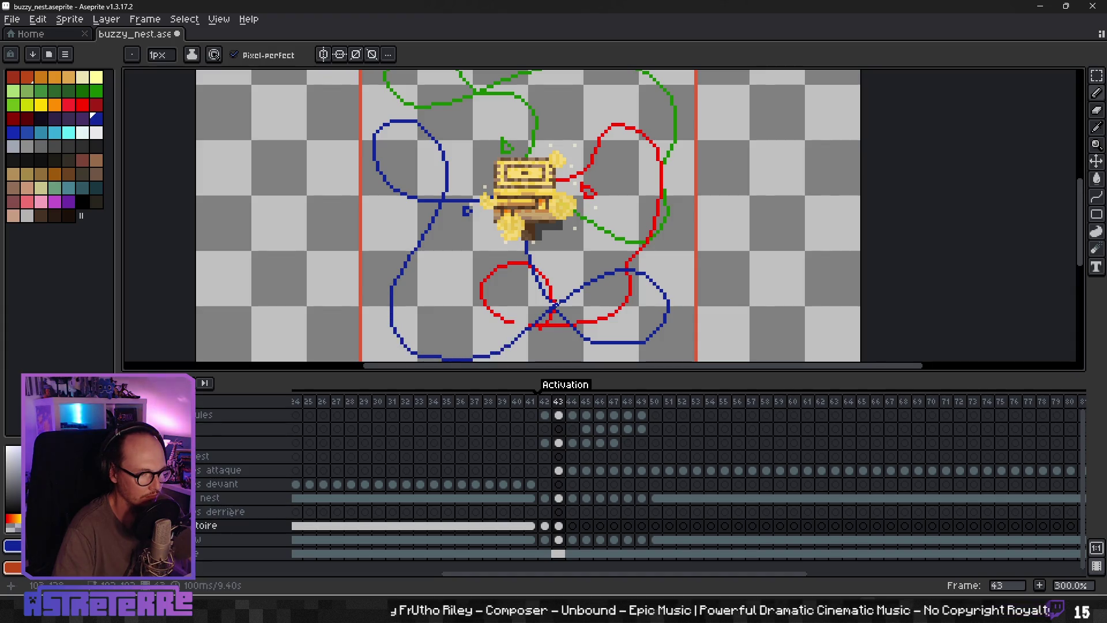
scroll(556, 329, "down", 1)
scroll(555, 328, "down", 1)
scroll(555, 329, "up", 1)
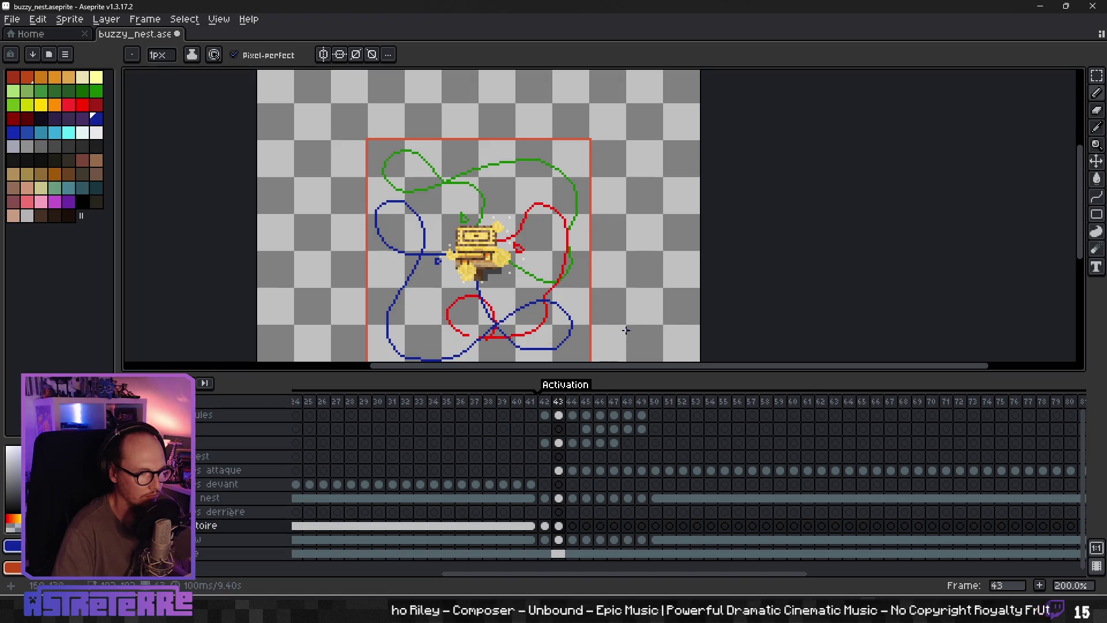
Step: Erase the tangled blue and red strokes at lower right with a temporarily enlarged eraser
scroll(489, 330, "up", 1)
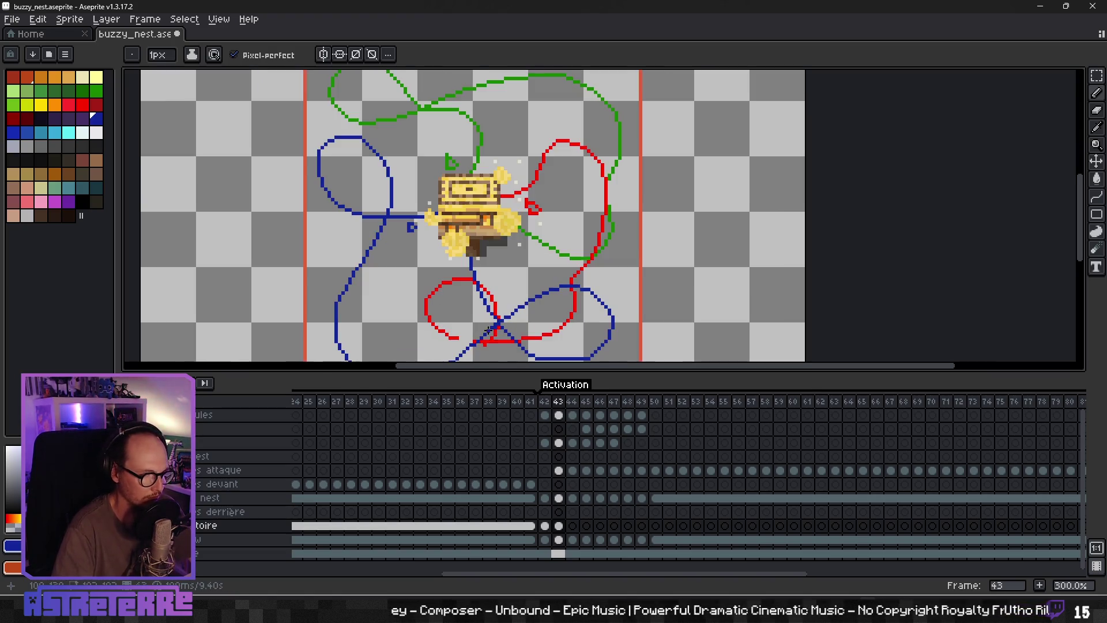
scroll(519, 324, "down", 2)
scroll(533, 270, "up", 1)
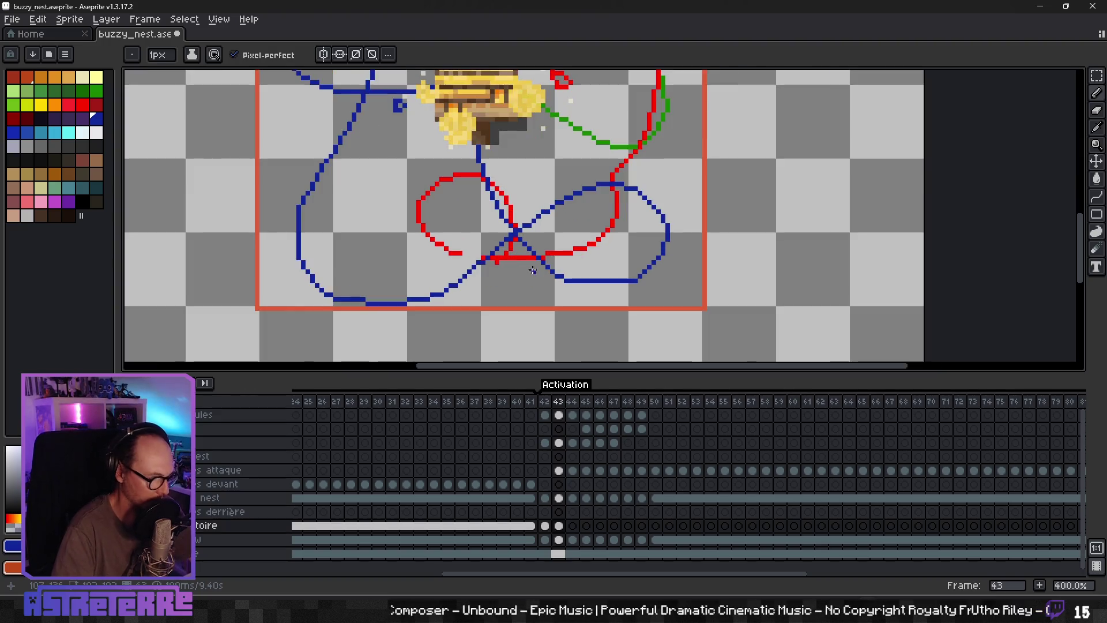
key("e")
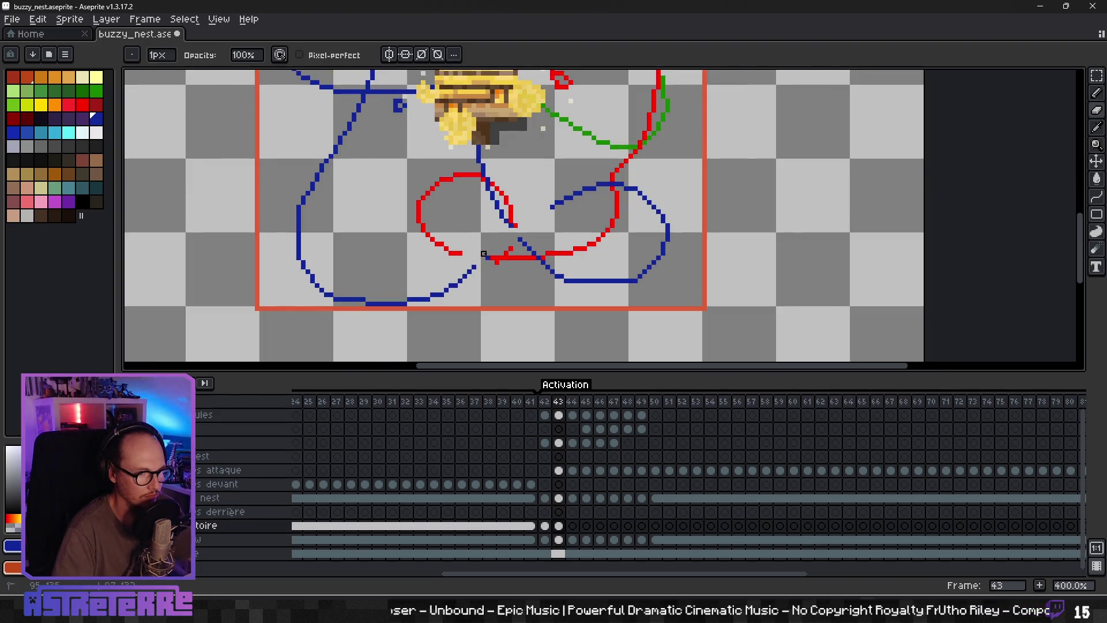
left_click_drag(557, 212, 622, 184)
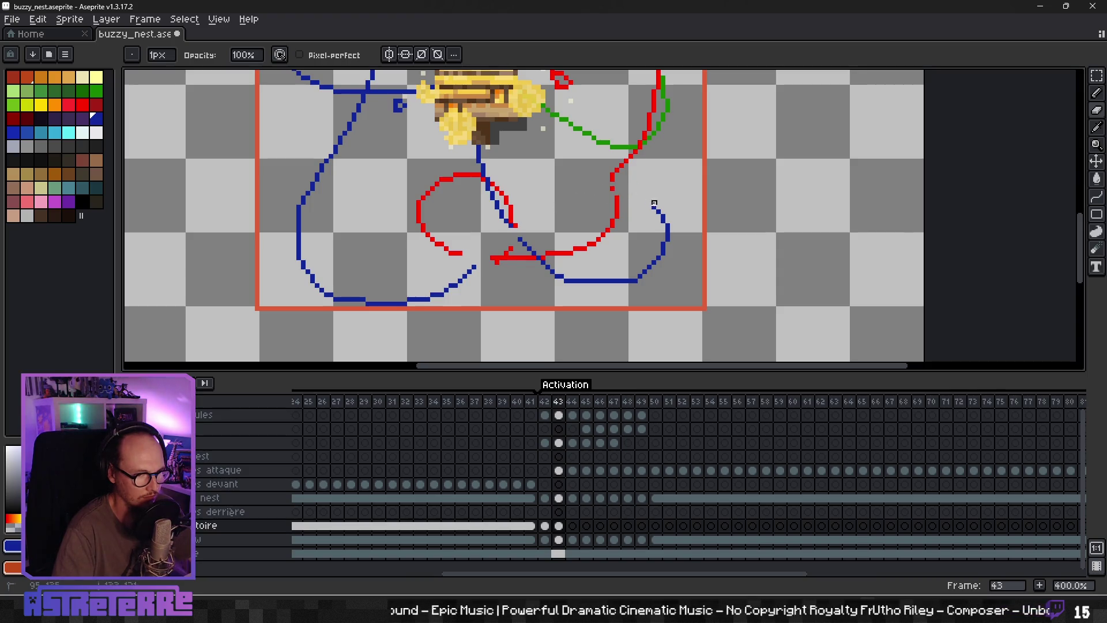
key("plus")
key("plus")
key("plus")
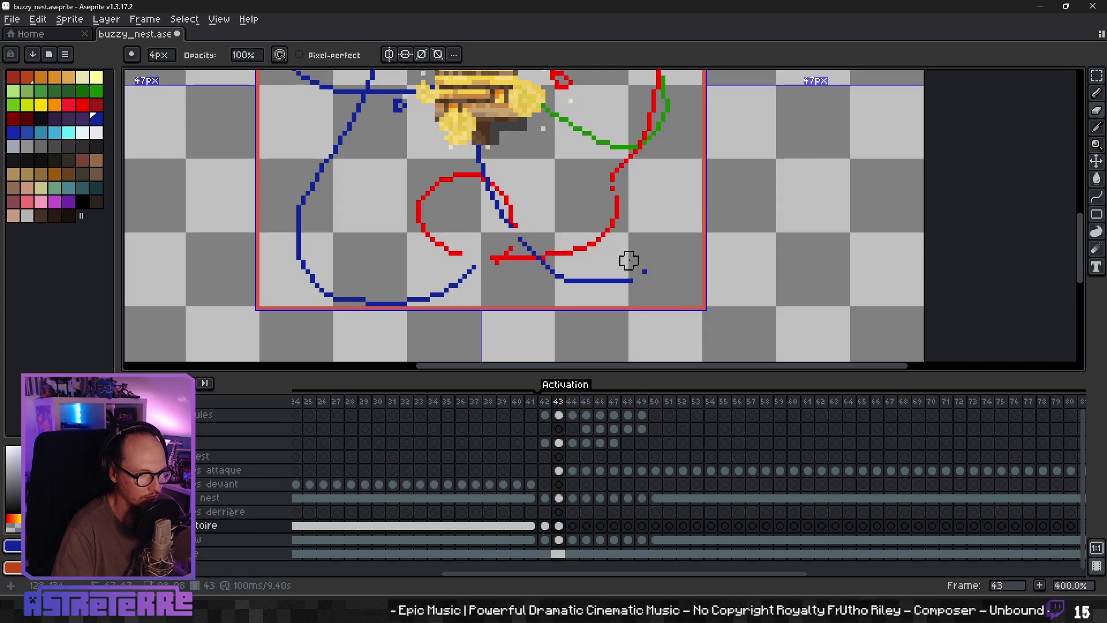
mouse_move(632, 257)
left_mouse_down()
mouse_move(449, 186)
mouse_move(511, 254)
mouse_move(608, 198)
mouse_move(598, 240)
left_mouse_up()
key("minus")
key("minus")
key("minus")
key("minus")
key("minus")
key("minus")
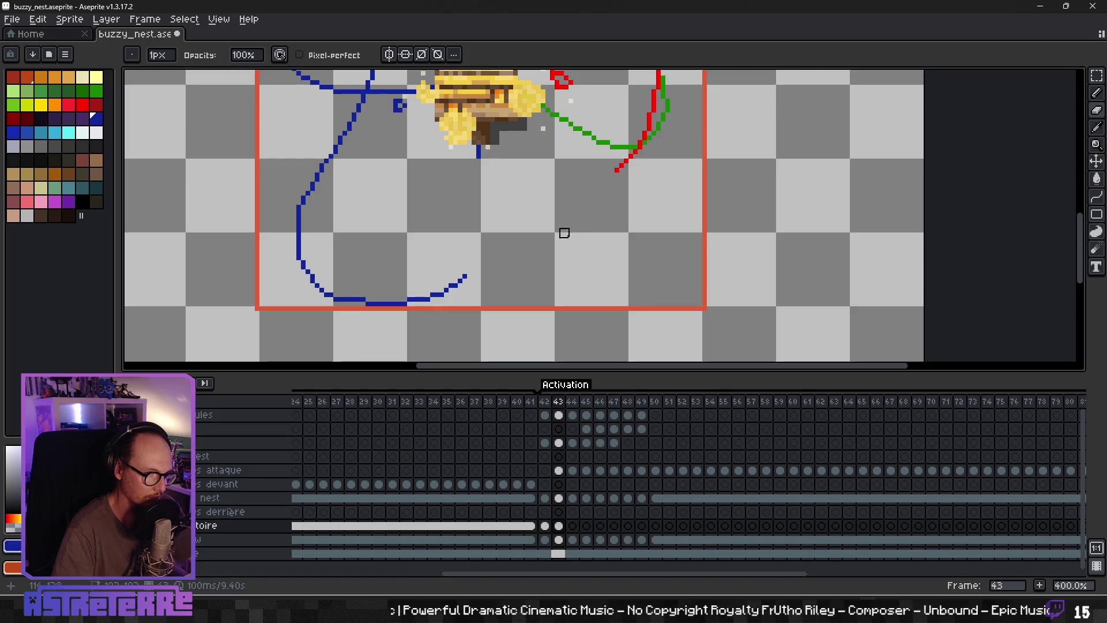
Step: Draw the blue line up toward the nest with the 1px pencil and eyedrop the red colour
key("b")
scroll(490, 232, "down", 1)
scroll(495, 233, "down", 1)
scroll(496, 232, "up", 2)
left_click_drag(486, 203, 474, 144)
left_click(614, 166, "alt")
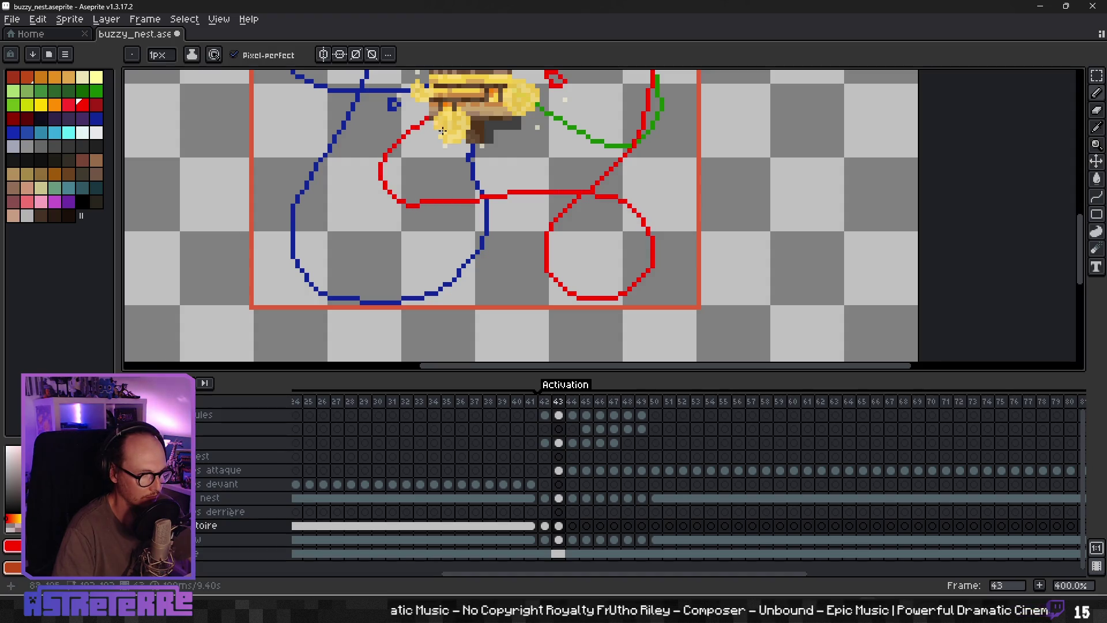
scroll(442, 131, "down", 3)
scroll(617, 161, "up", 1)
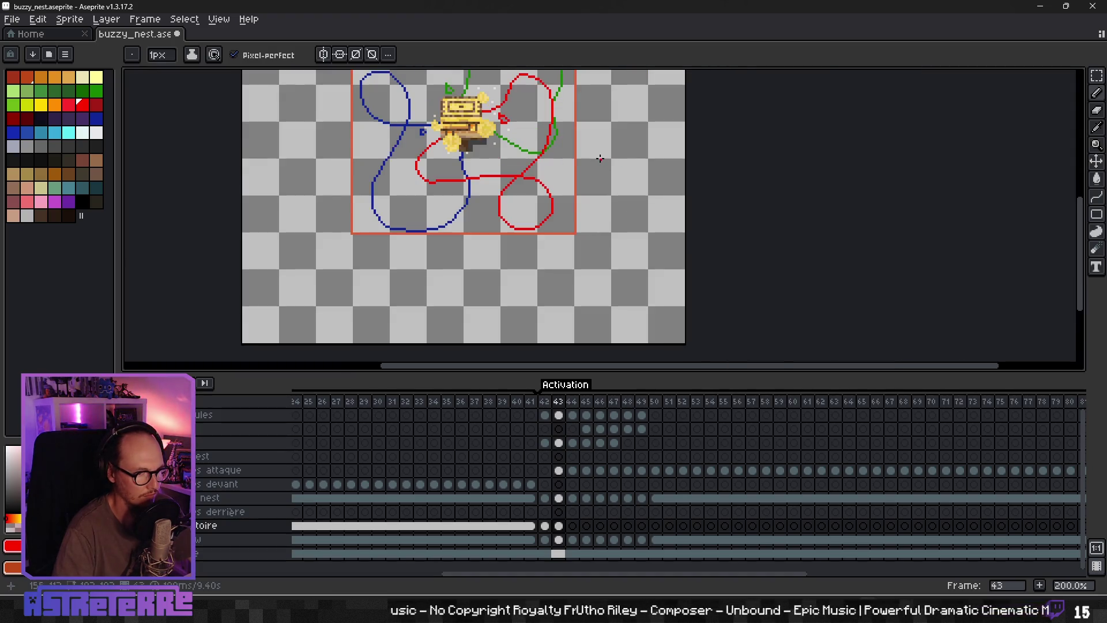
left_click_drag(595, 218, 602, 270)
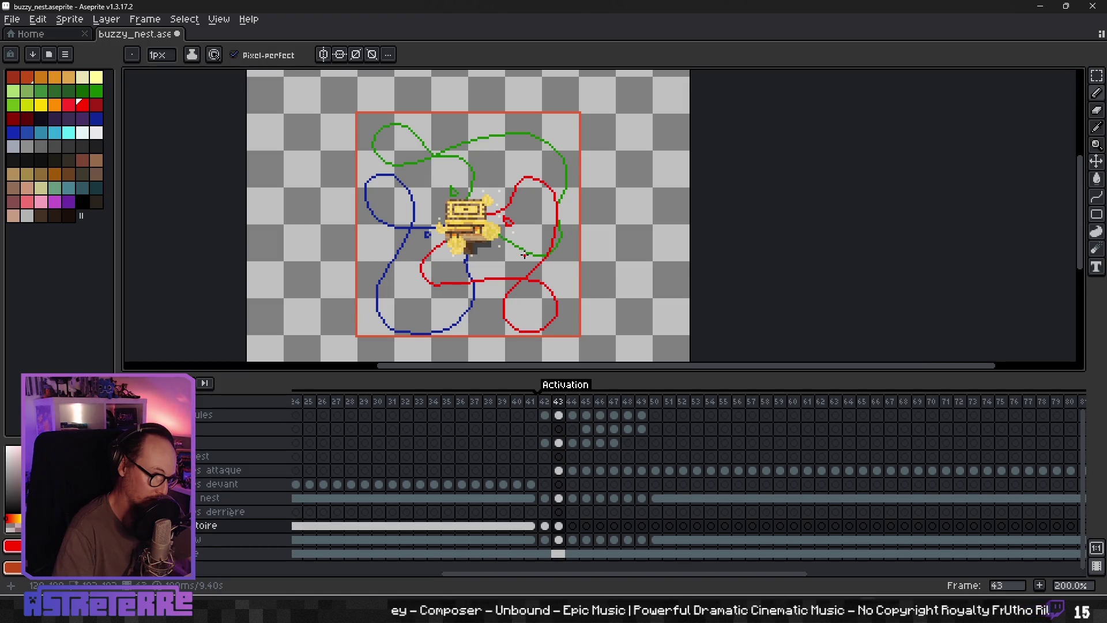
scroll(524, 255, "down", 3)
scroll(476, 264, "up", 4)
scroll(574, 257, "down", 1)
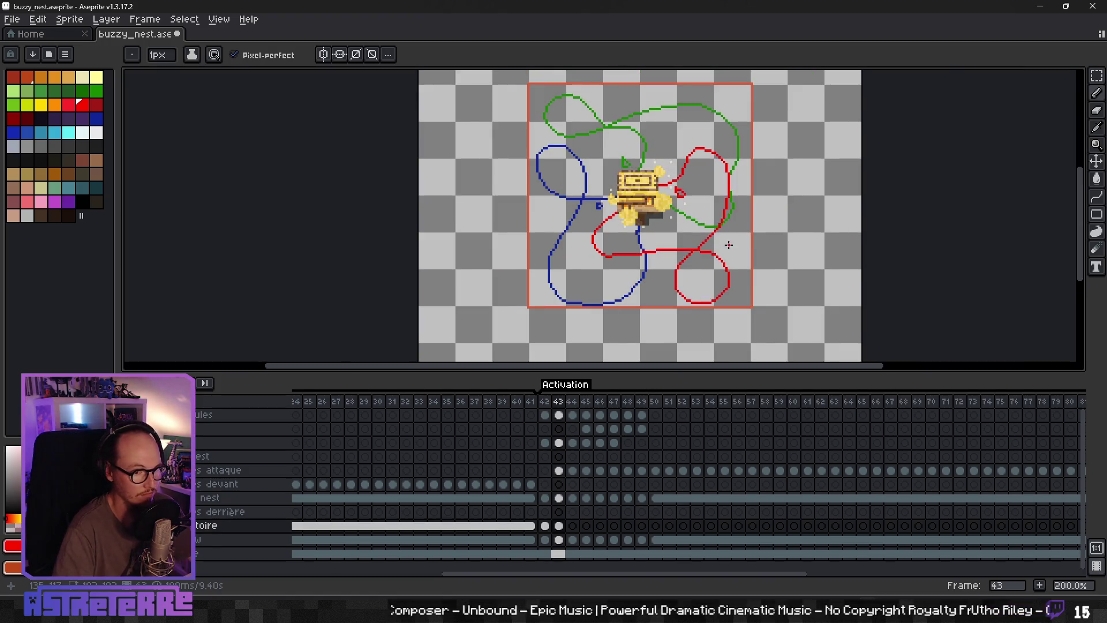
left_click_drag(830, 205, 634, 217)
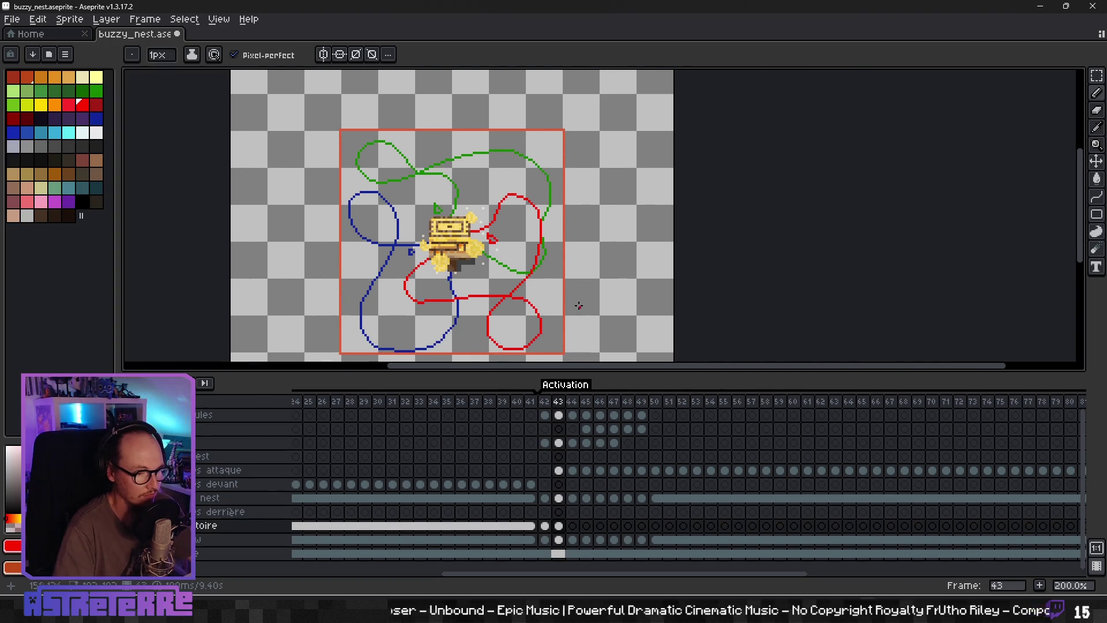
scroll(578, 305, "down", 1)
scroll(623, 222, "up", 1)
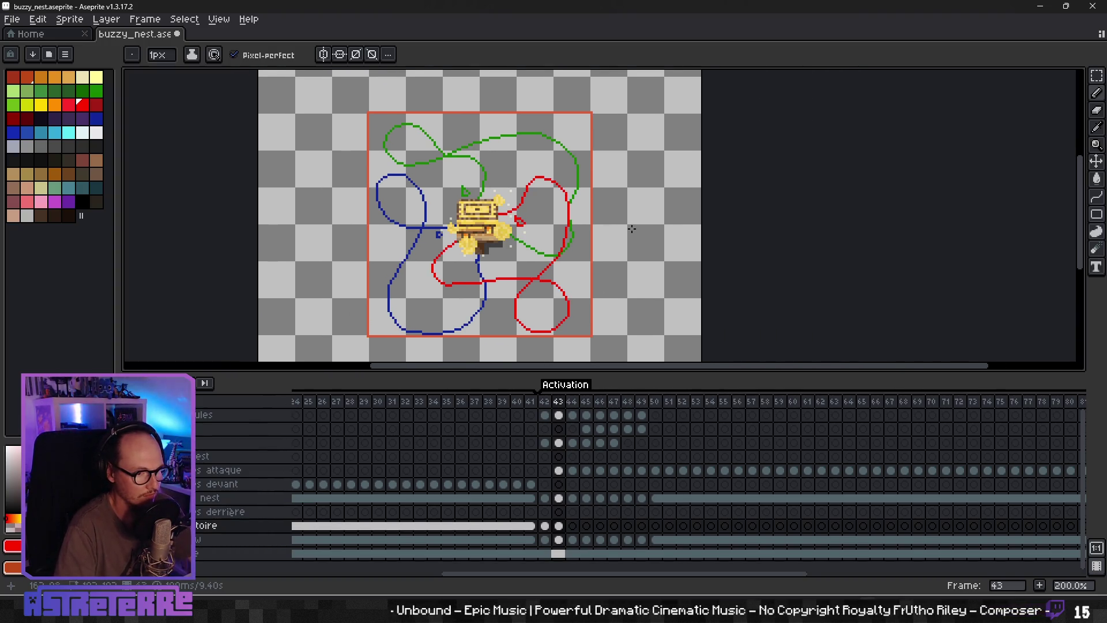
scroll(636, 223, "down", 1)
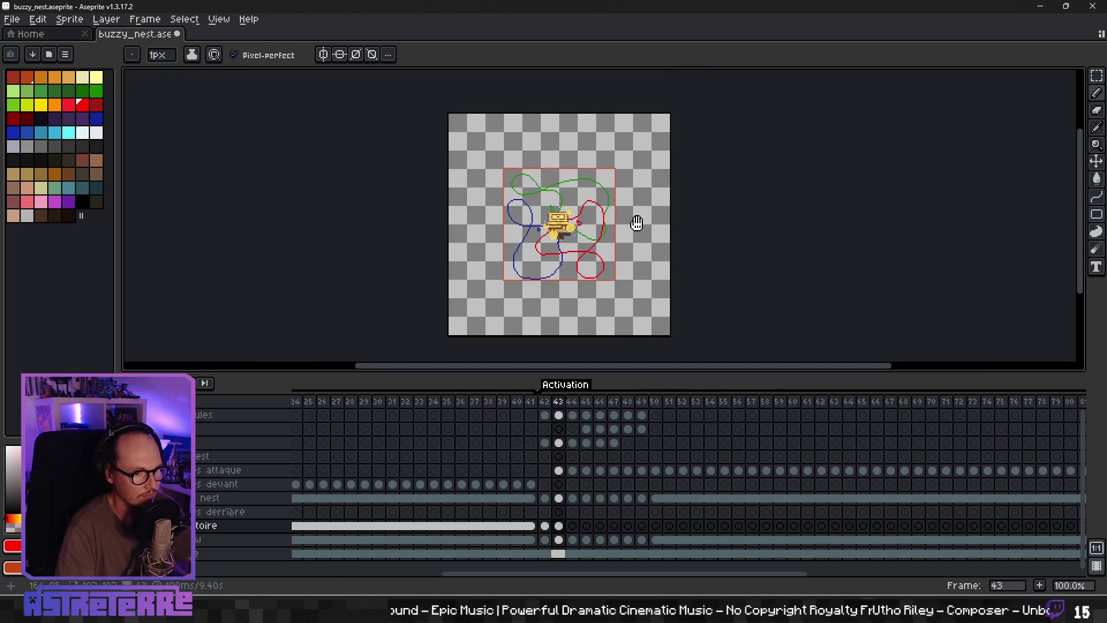
mouse_move(637, 223)
left_mouse_down()
mouse_move(618, 244)
mouse_move(593, 235)
mouse_move(576, 276)
left_mouse_up()
scroll(607, 204, "up", 1)
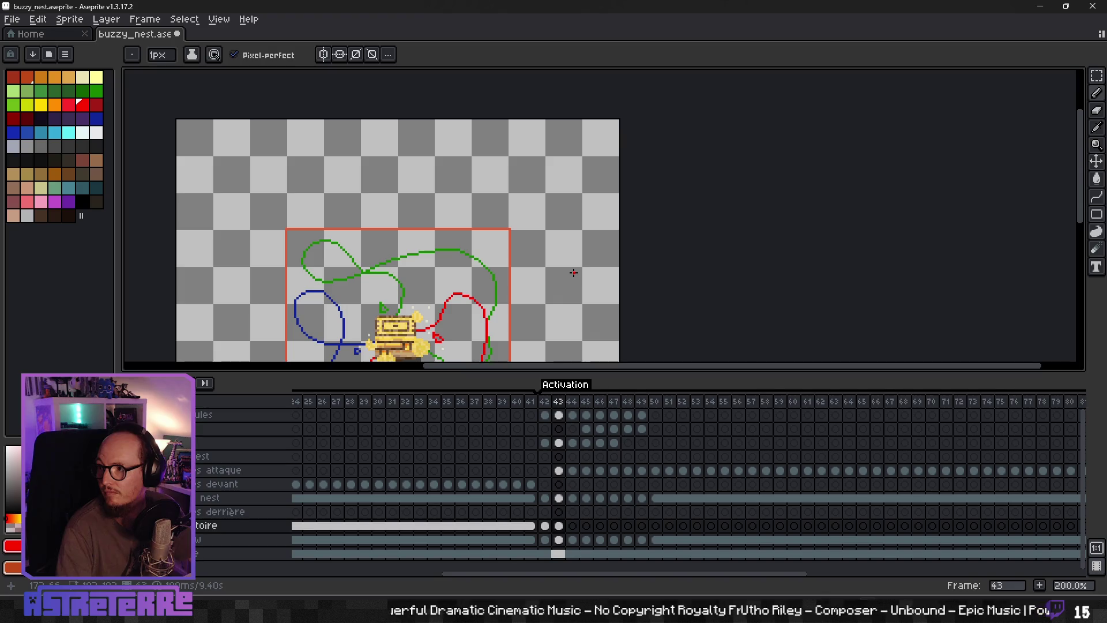
scroll(573, 272, "down", 2)
scroll(542, 288, "down", 1)
scroll(519, 283, "up", 3)
scroll(518, 277, "down", 1)
scroll(599, 196, "up", 2)
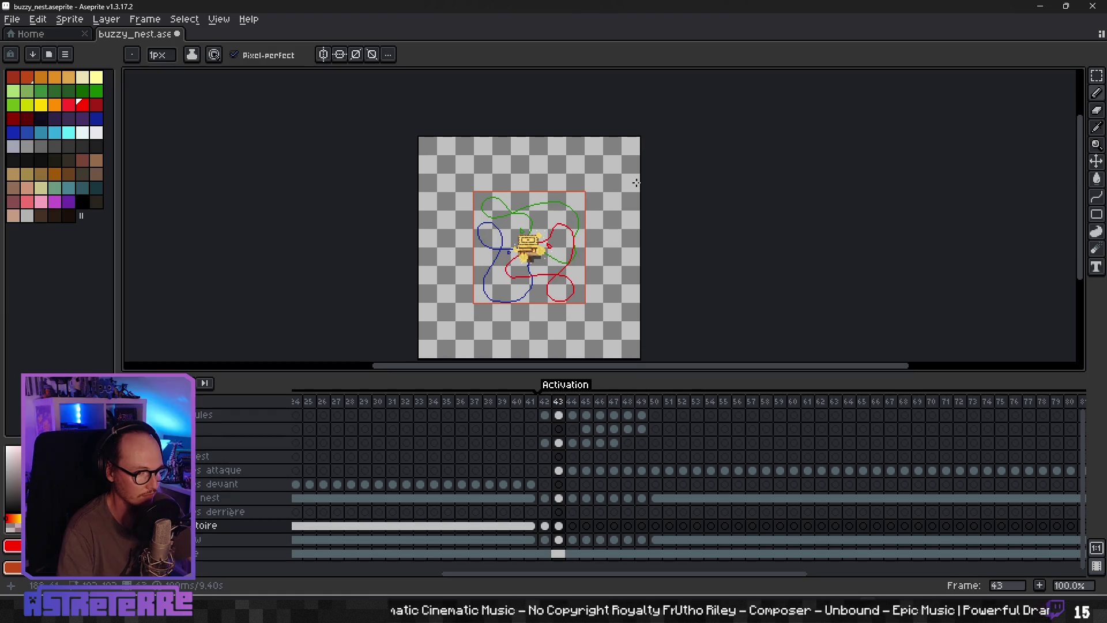
mouse_move(596, 240)
left_mouse_down()
mouse_move(550, 218)
mouse_move(381, 223)
mouse_move(571, 205)
left_mouse_up()
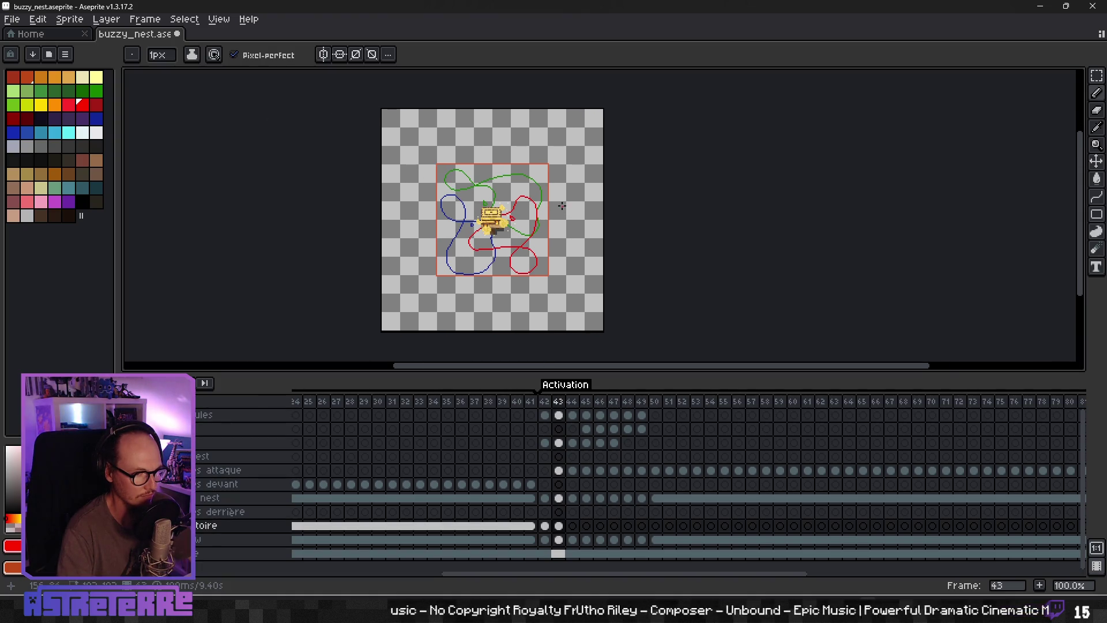
scroll(556, 203, "down", 1)
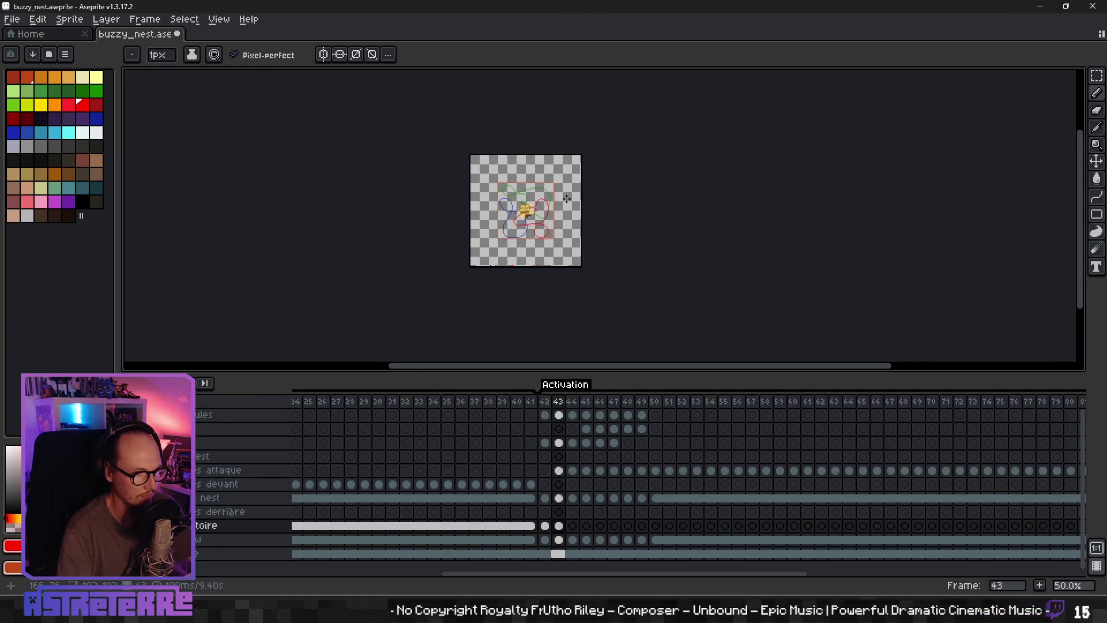
mouse_move(563, 197)
left_mouse_down()
mouse_move(465, 205)
mouse_move(667, 199)
mouse_move(562, 197)
mouse_move(551, 178)
mouse_move(499, 240)
mouse_move(557, 167)
mouse_move(529, 238)
left_mouse_up()
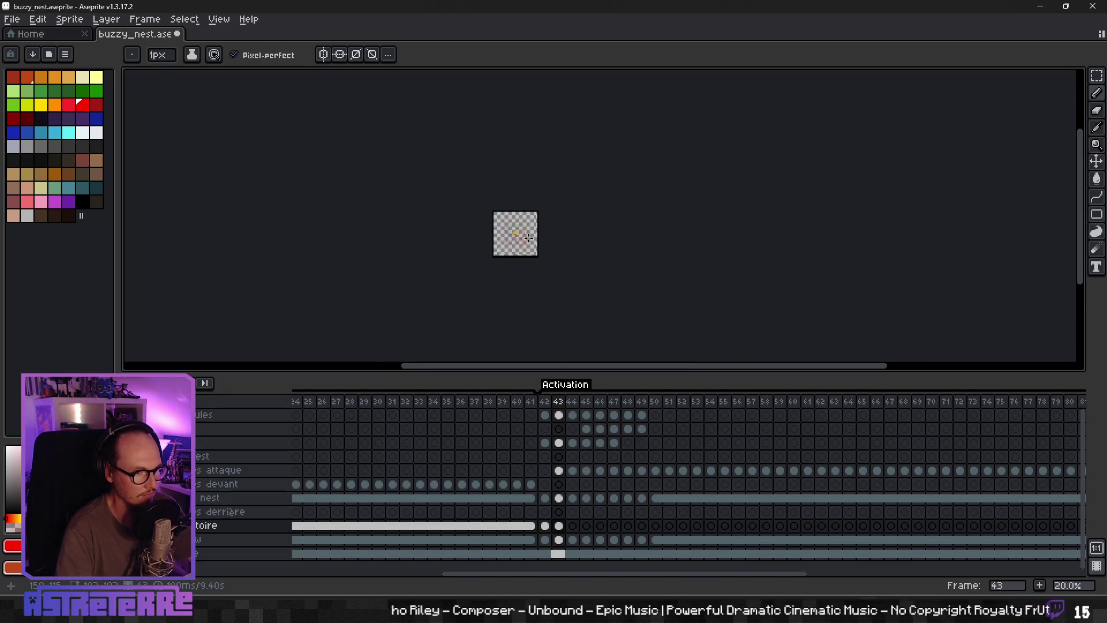
mouse_move(508, 233)
left_mouse_down()
mouse_move(551, 207)
mouse_move(542, 194)
mouse_move(503, 225)
mouse_move(565, 225)
mouse_move(461, 203)
mouse_move(509, 225)
left_mouse_up()
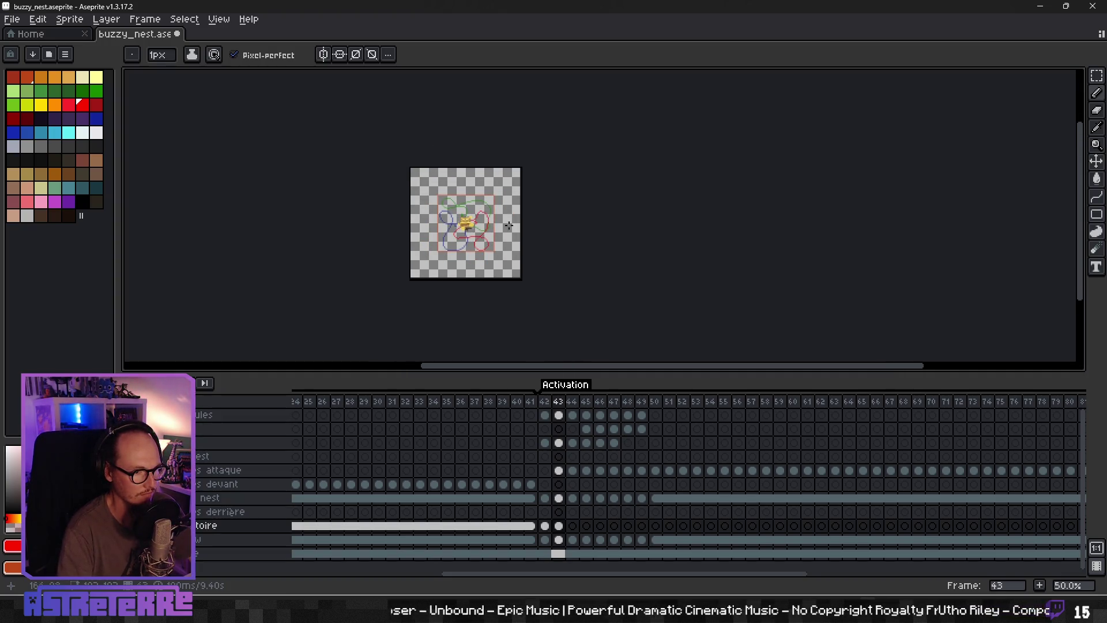
scroll(428, 228, "up", 1)
mouse_move(427, 228)
left_mouse_down()
mouse_move(485, 195)
mouse_move(433, 230)
mouse_move(462, 227)
left_mouse_up()
scroll(525, 248, "up", 1)
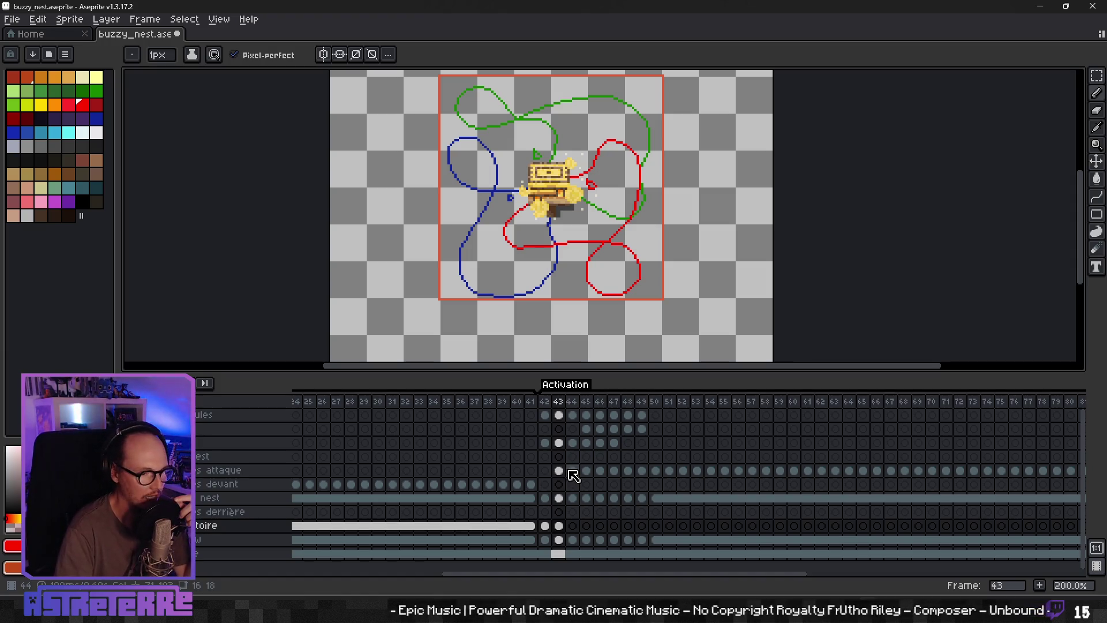
Step: Show the attacking bee layer, step to frame 44 and play the animation
left_click(171, 470)
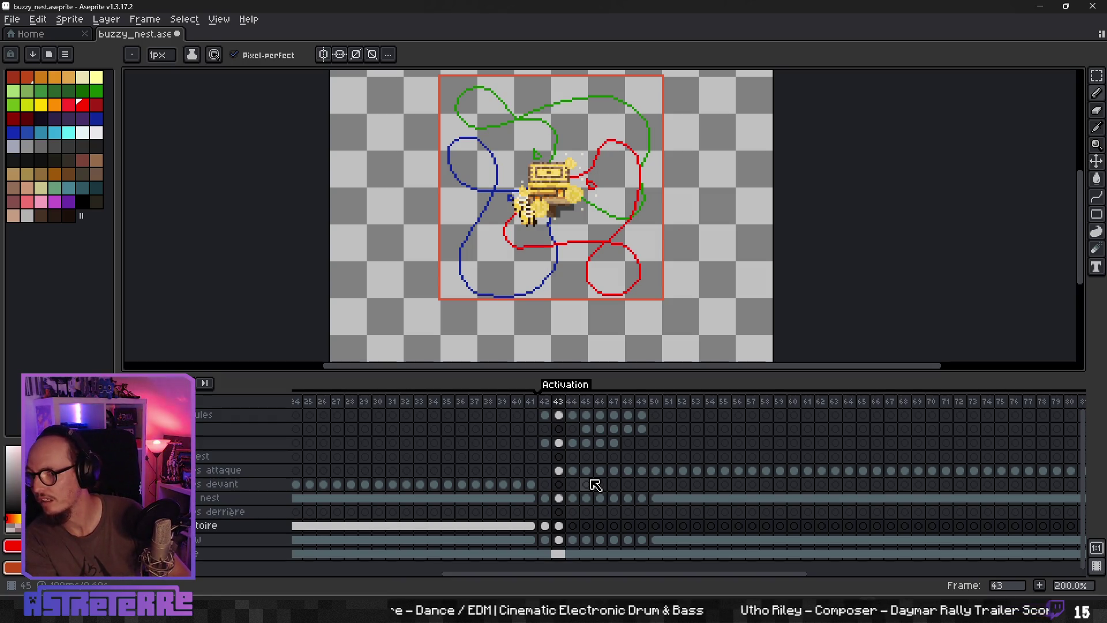
key("Right")
key("Right")
key("Right")
key("Right")
key("Right")
key("Right")
key("Right")
key("Right")
key("Right")
key("Right")
key("Right")
key("Right")
key("Right")
key("Right")
key("Right")
key("Right")
key("Right")
key("Right")
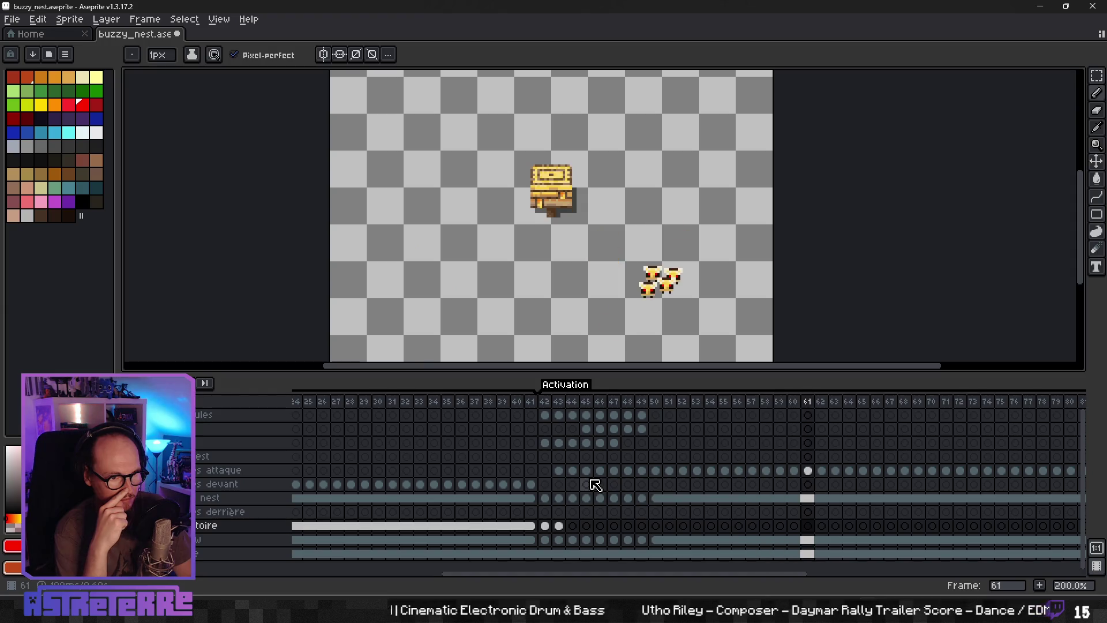
key("Right")
scroll(606, 306, "down", 1)
scroll(605, 306, "down", 1)
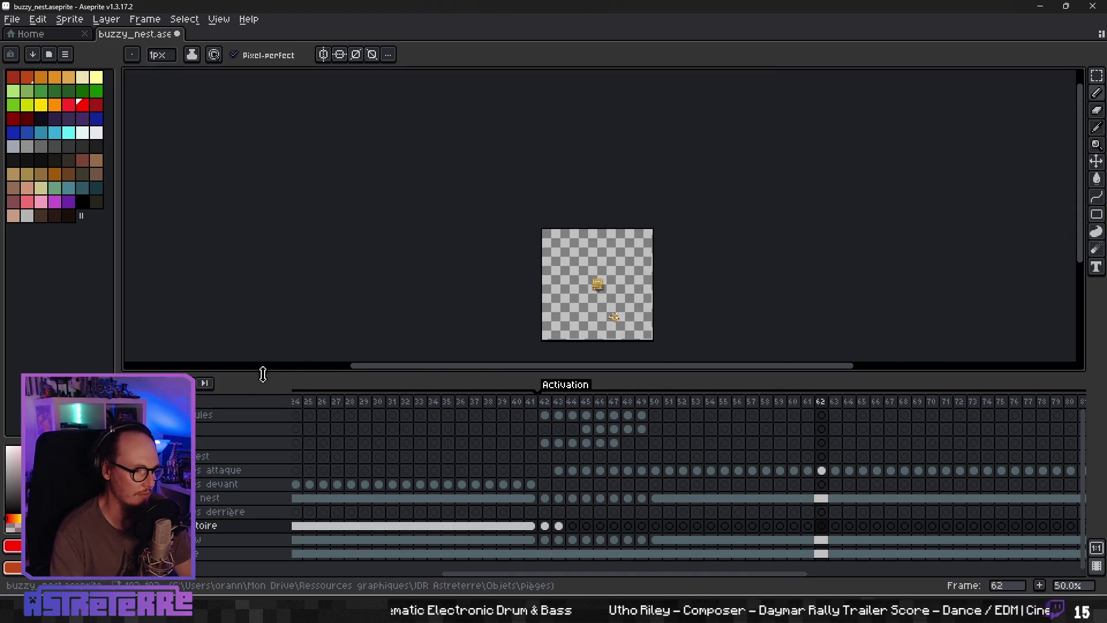
key("Return")
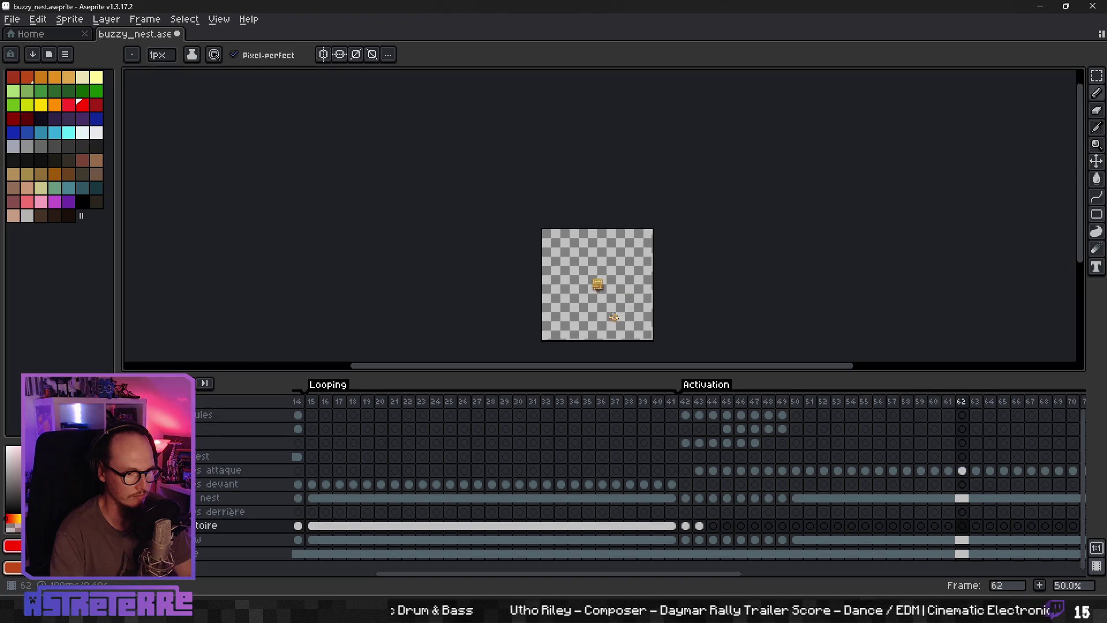
scroll(623, 299, "up", 1)
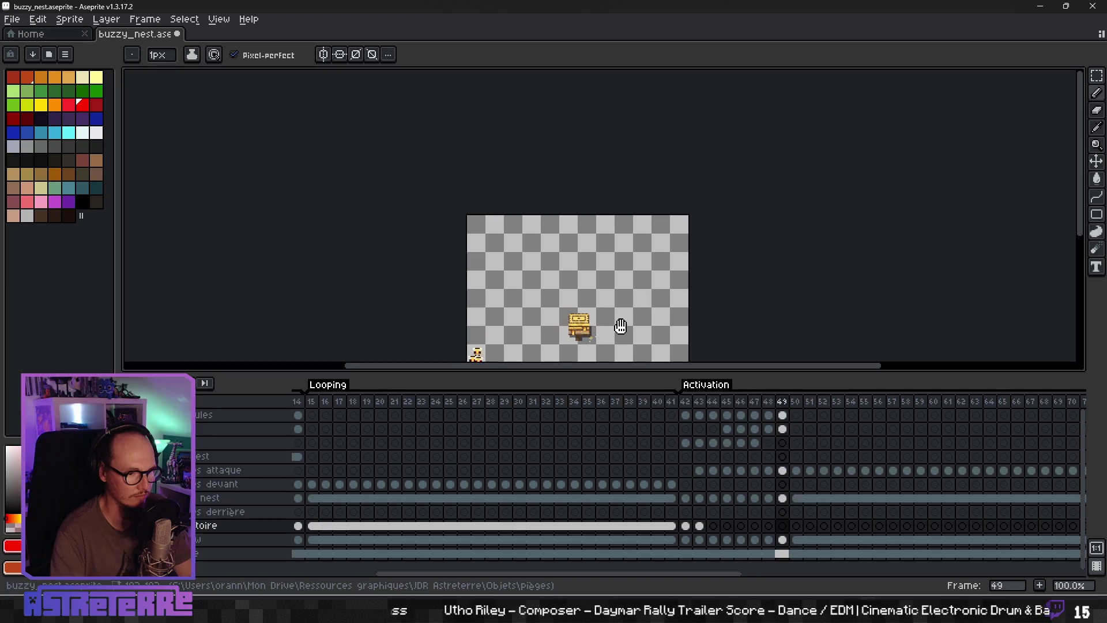
left_click_drag(620, 298, 584, 236)
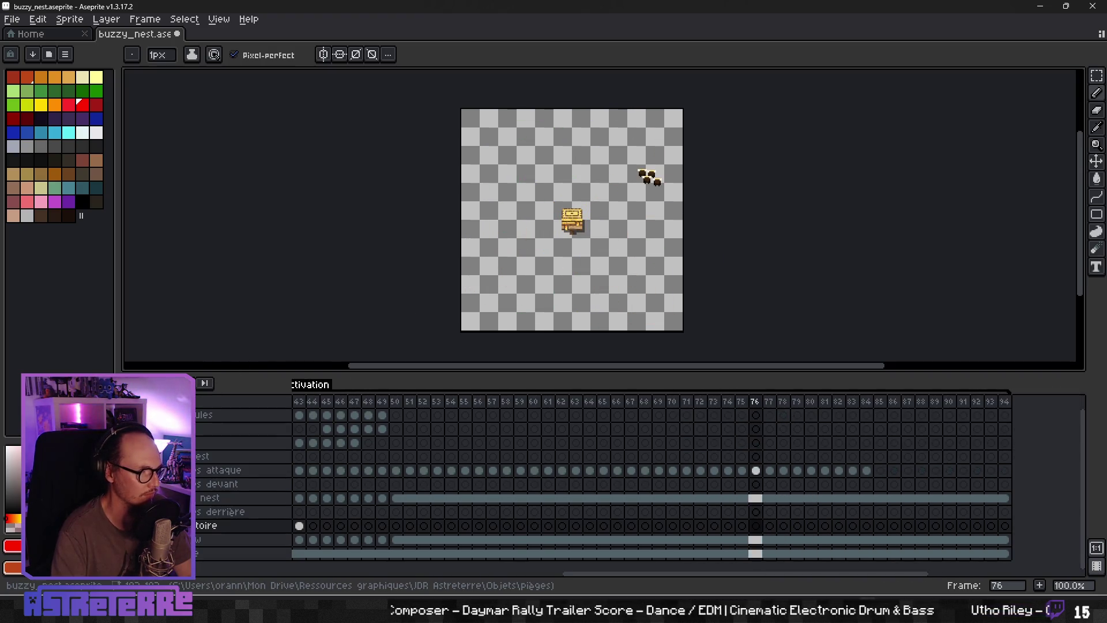
Step: Delete the abeilles attaque cels from frame 43 onward, then select nest cels 44–49
mouse_move(867, 471)
left_mouse_down()
mouse_move(410, 471)
mouse_move(579, 469)
left_mouse_up()
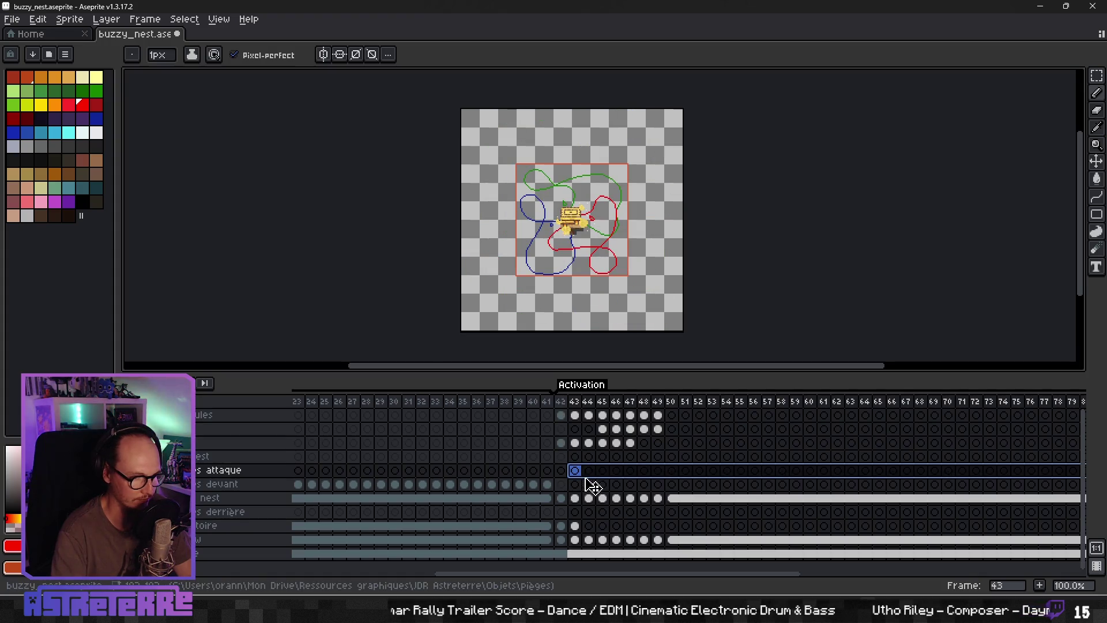
key("Delete")
left_click(588, 484)
left_click(656, 500)
key("Left")
key("Left")
key("Left")
key("Left")
key("Left")
key("Left")
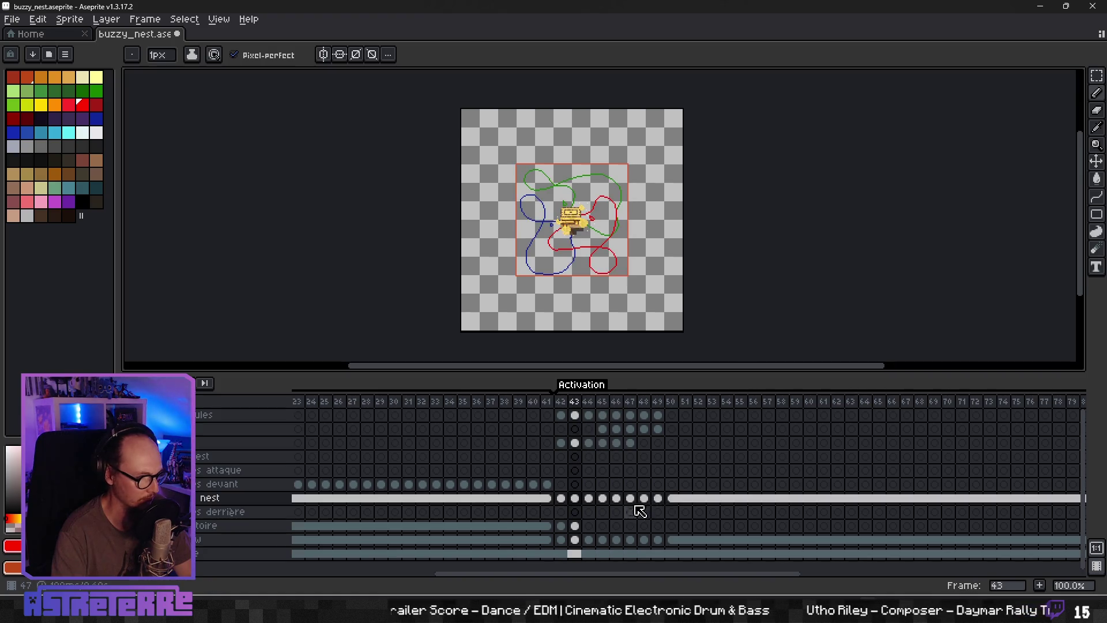
left_click_drag(655, 500, 588, 499)
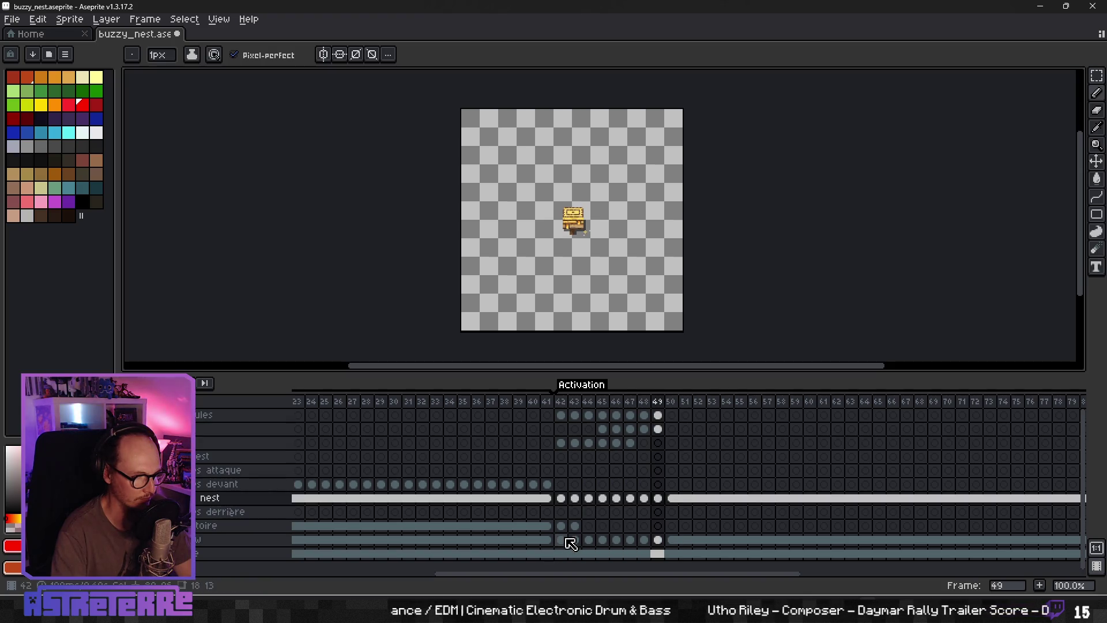
Step: Select the loop-path layer's cels from frame 42 through frame 90
left_click(571, 538)
key("Left")
key("Left")
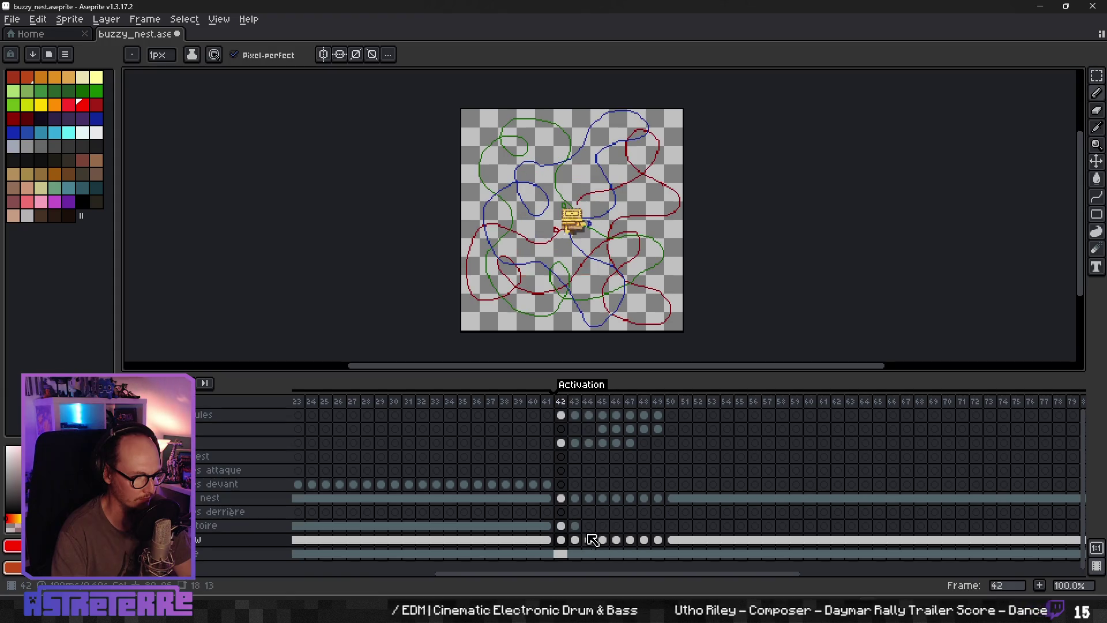
left_click(563, 526)
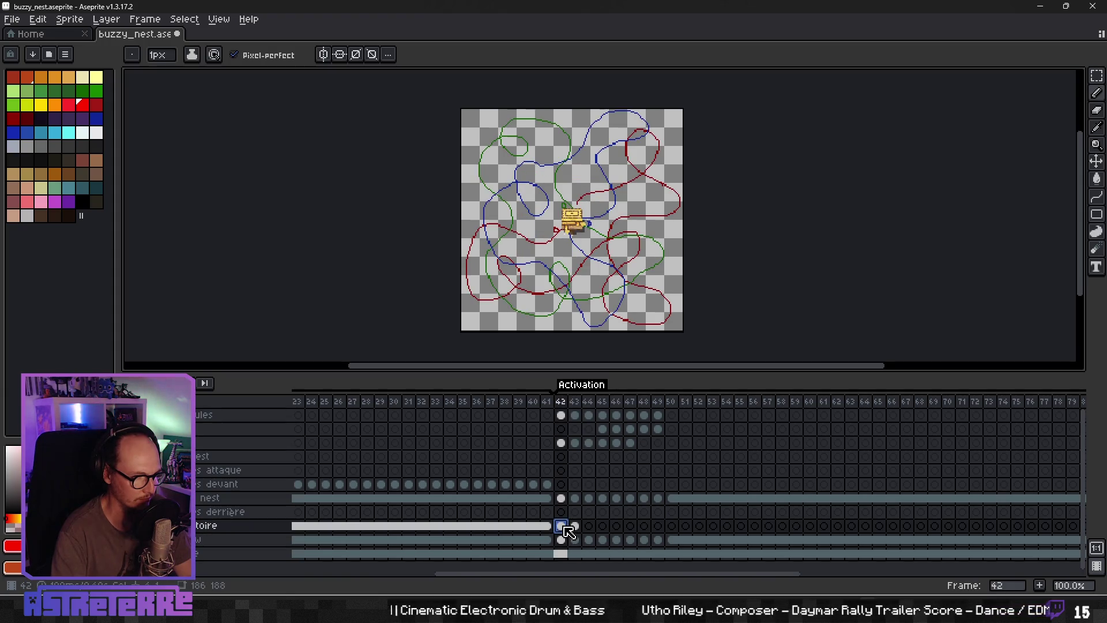
left_click(575, 526)
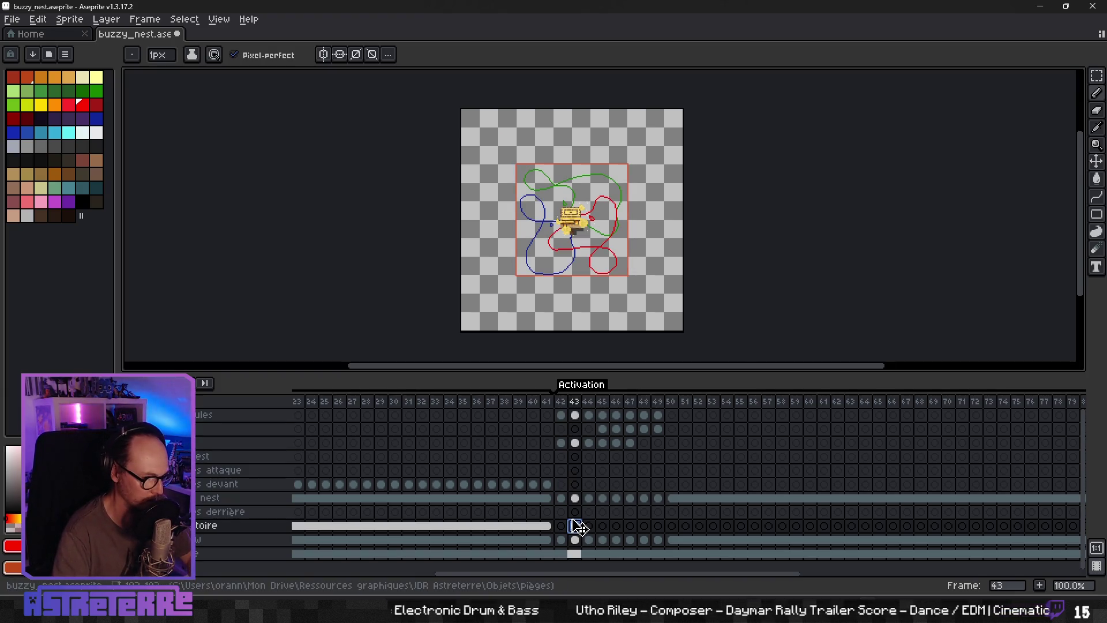
key("Left")
left_click_drag(566, 526, 1081, 533)
Step: Link the selected loop-path cels from frames 42–94 into a single shared cel
right_click(1072, 531)
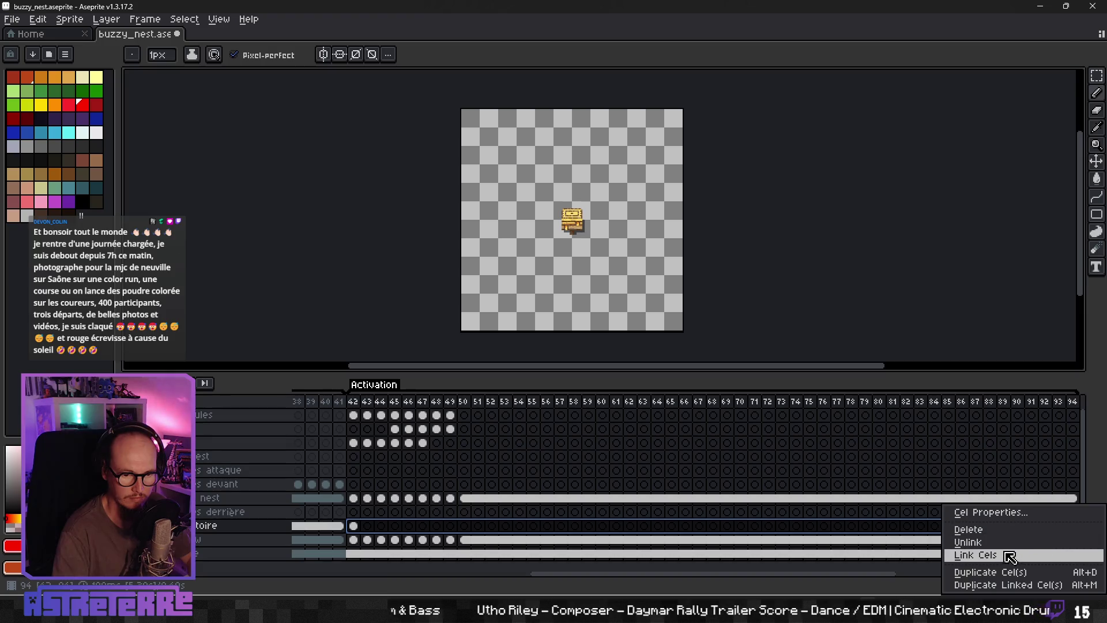
left_click(975, 555)
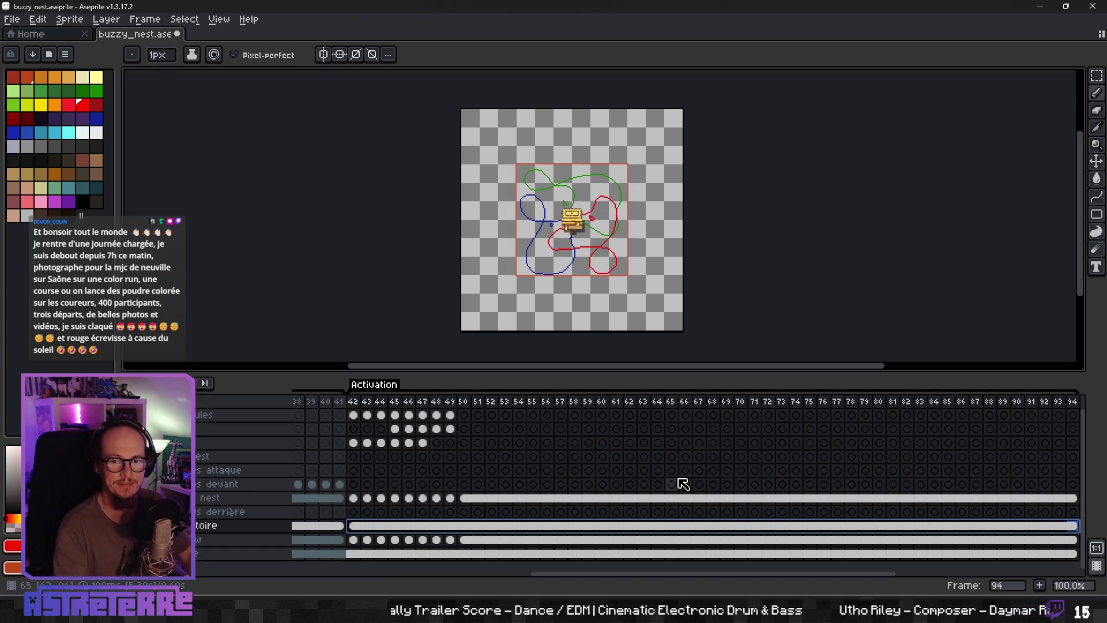
scroll(572, 256, "up", 1)
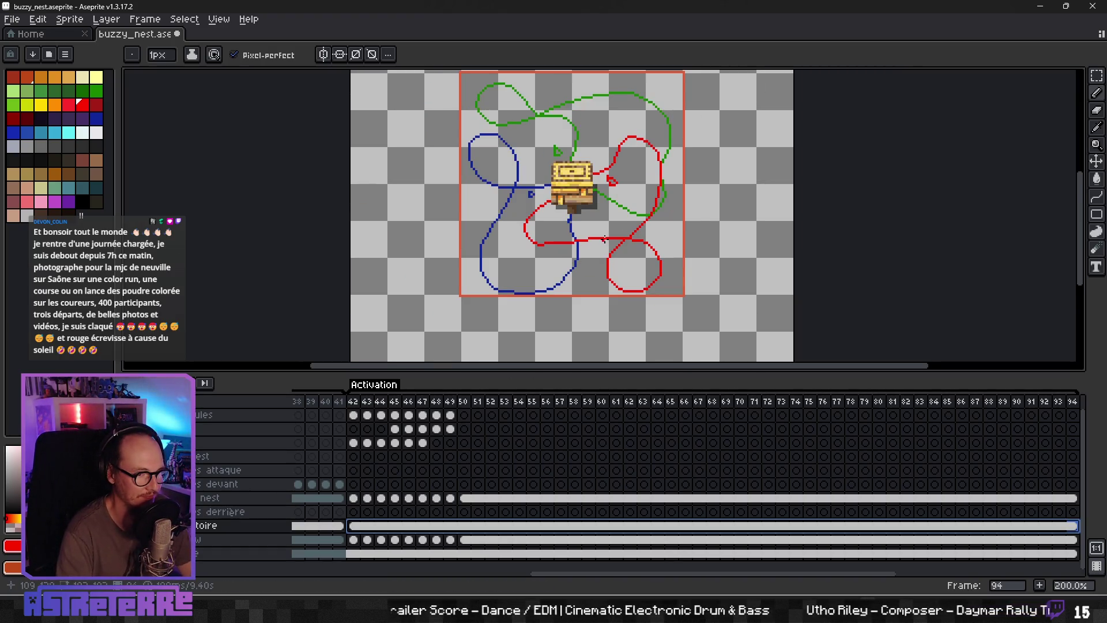
Step: Go to frame 42 on the devant layer and recentre the nest on the canvas
left_click(355, 484)
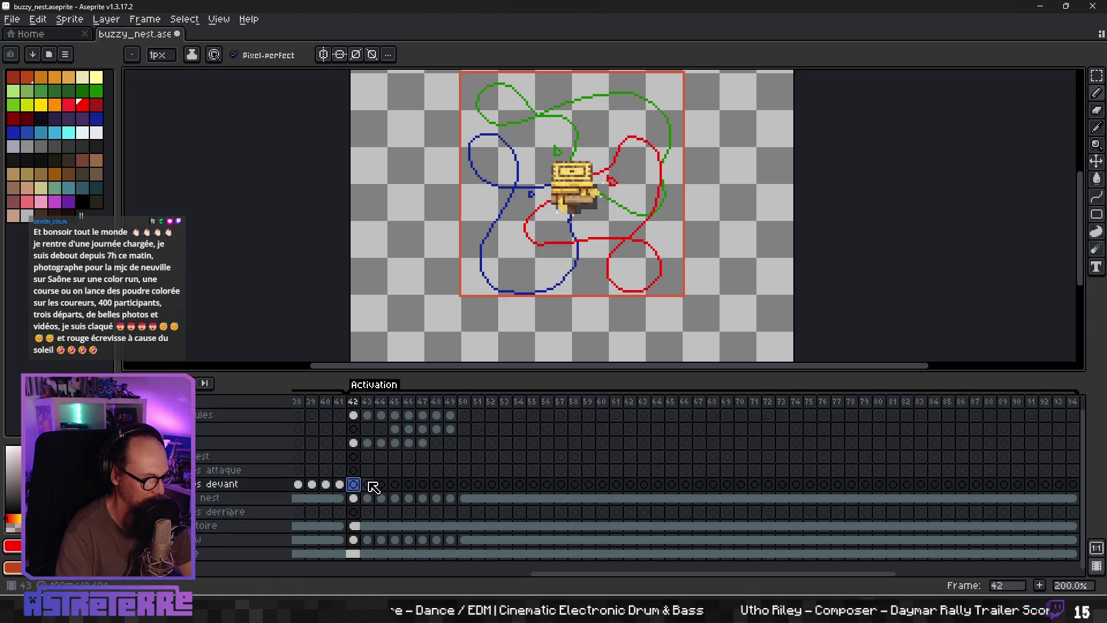
scroll(415, 447, "left", 2)
mouse_move(467, 282)
left_mouse_down()
mouse_move(457, 229)
mouse_move(487, 200)
left_mouse_up()
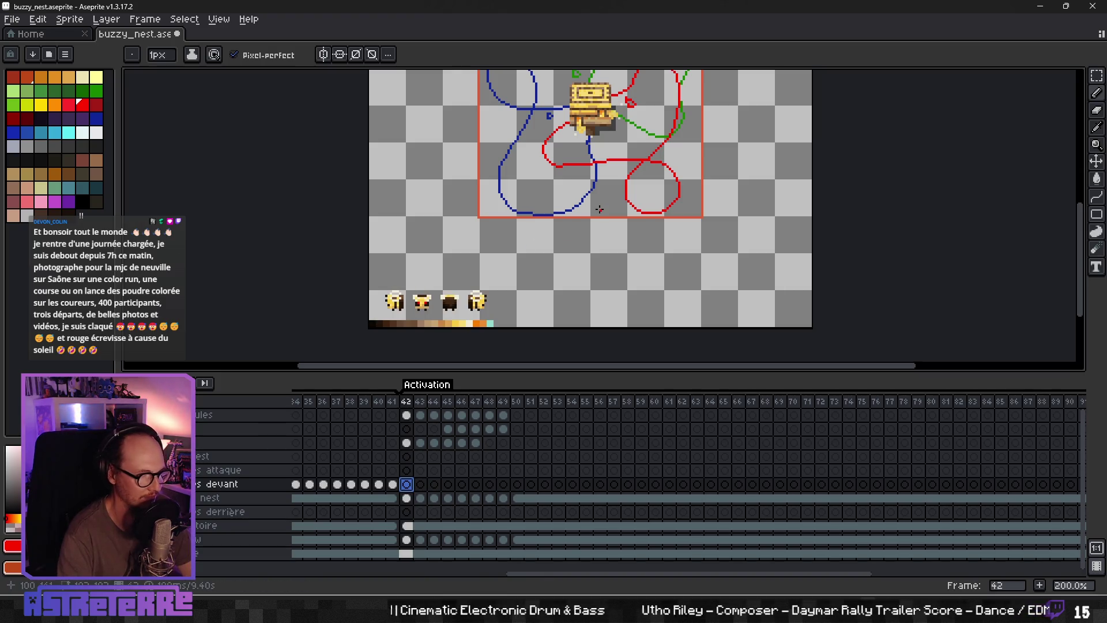
left_click_drag(599, 209, 538, 292)
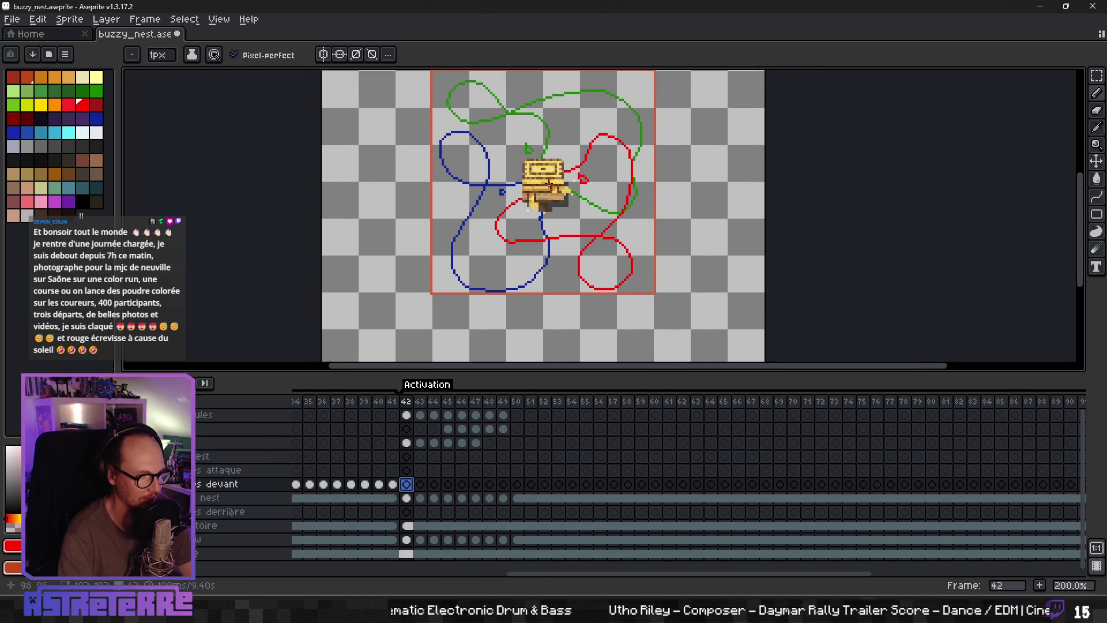
mouse_move(452, 267)
left_mouse_down()
mouse_move(472, 228)
mouse_move(462, 211)
left_mouse_up()
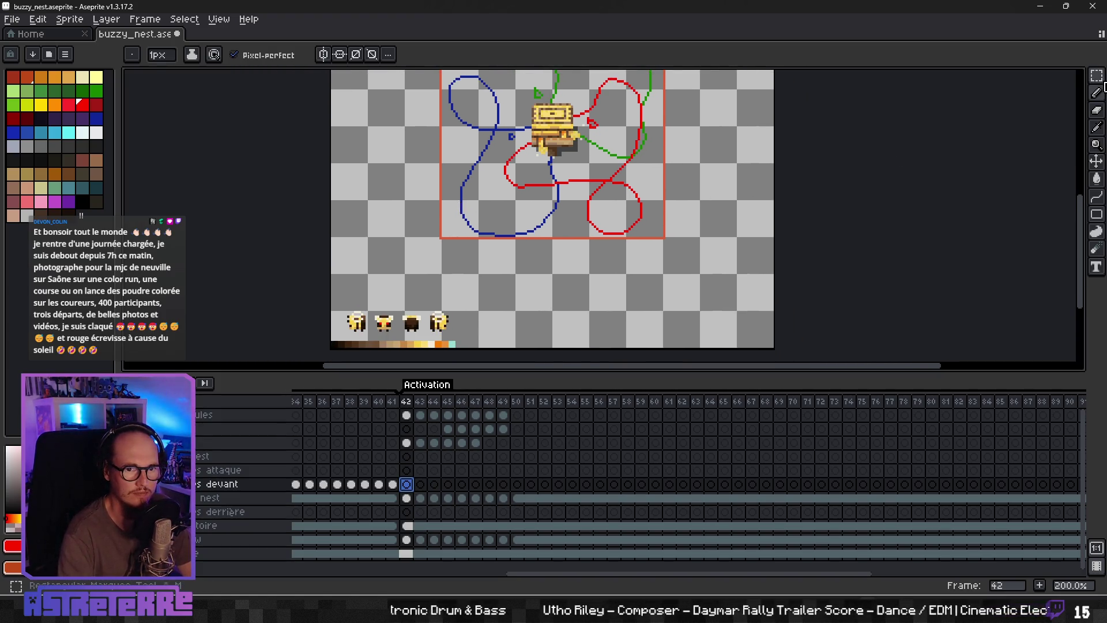
Step: Pick the Polygonal Lasso tool and drag the timeline splitter down to enlarge the canvas
left_click(1097, 75)
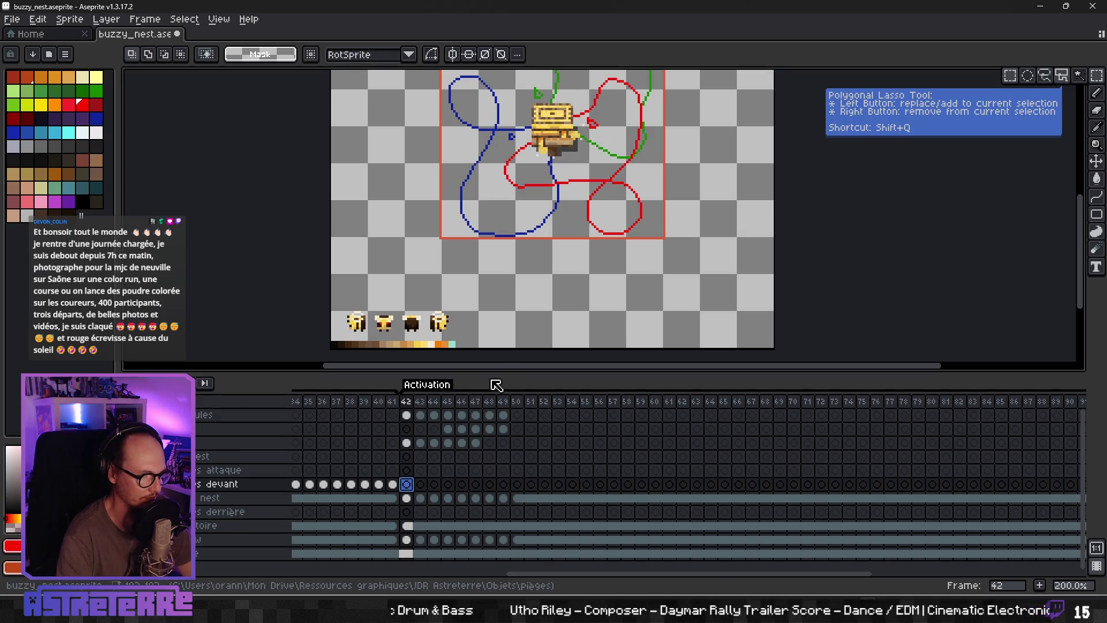
left_click_drag(499, 373, 522, 474)
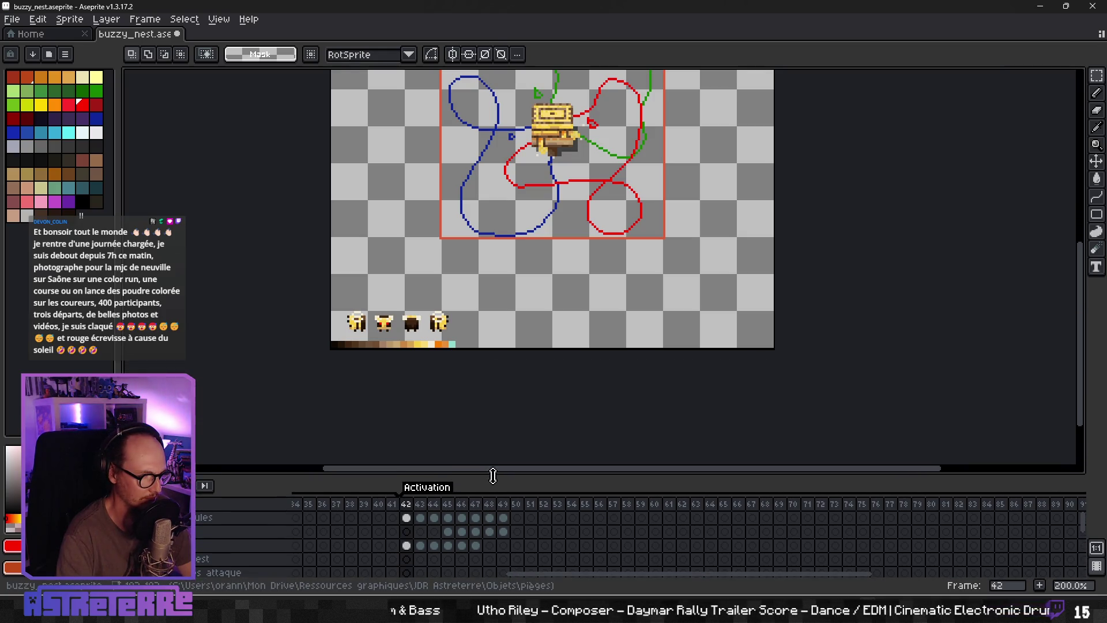
scroll(548, 554, "down", 1)
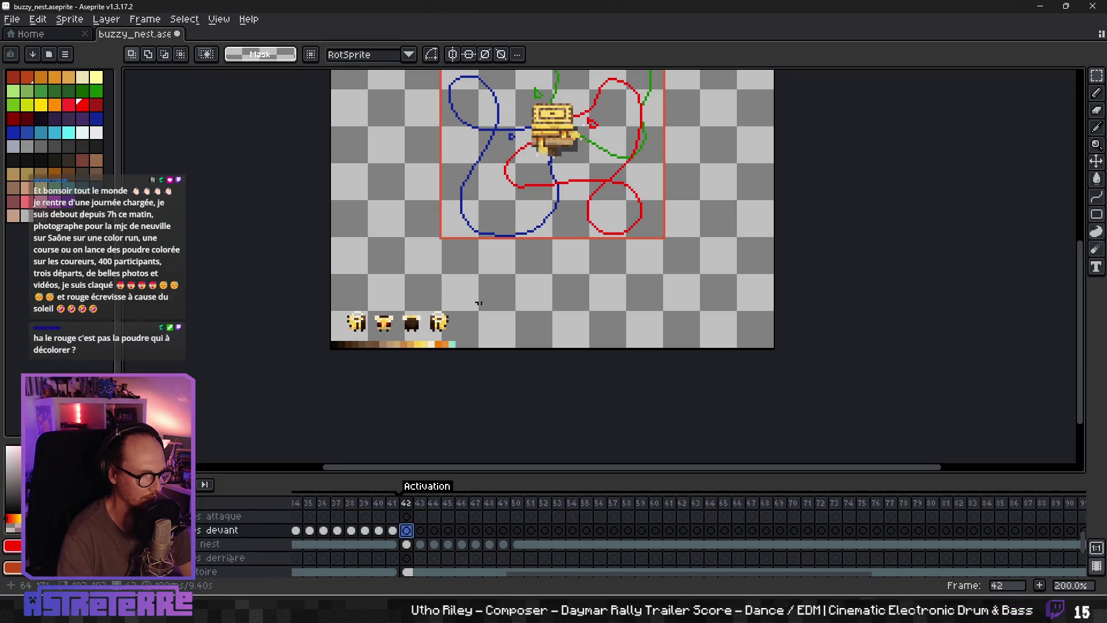
scroll(496, 277, "up", 3)
left_click_drag(504, 286, 539, 287)
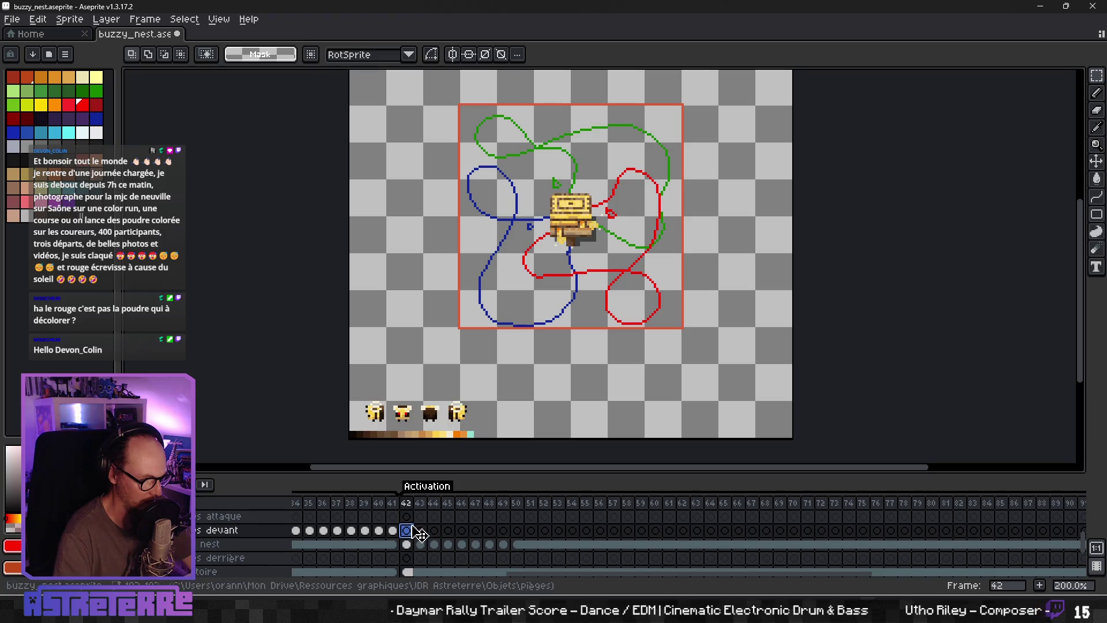
Step: Select the frame 42 cel on the layer directly beneath 'abeilles attaque' in the timeline
scroll(417, 532, "up", 4)
scroll(416, 533, "down", 3)
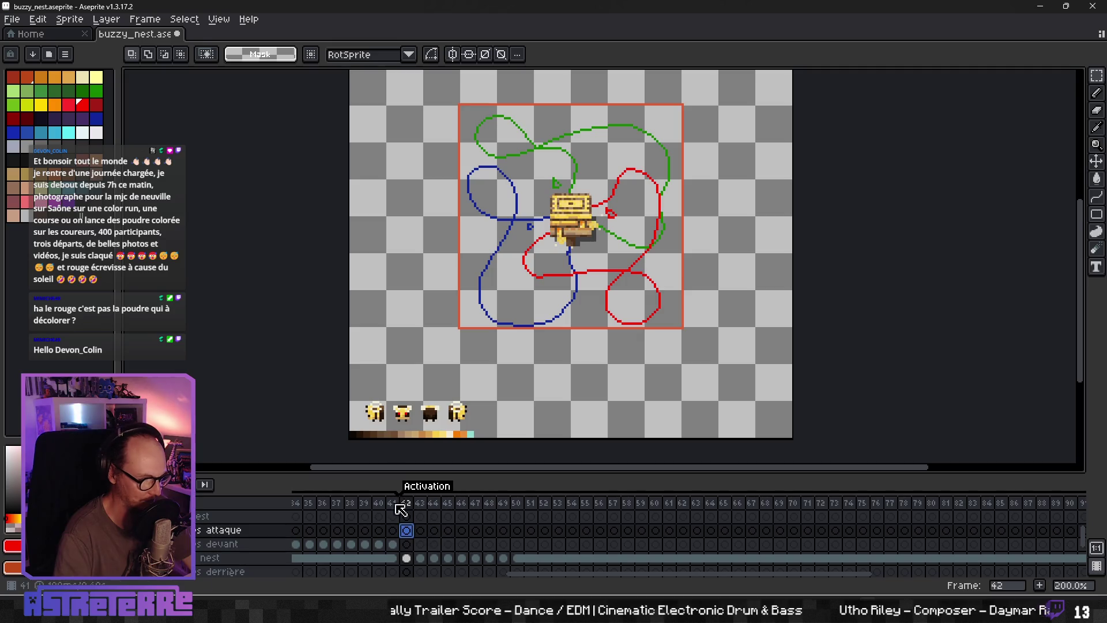
scroll(410, 534, "down", 2)
scroll(420, 557, "down", 2)
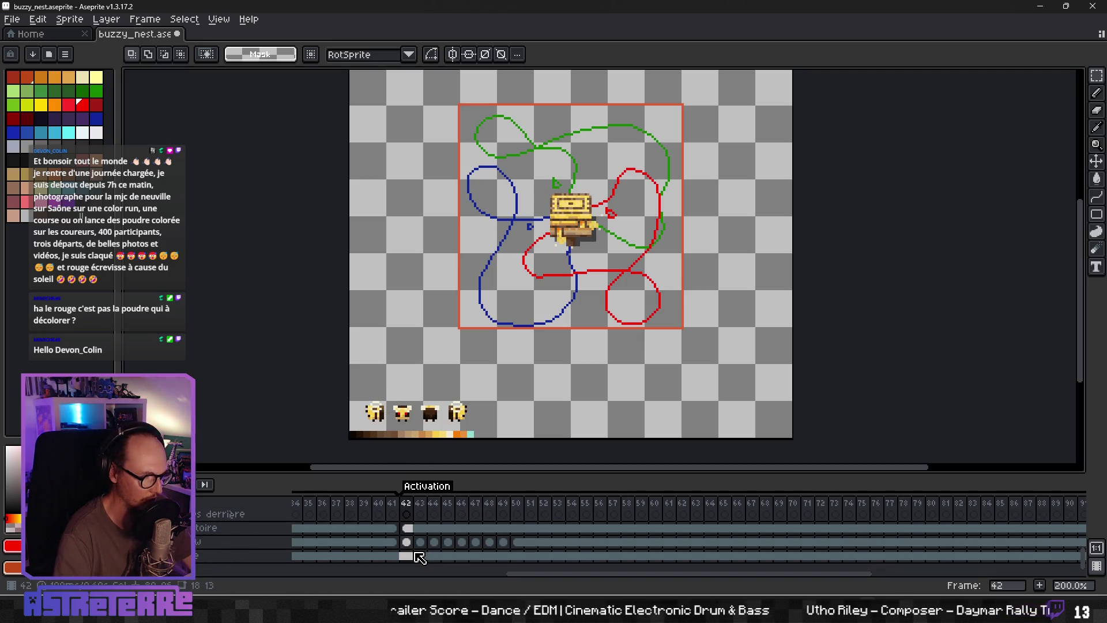
scroll(418, 553, "up", 3)
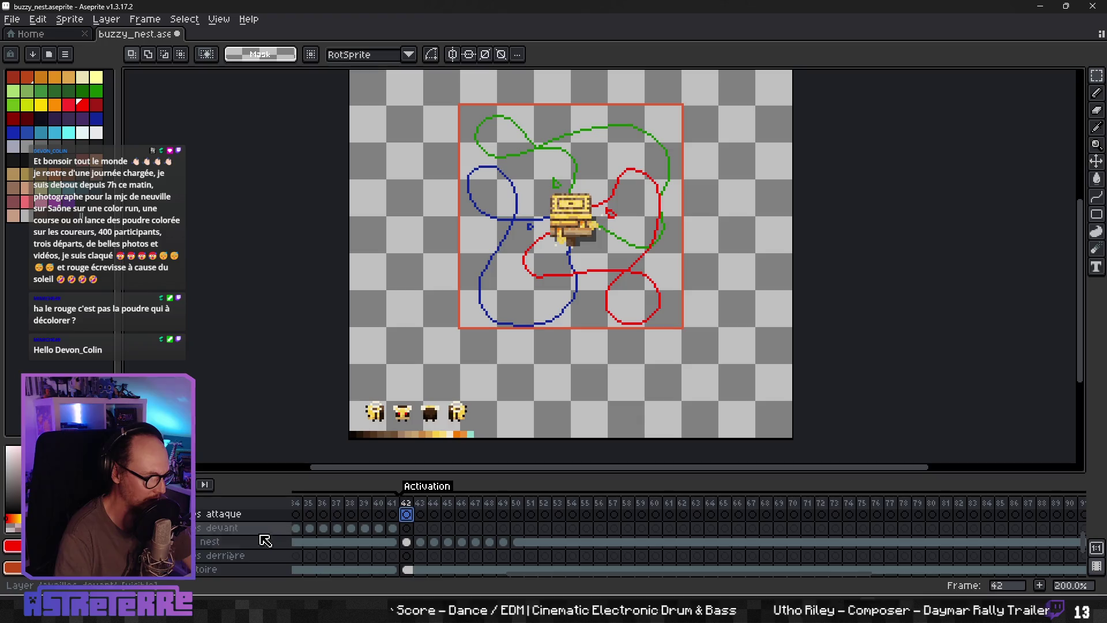
scroll(266, 541, "down", 3)
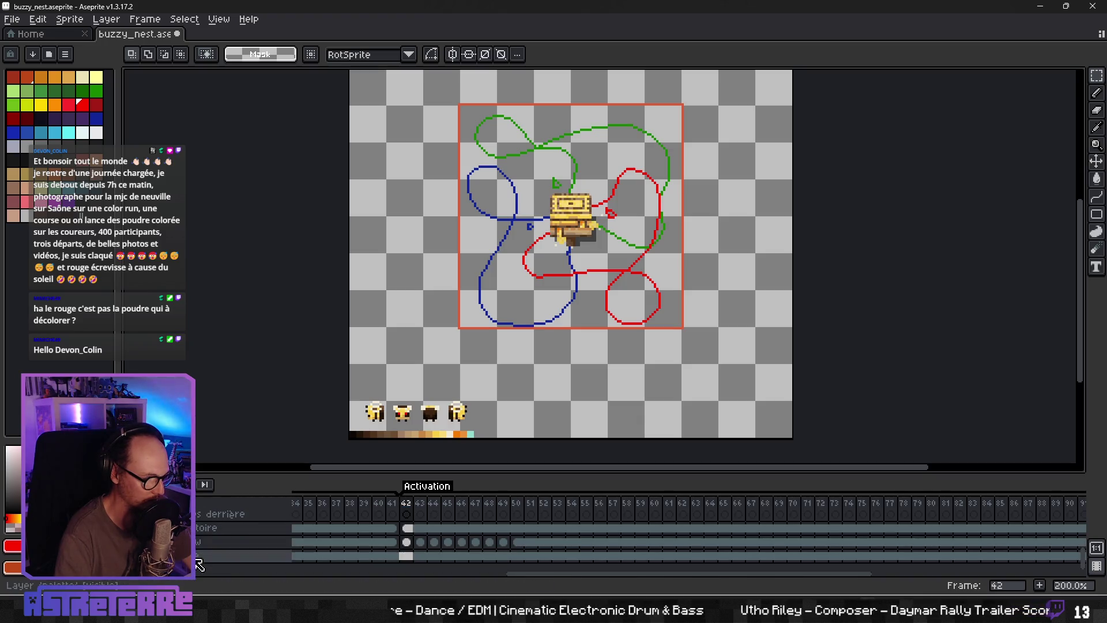
scroll(213, 519, "up", 3)
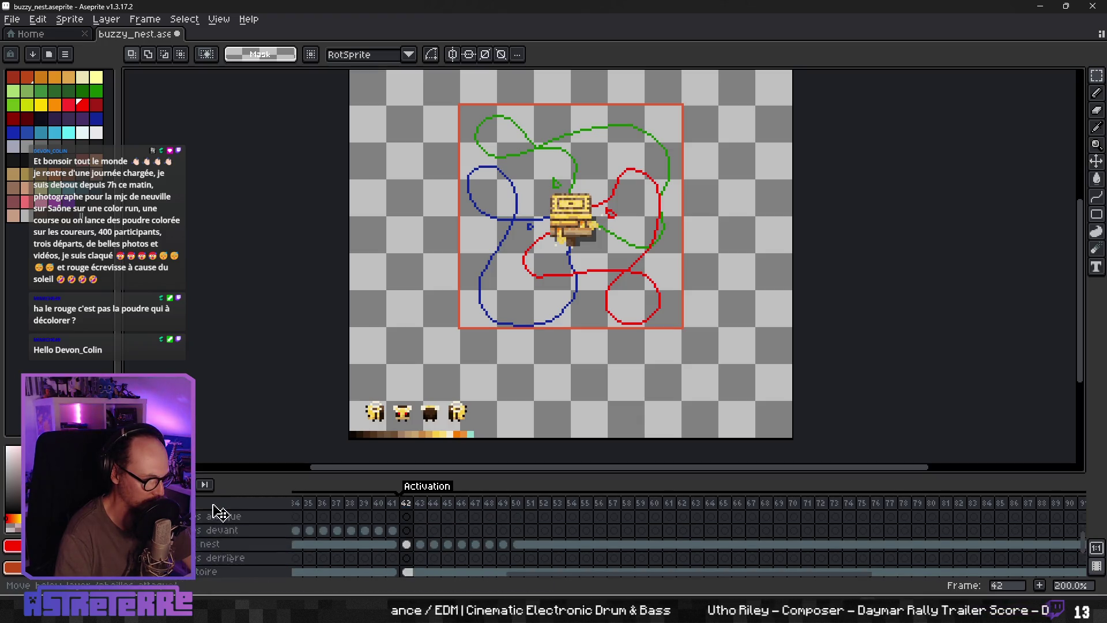
scroll(216, 550, "down", 3)
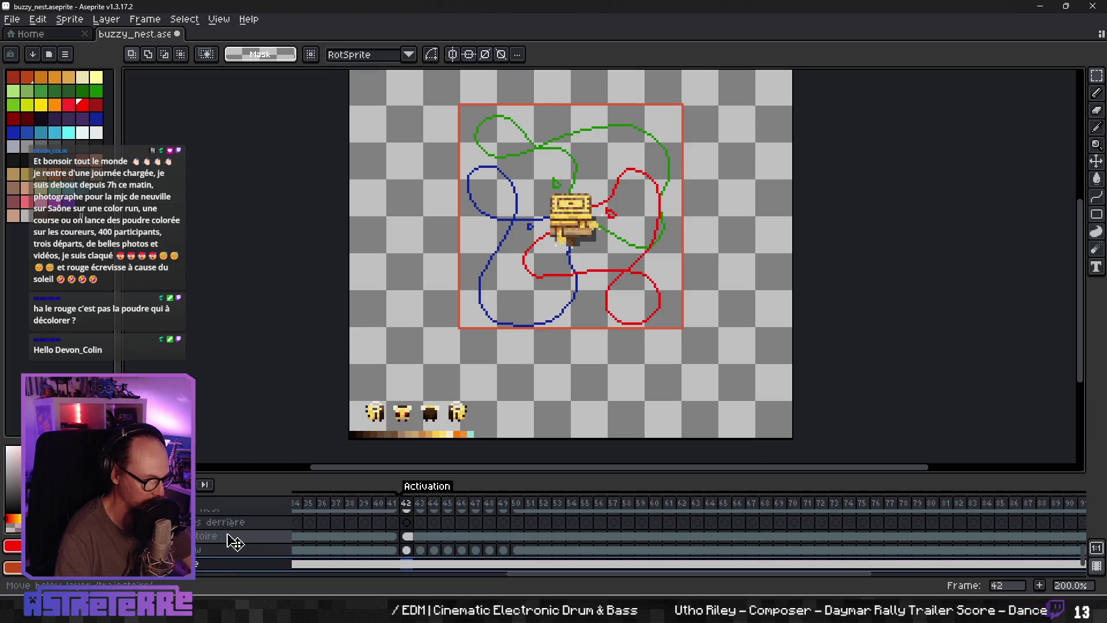
scroll(236, 543, "up", 1)
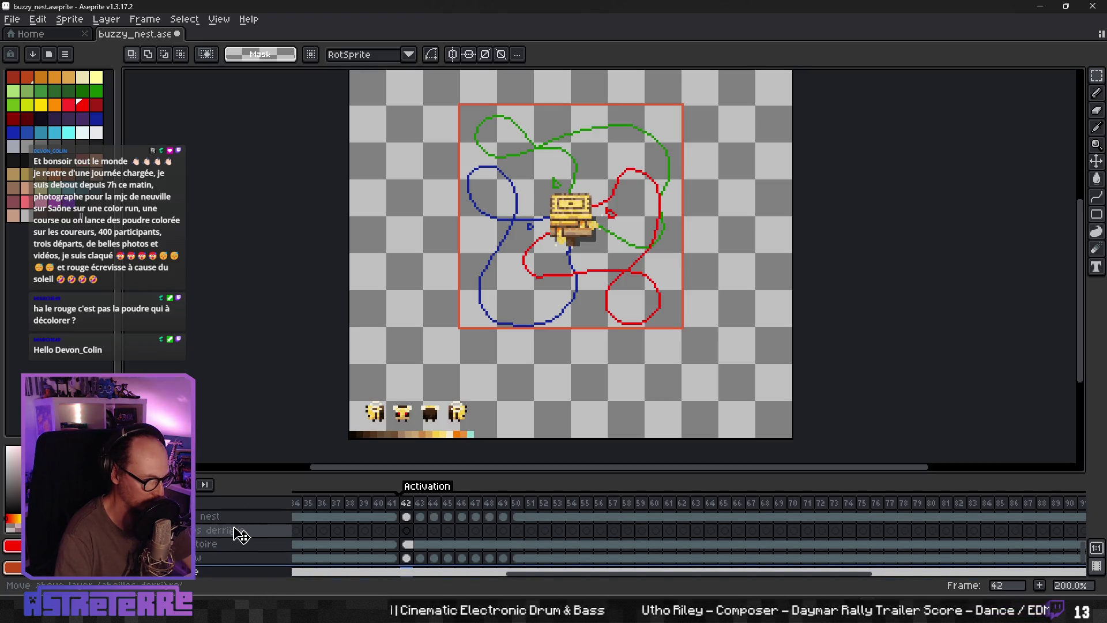
mouse_move(241, 536)
left_mouse_down()
mouse_move(249, 527)
mouse_move(244, 544)
mouse_move(223, 549)
left_mouse_up()
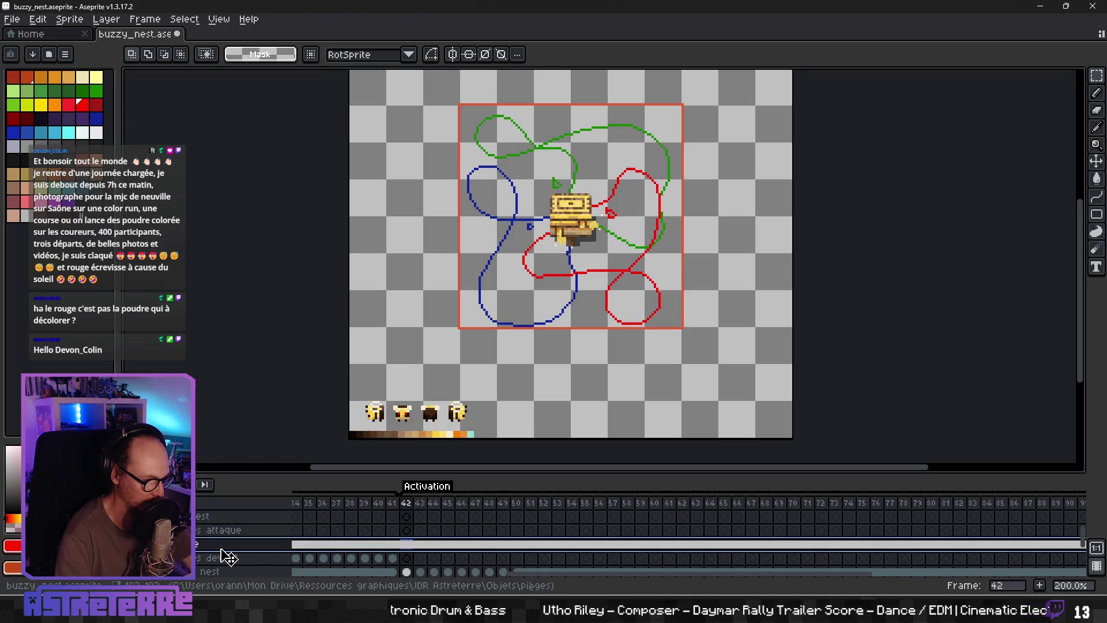
left_click(406, 532)
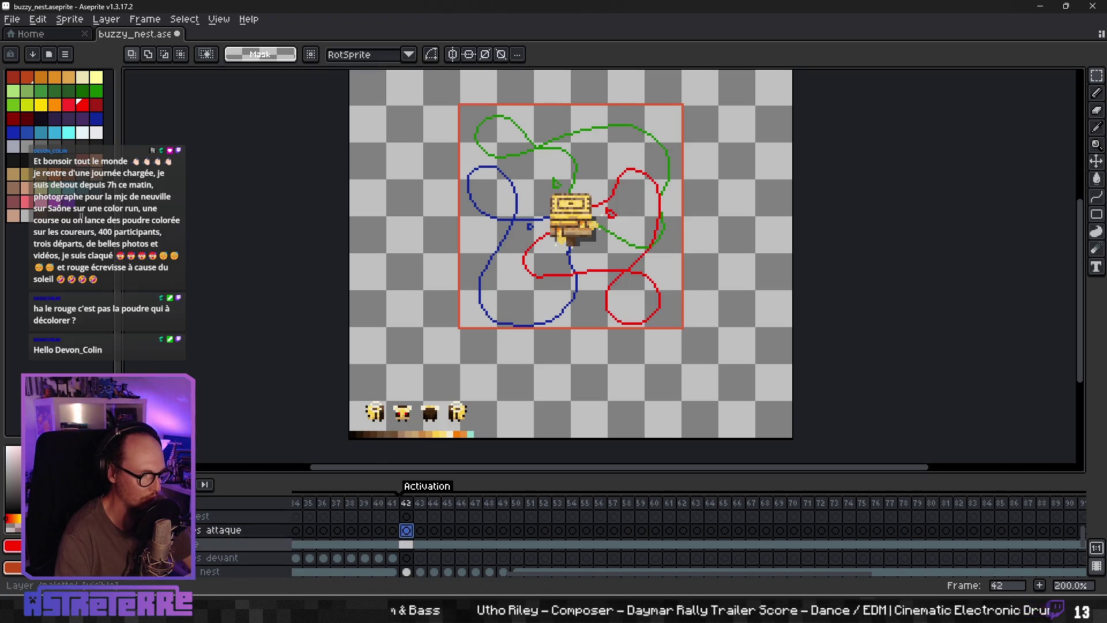
left_click(403, 544)
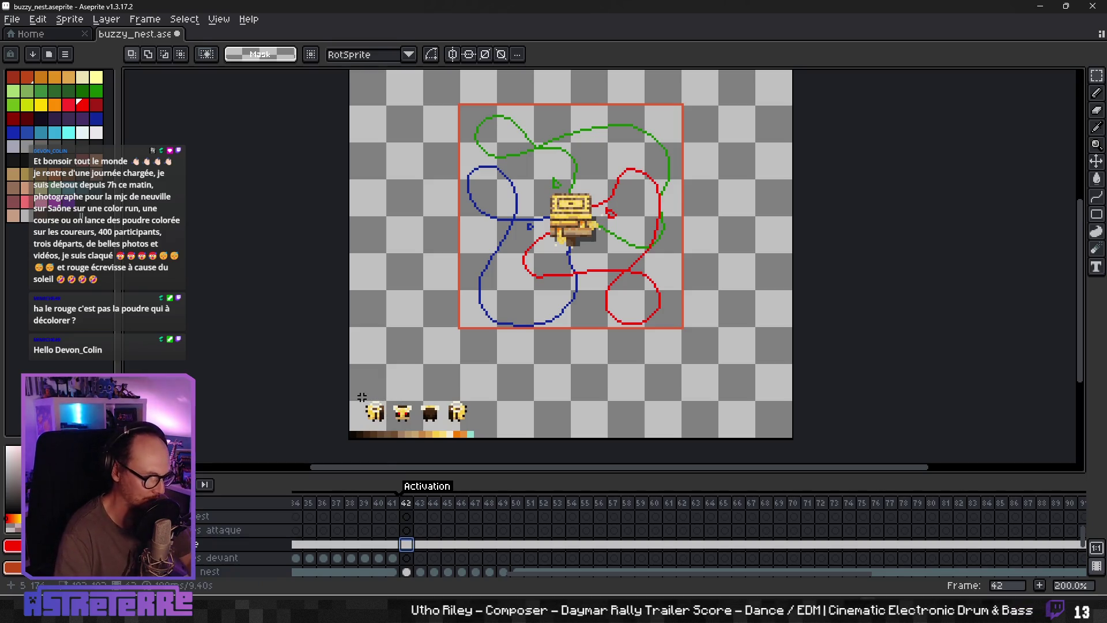
left_click_drag(395, 429, 358, 394)
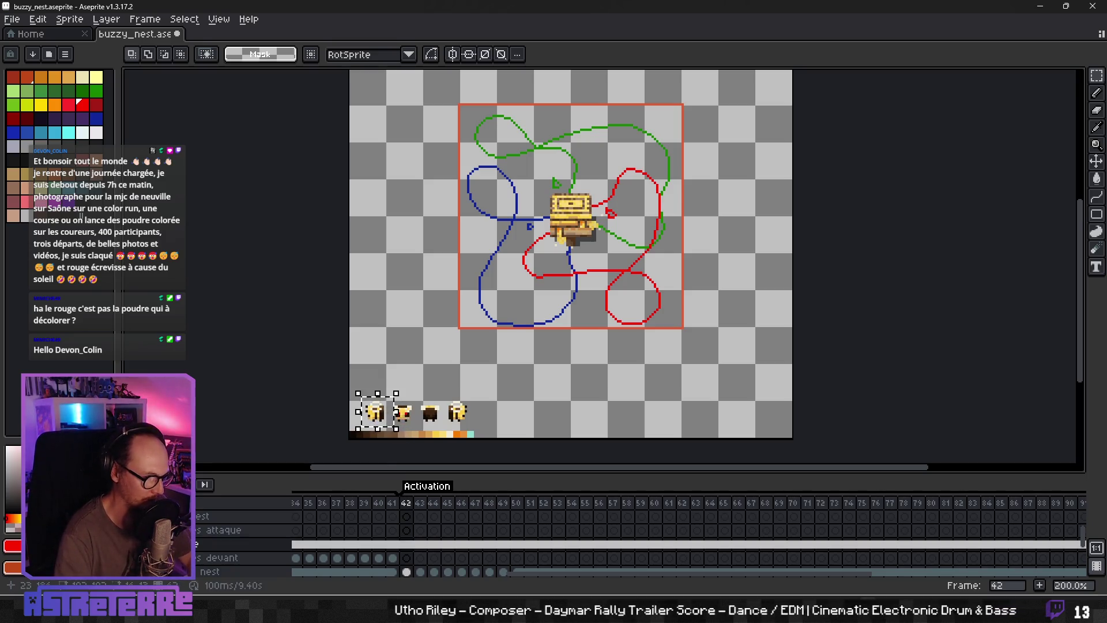
left_click(485, 392)
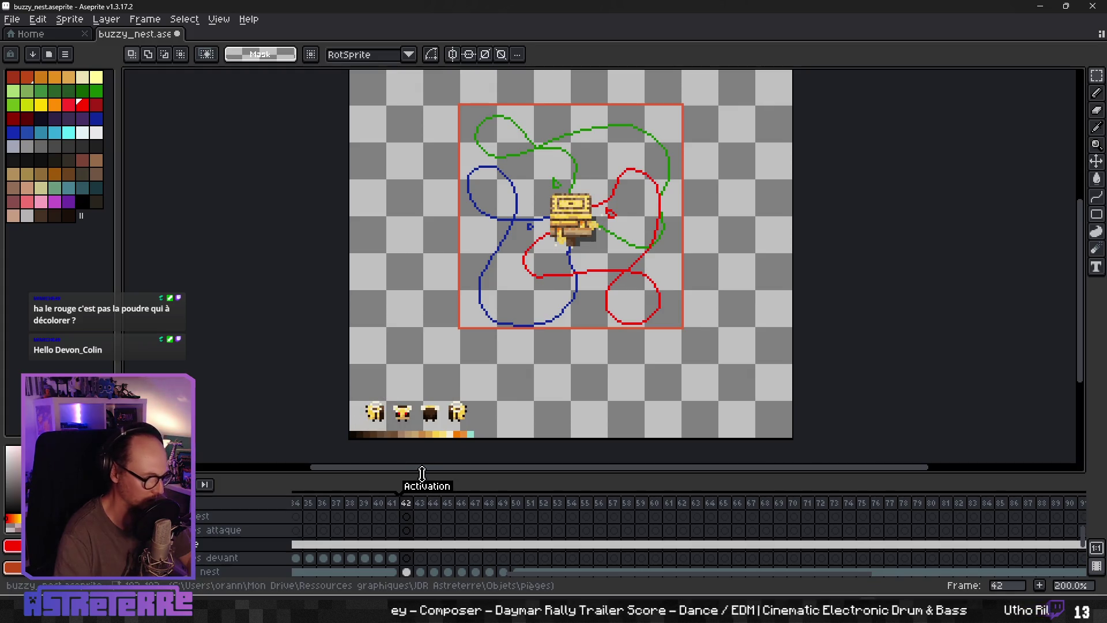
left_click_drag(356, 398, 386, 428)
left_click(406, 543)
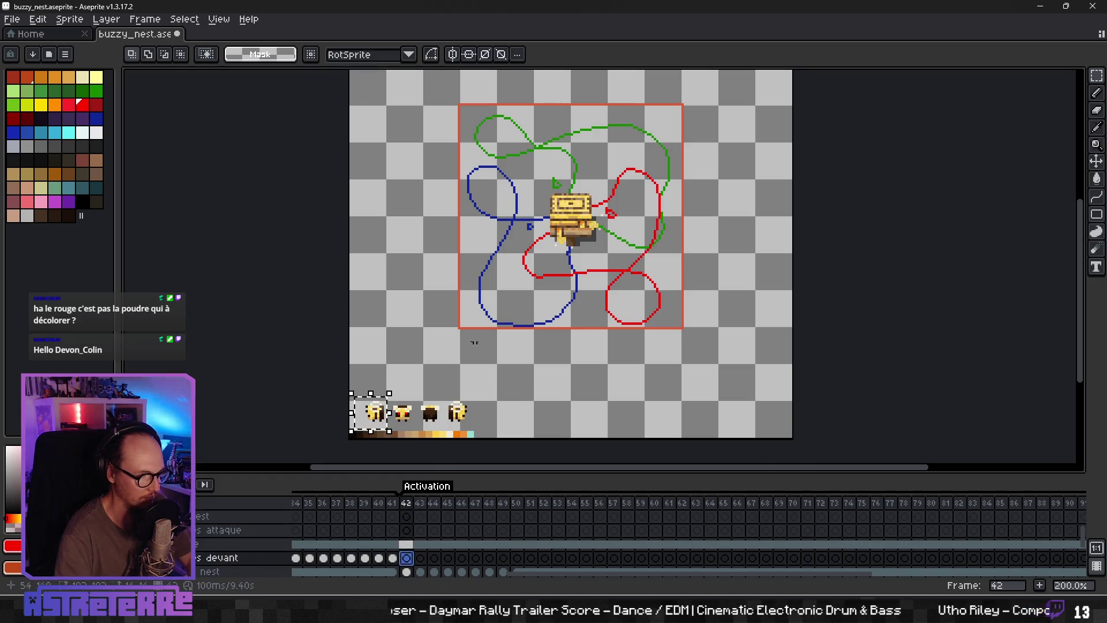
key("ctrl+t")
left_click_drag(386, 427, 560, 231)
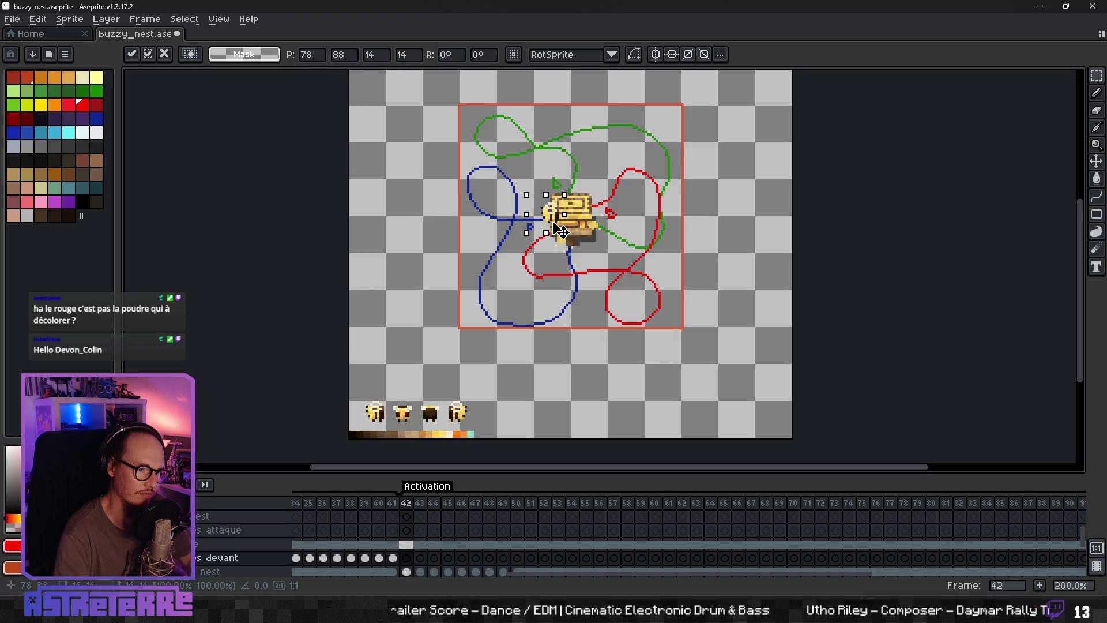
scroll(578, 206, "up", 2)
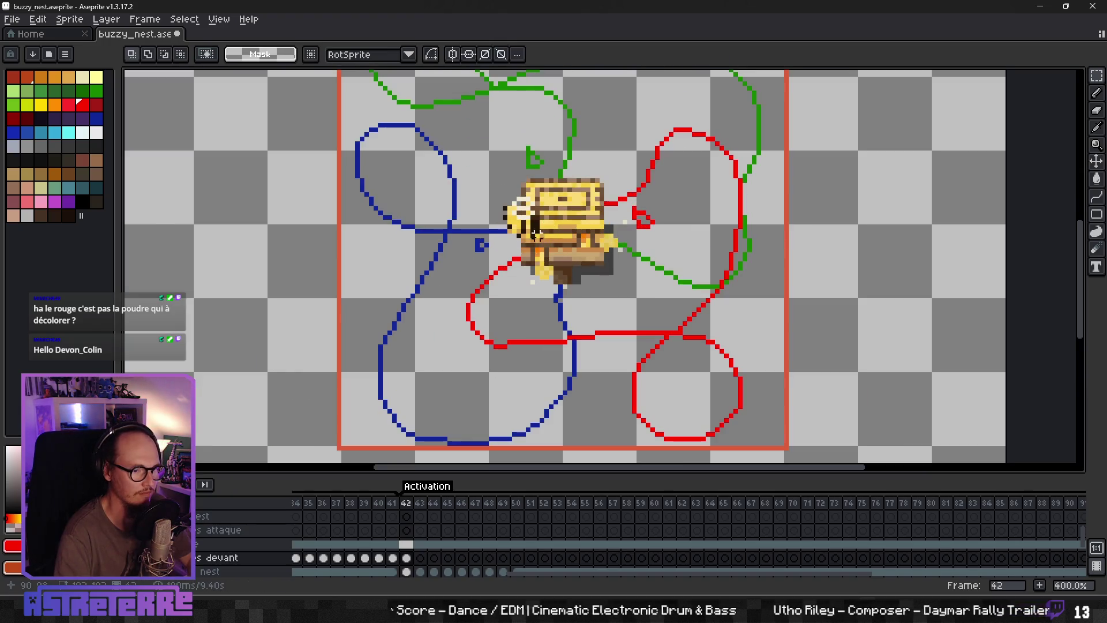
left_click_drag(184, 278, 521, 255)
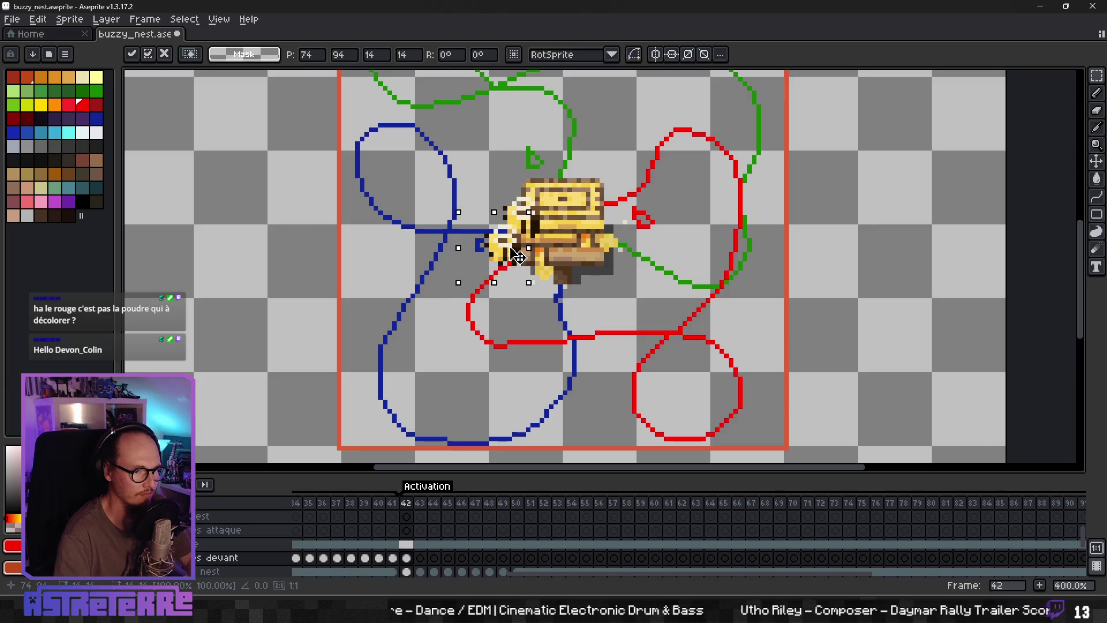
left_click_drag(179, 263, 486, 230)
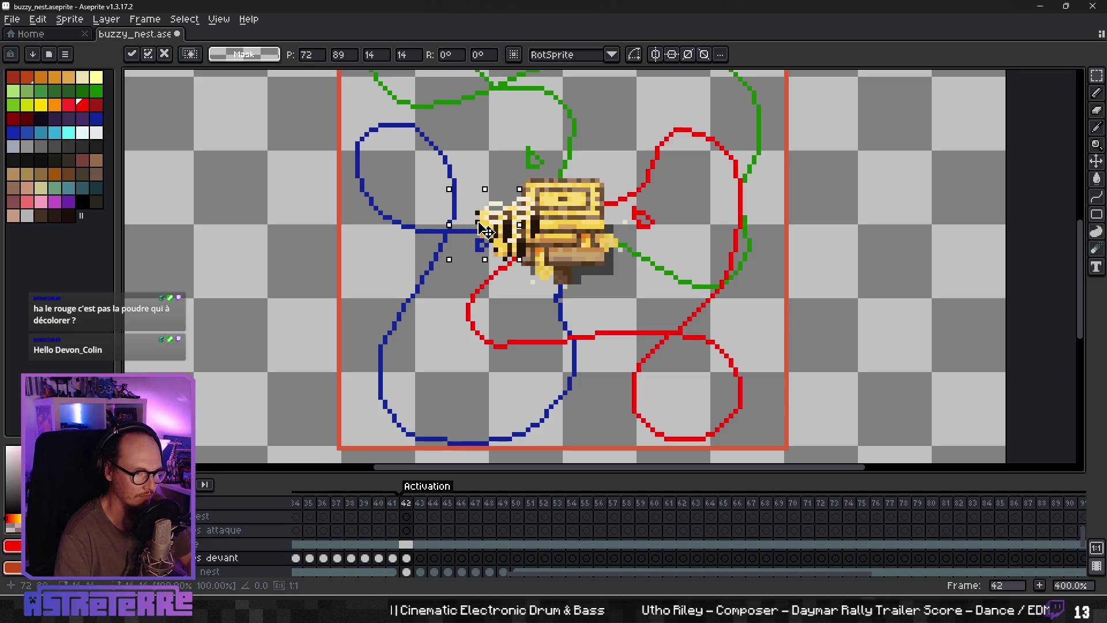
left_click_drag(486, 230, 340, 235)
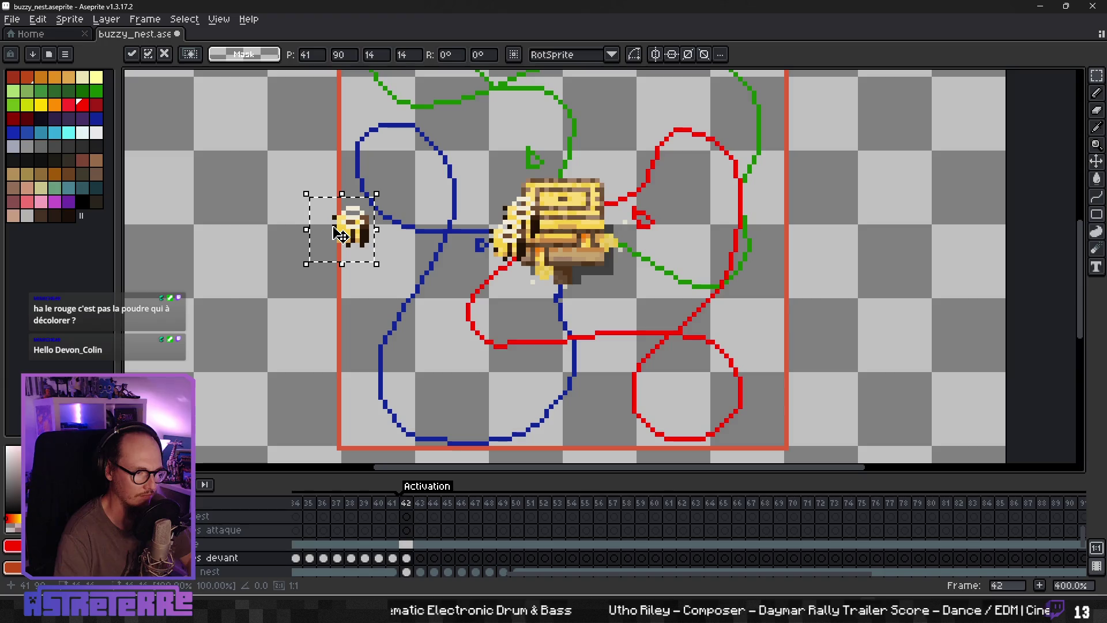
key("Escape")
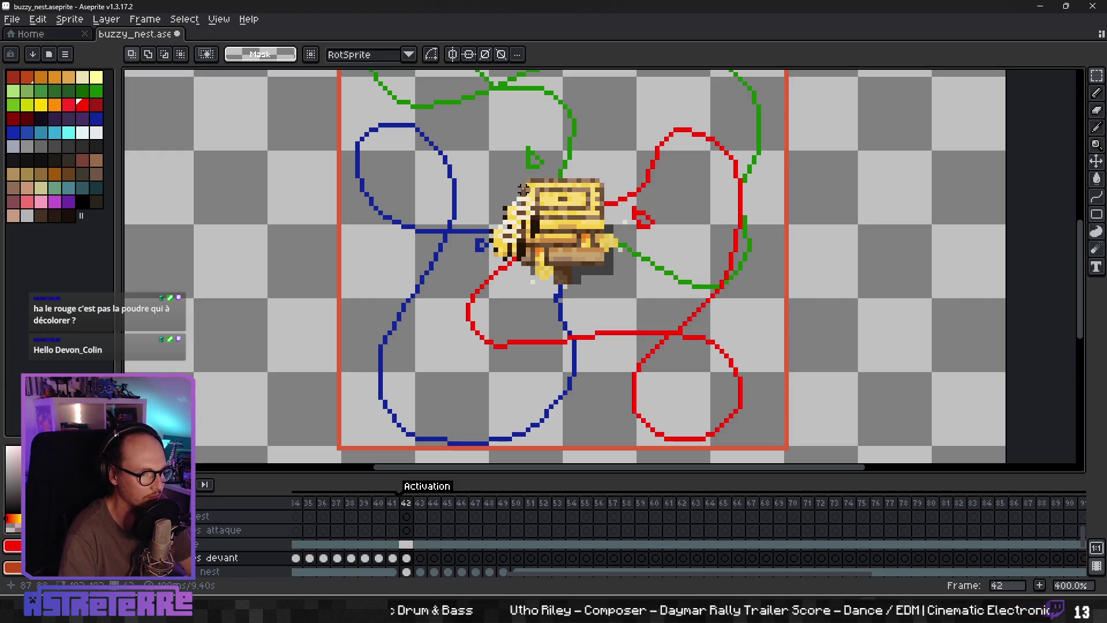
left_click_drag(518, 185, 578, 269)
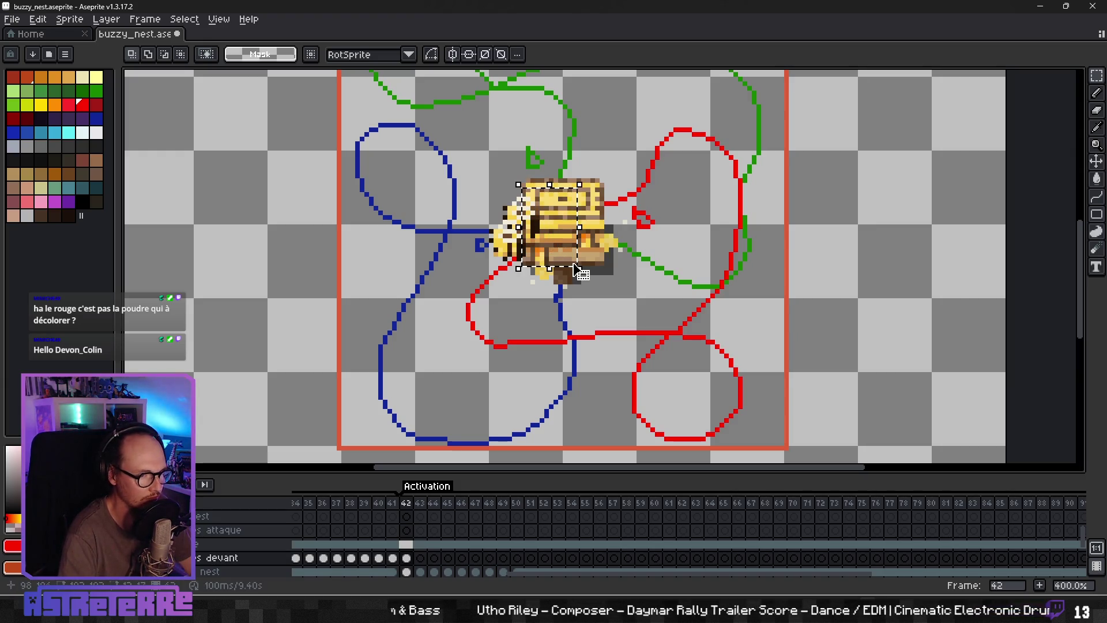
key("ctrl+d")
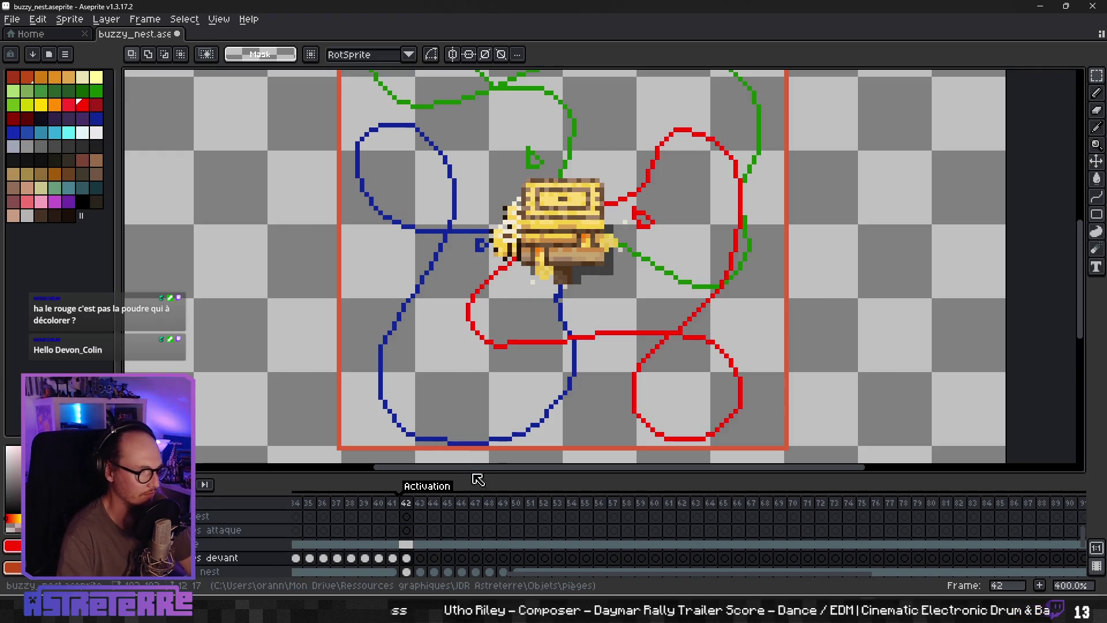
left_click(420, 558)
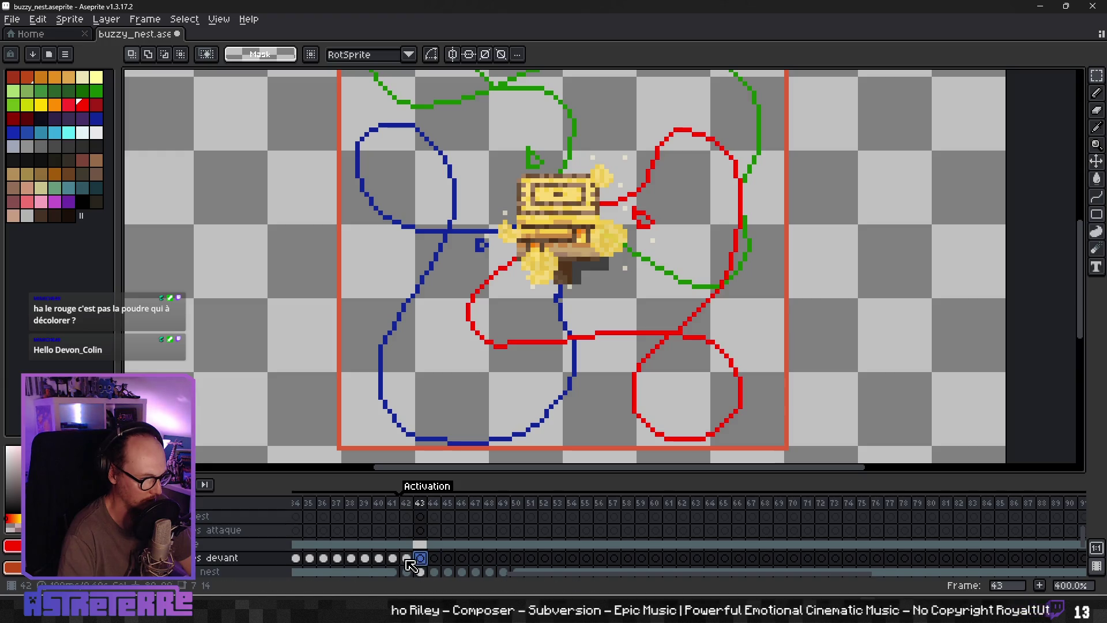
Step: Select frame 42 on the layer beneath the bee attack layer
left_click(407, 558)
left_click(406, 530)
left_click(406, 558)
left_click(407, 530)
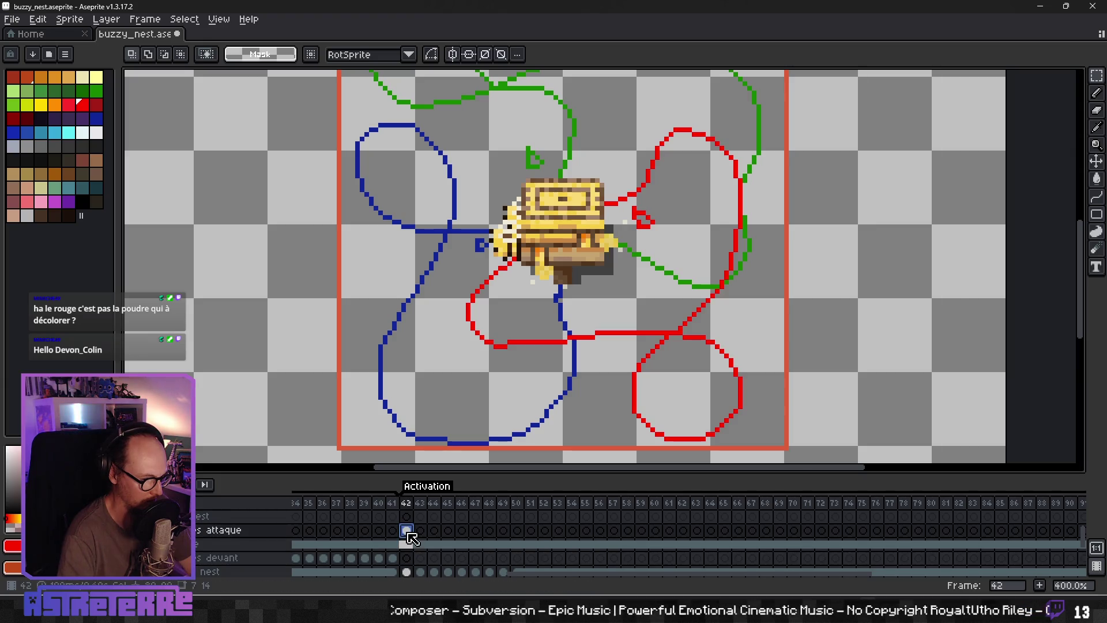
key("Right")
key("Left")
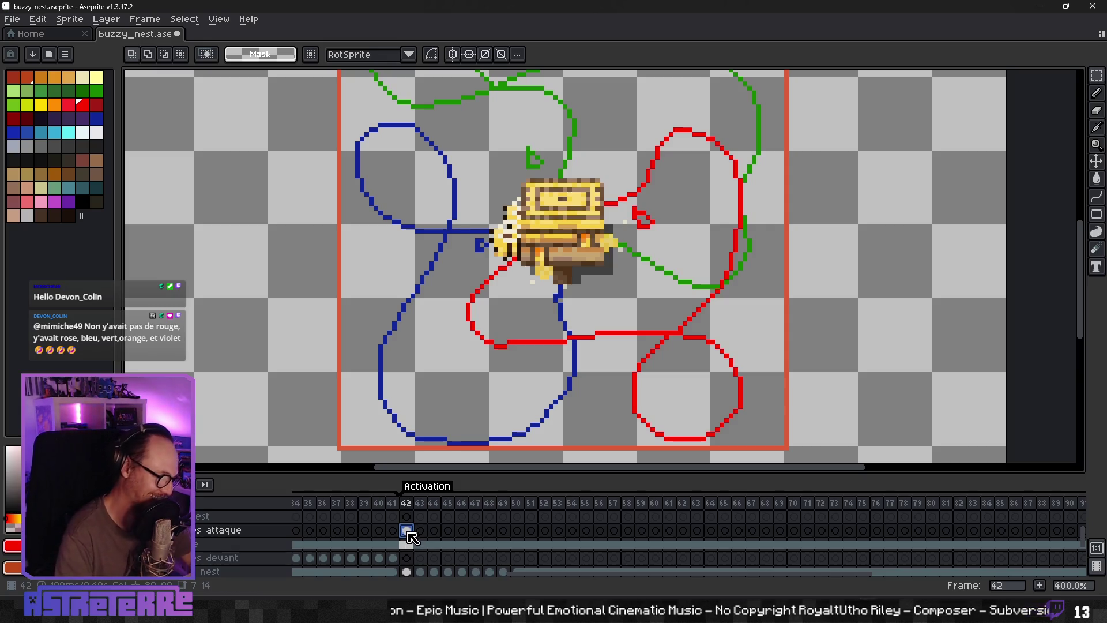
left_click(406, 544)
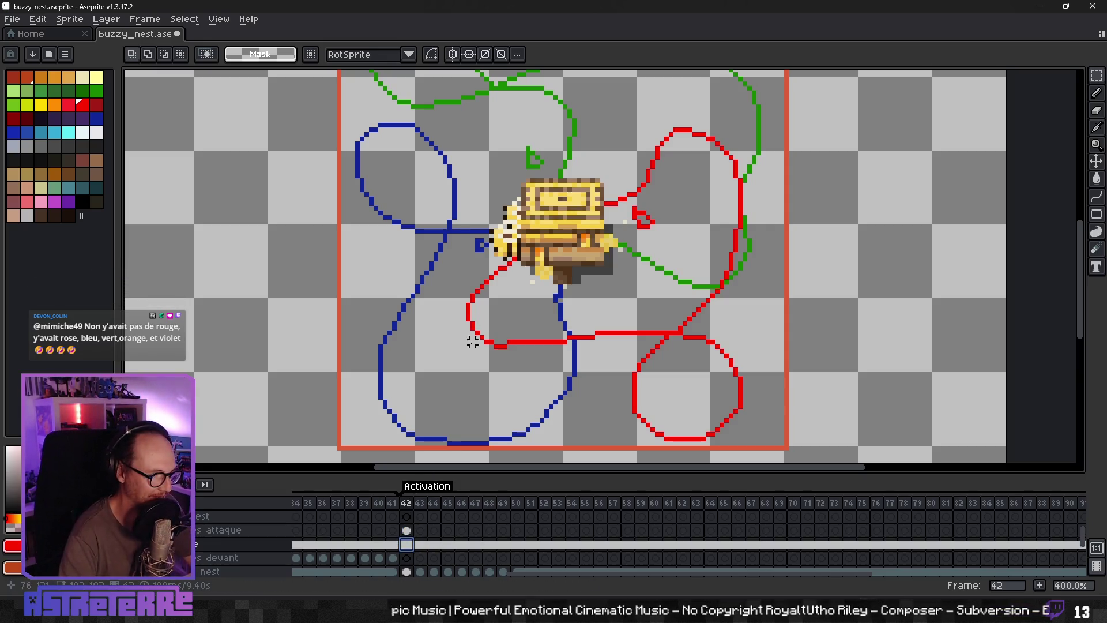
Step: Paste two bees onto the nest's left side in frame 43, commit and deselect
key("ctrl+v")
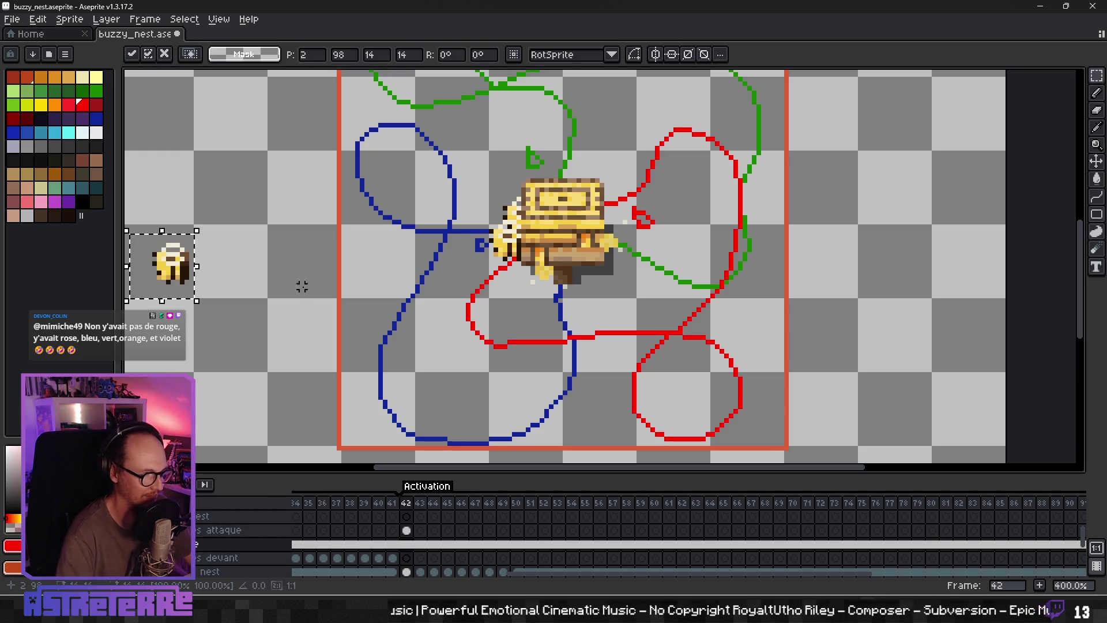
key("period")
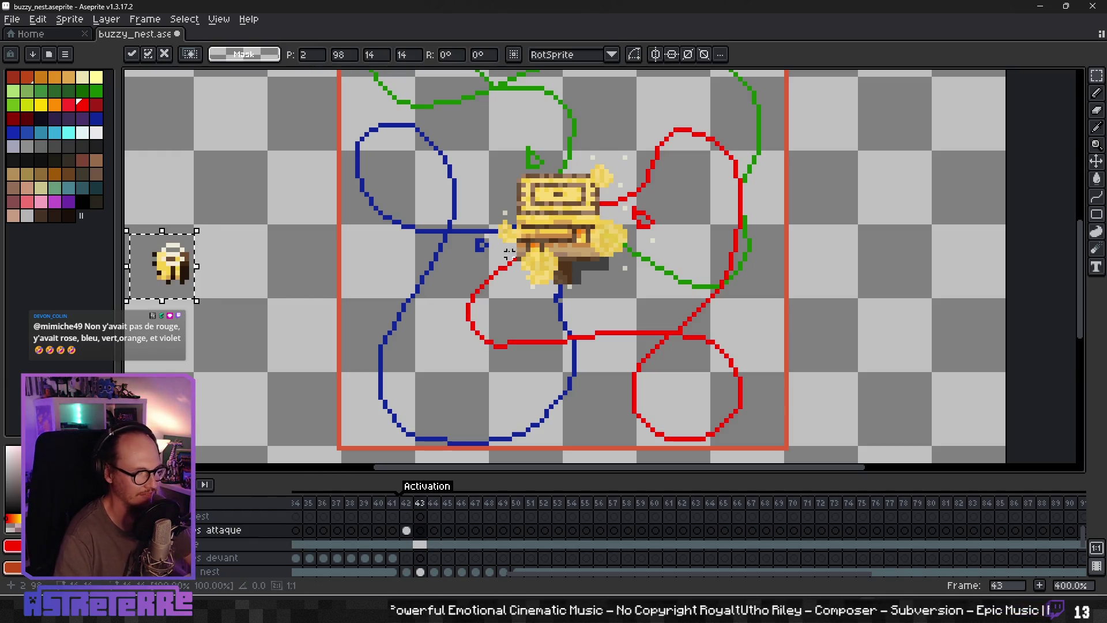
left_click_drag(173, 265, 492, 212)
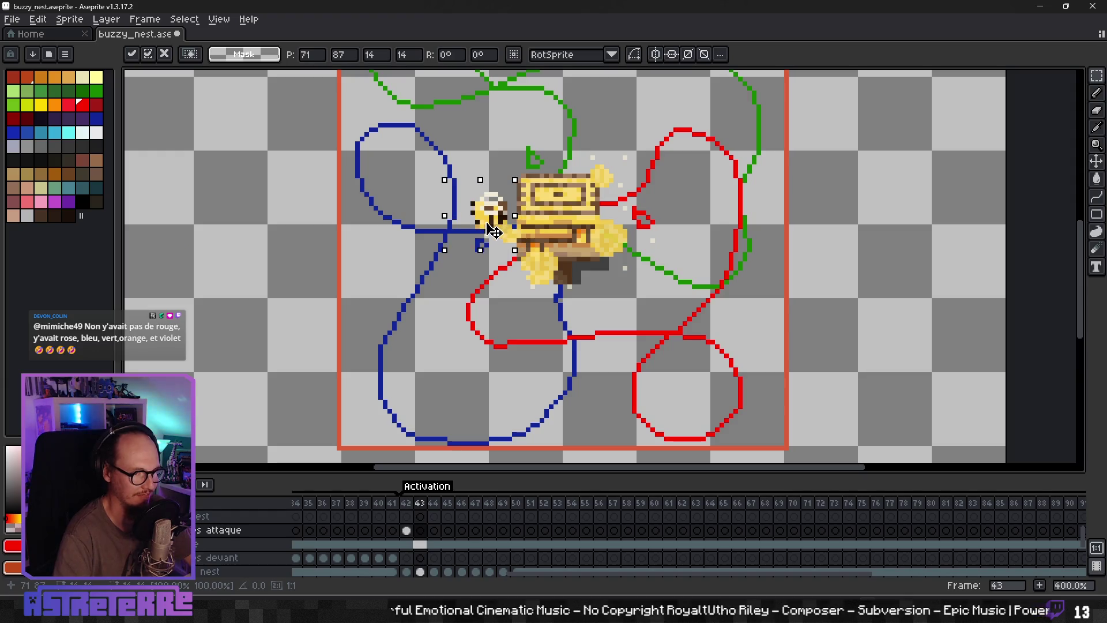
key("ctrl+v")
left_click_drag(195, 276, 521, 258)
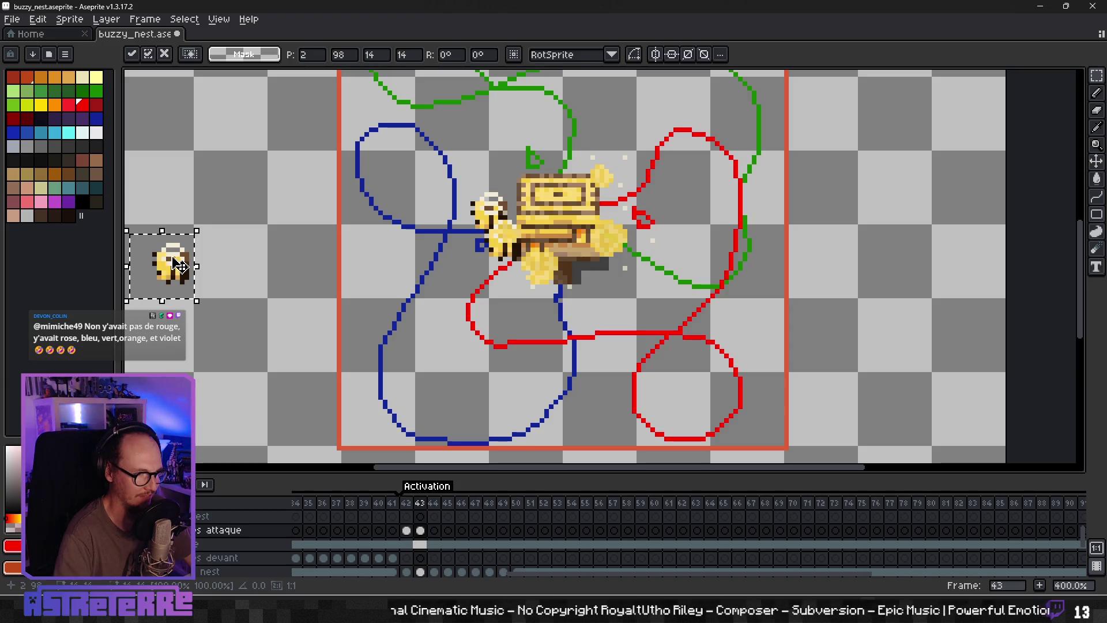
left_click_drag(516, 245, 478, 245)
key("Return")
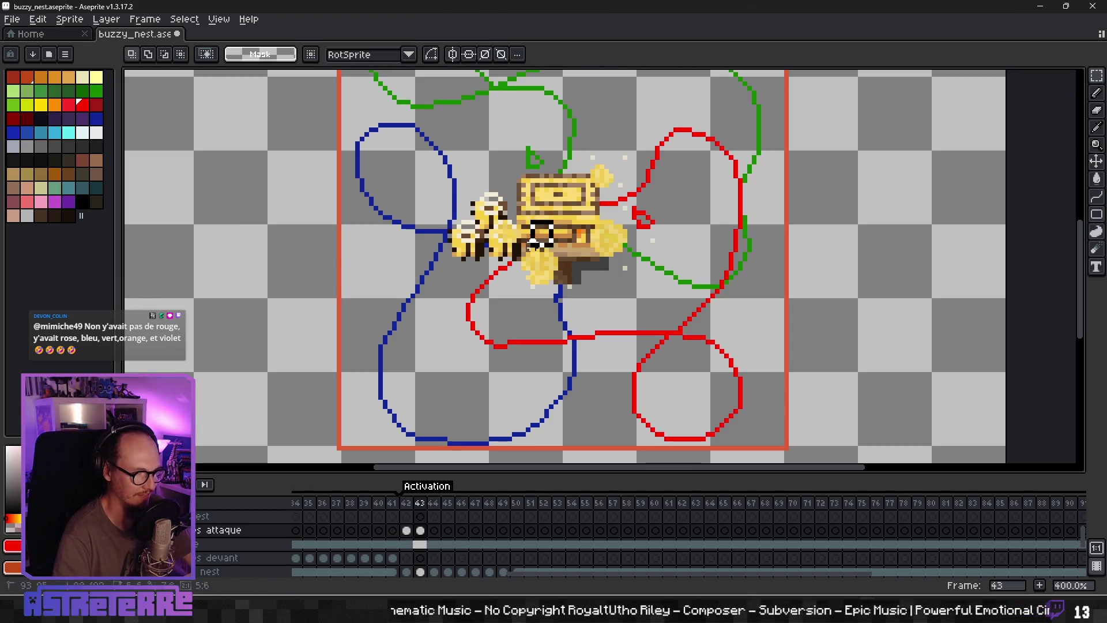
key("ctrl+d")
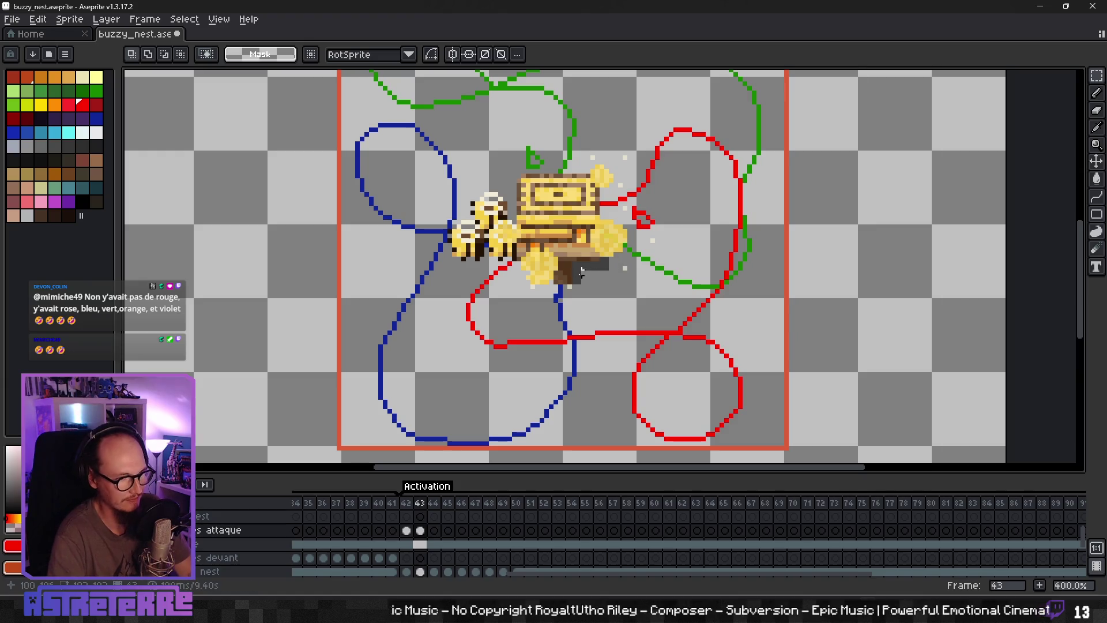
Step: Paste bees onto the blue loop left of the nest in frame 44 and commit them
left_click(433, 503)
key("ctrl+v")
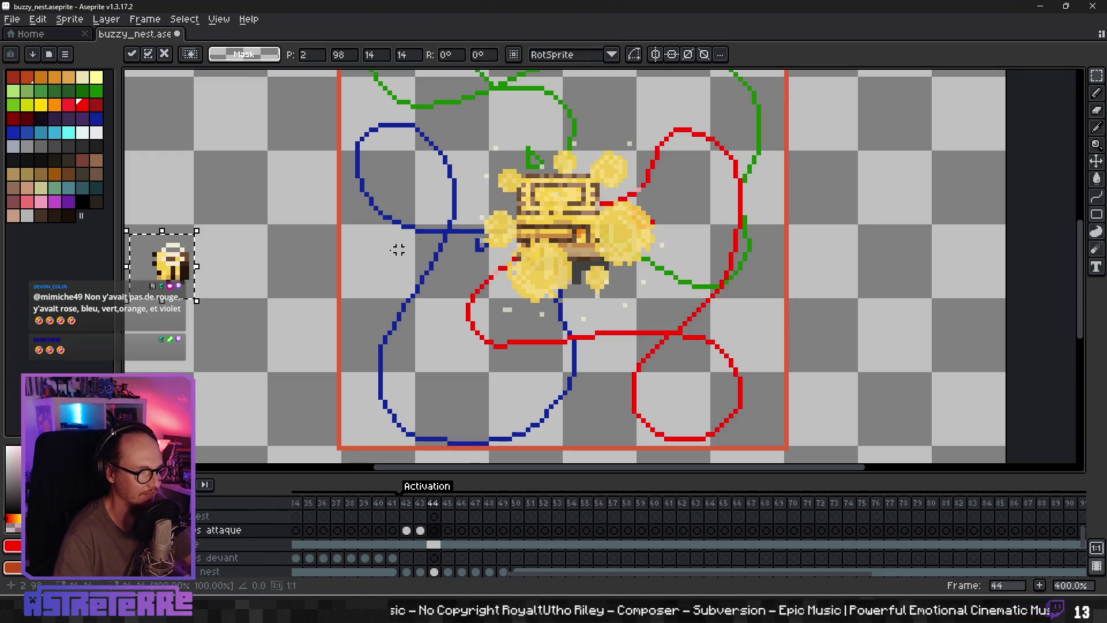
left_click_drag(205, 273, 424, 231)
key("ctrl+v")
left_click_drag(167, 265, 409, 245)
key("ctrl+v")
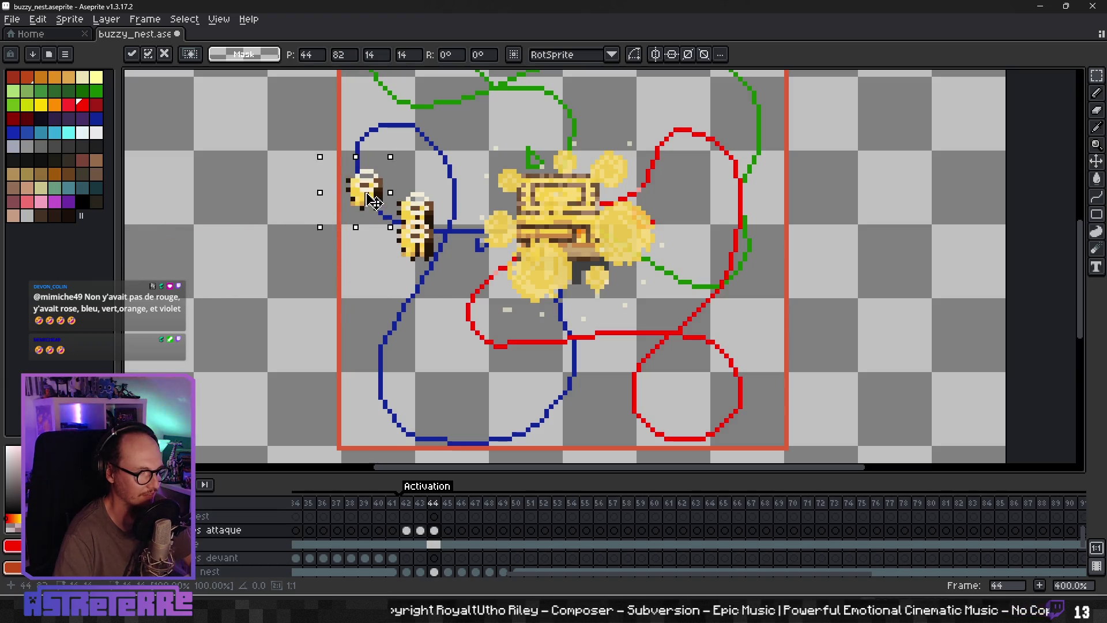
left_click_drag(180, 277, 391, 230)
key("Return")
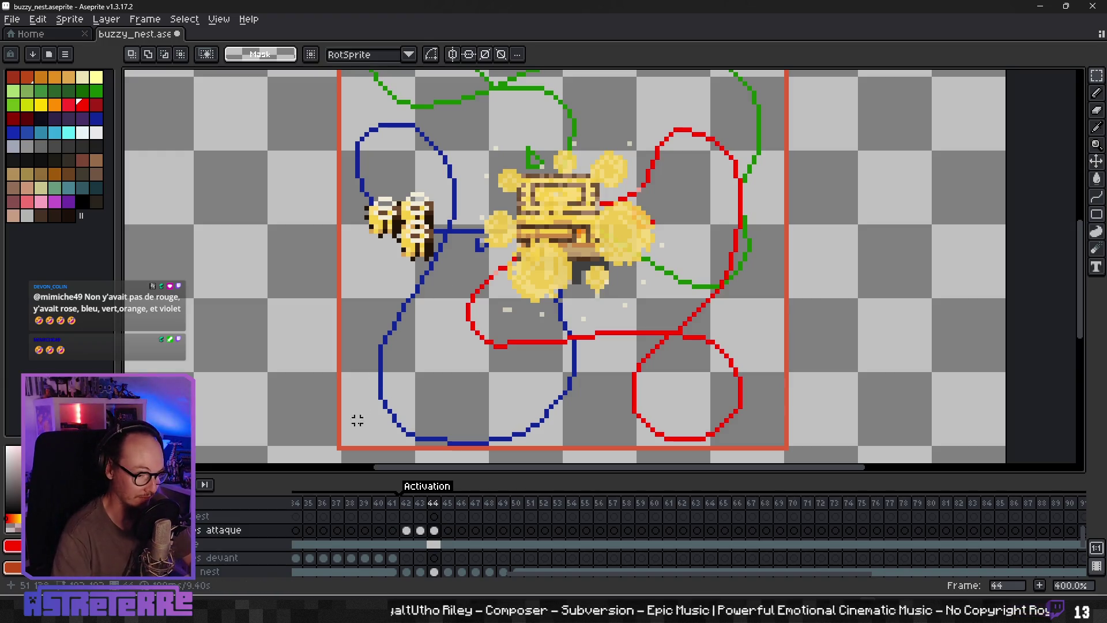
left_click(448, 529)
Step: Select the third reference bee sprite and drag a copy onto the canvas, then cancel it
scroll(309, 391, "down", 3)
scroll(310, 392, "up", 3)
scroll(338, 267, "down", 5)
scroll(366, 255, "left", 2)
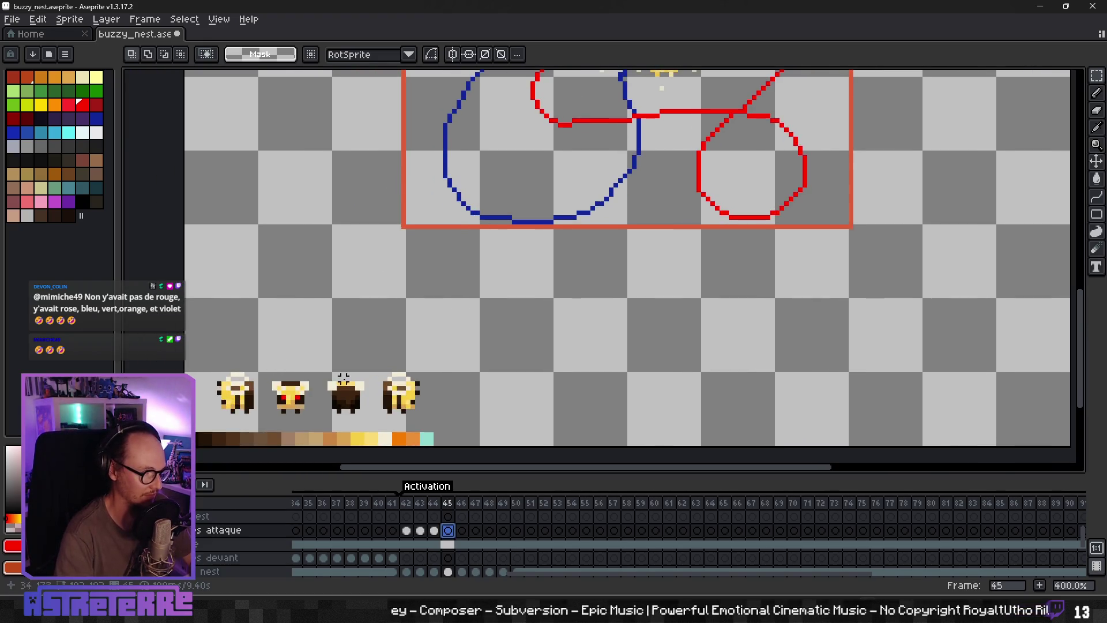
left_click_drag(366, 416, 370, 418)
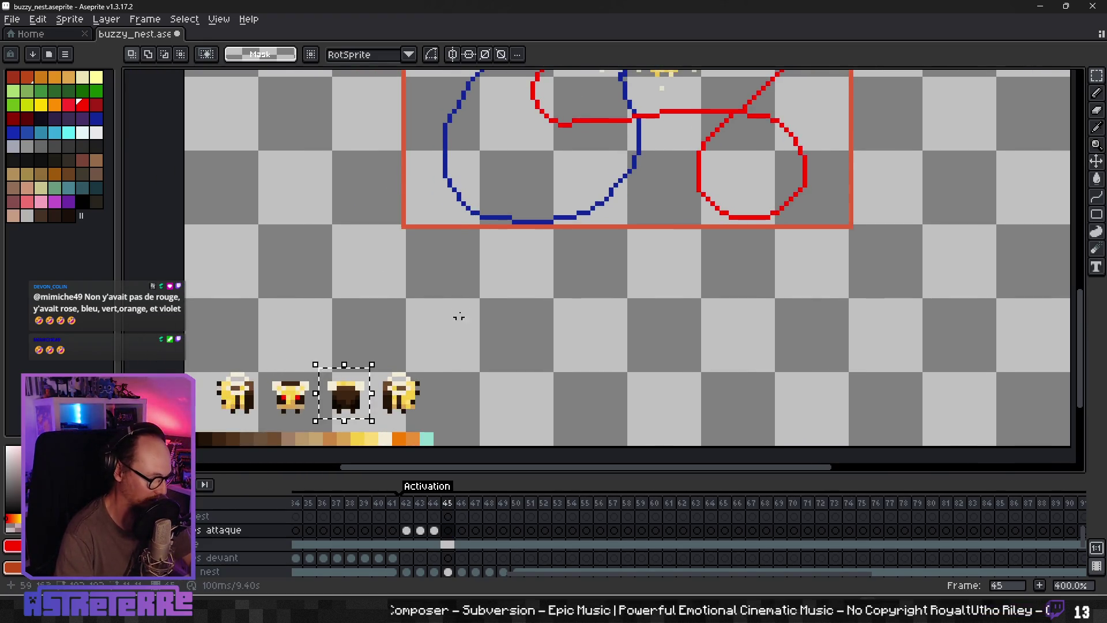
scroll(568, 179, "up", 2)
scroll(568, 178, "down", 2)
scroll(488, 268, "up", 4)
scroll(488, 268, "right", 2)
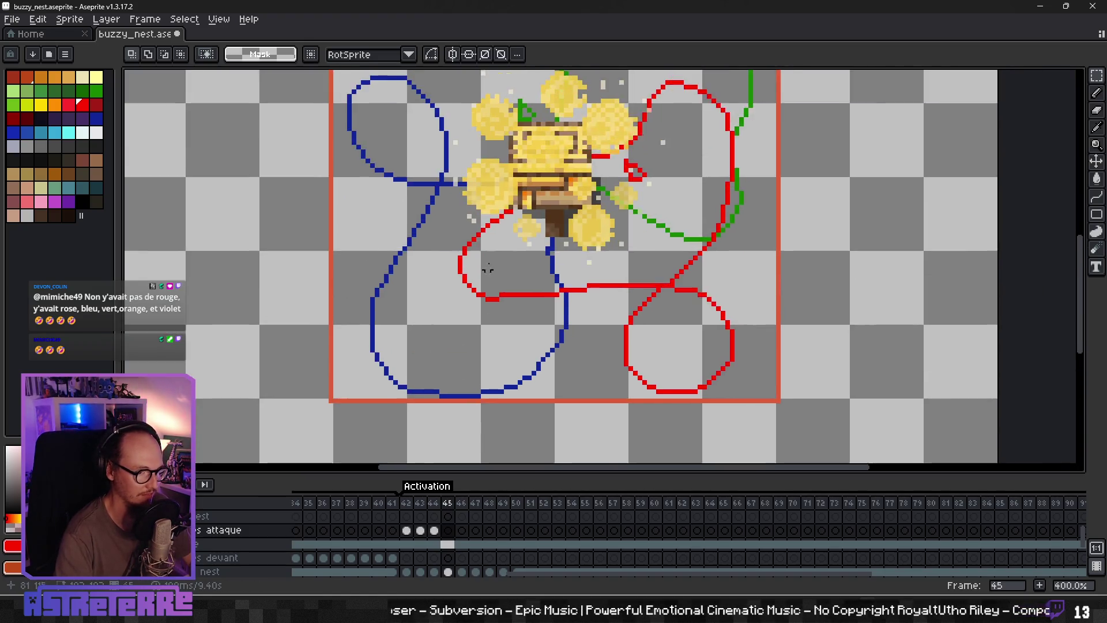
scroll(487, 268, "up", 3)
left_click_drag(500, 344, 209, 284)
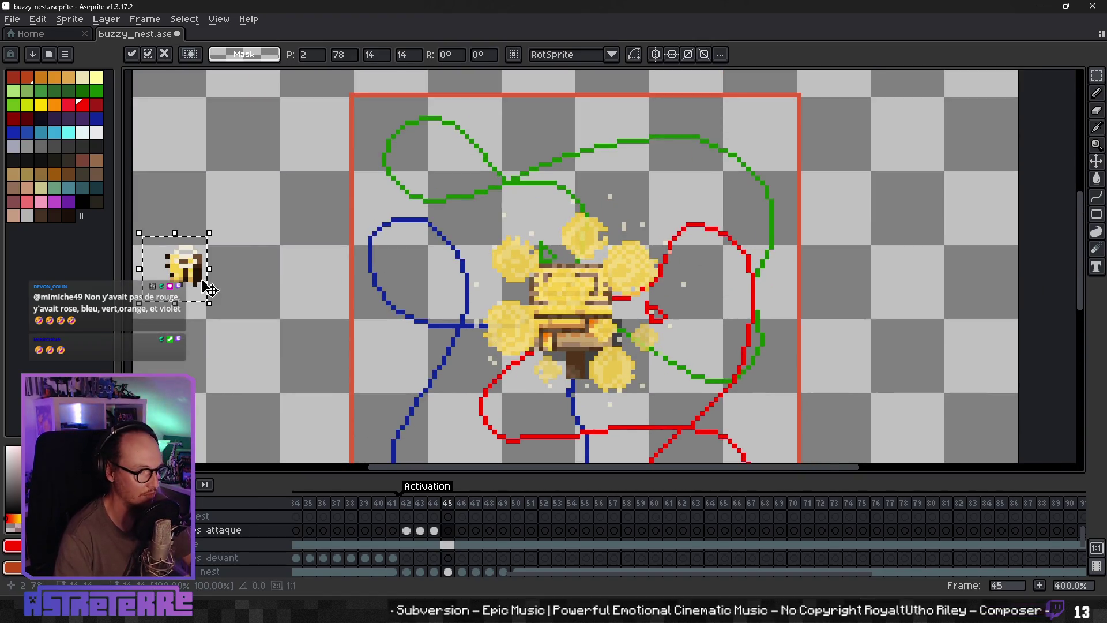
key("Escape")
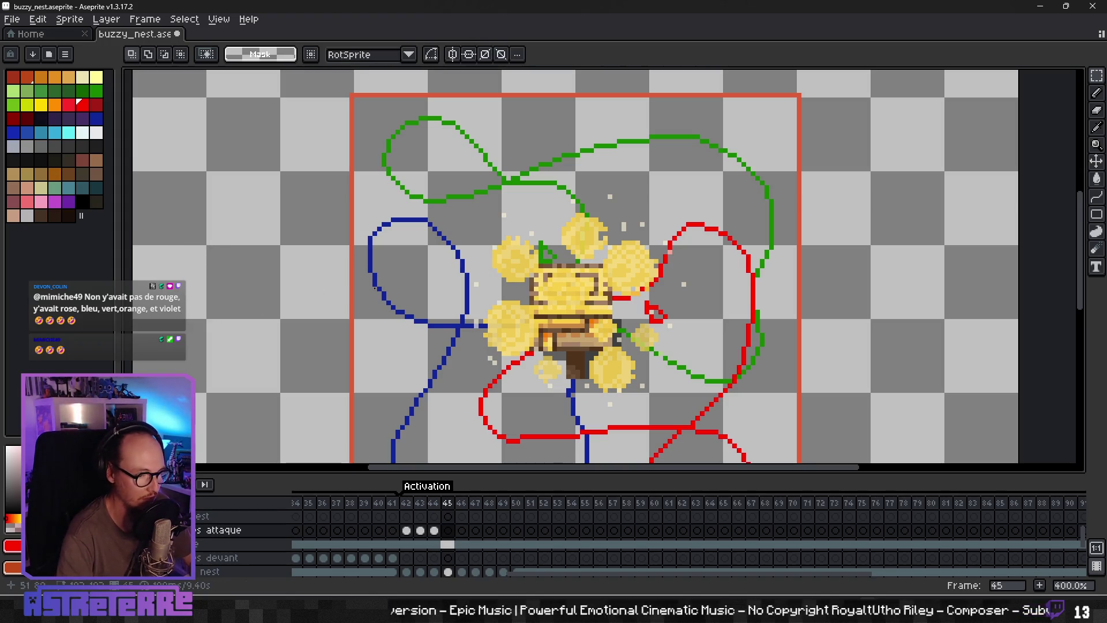
Step: Paste two copies of the dark reference bee just left of the blue loop on frame 45
left_click(448, 544)
scroll(403, 414, "down", 1)
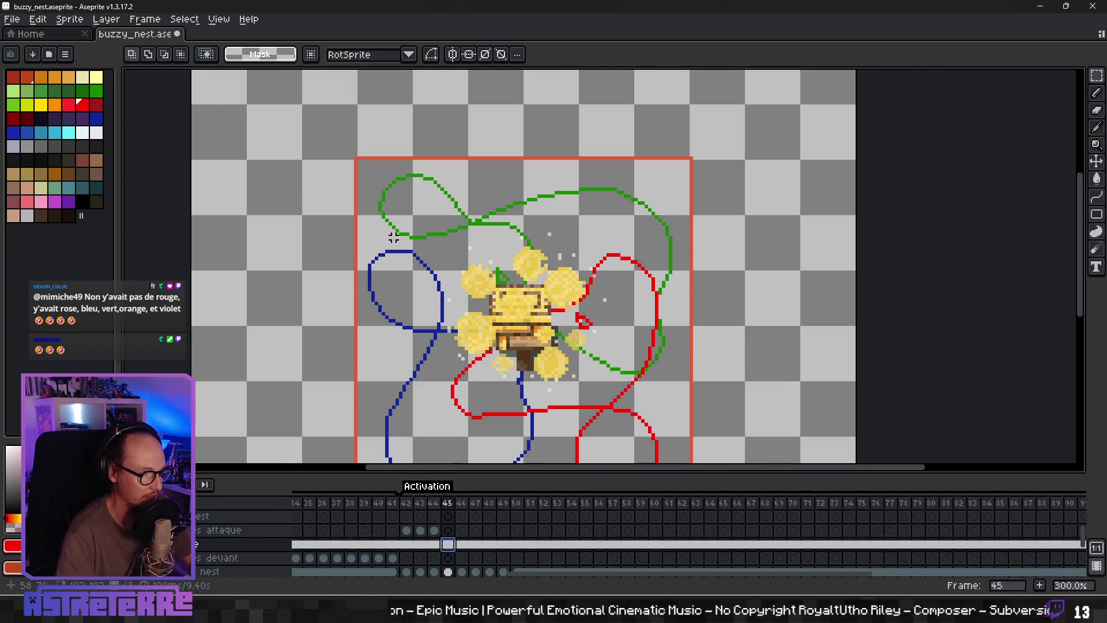
scroll(393, 236, "down", 4)
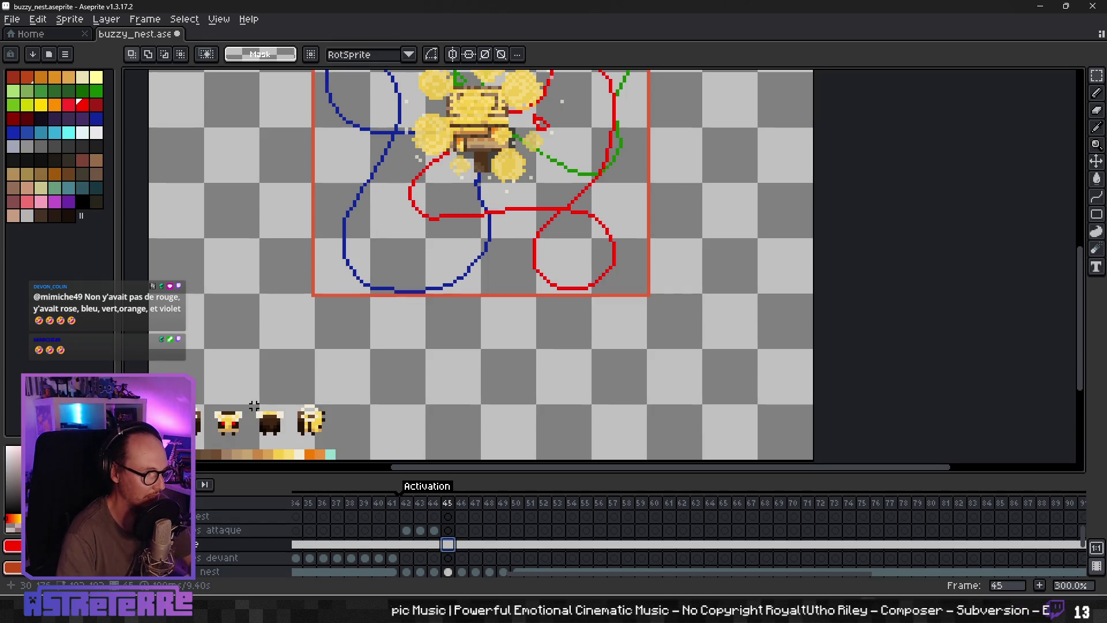
left_click(283, 437)
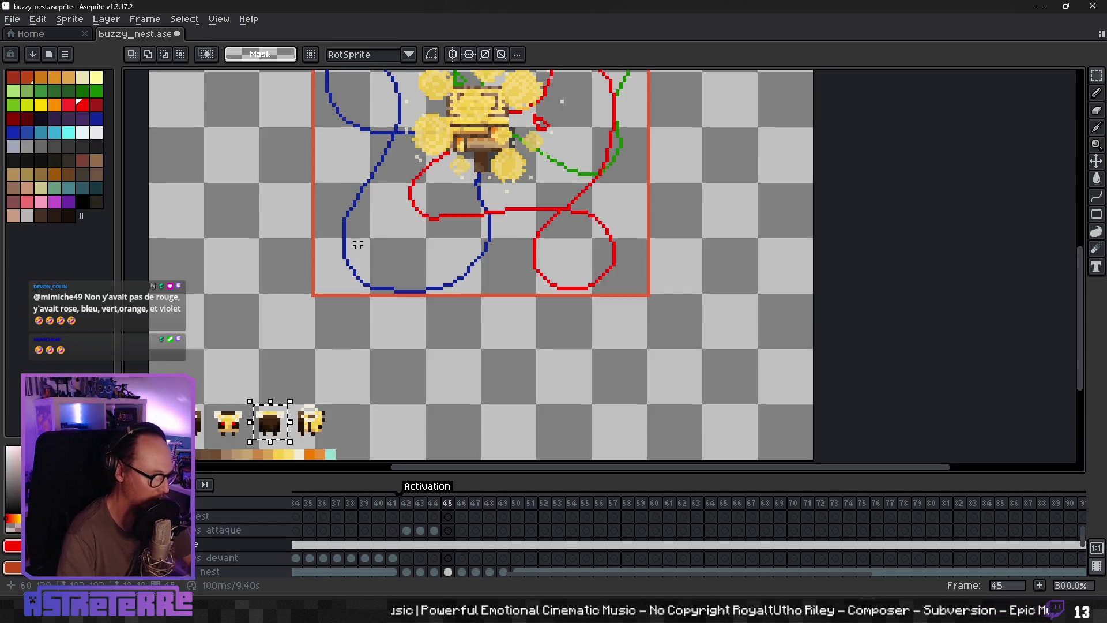
scroll(358, 245, "up", 3)
key("ctrl+v")
mouse_move(259, 268)
left_mouse_down()
mouse_move(321, 271)
mouse_move(331, 242)
mouse_move(272, 276)
left_mouse_up()
left_click(277, 291)
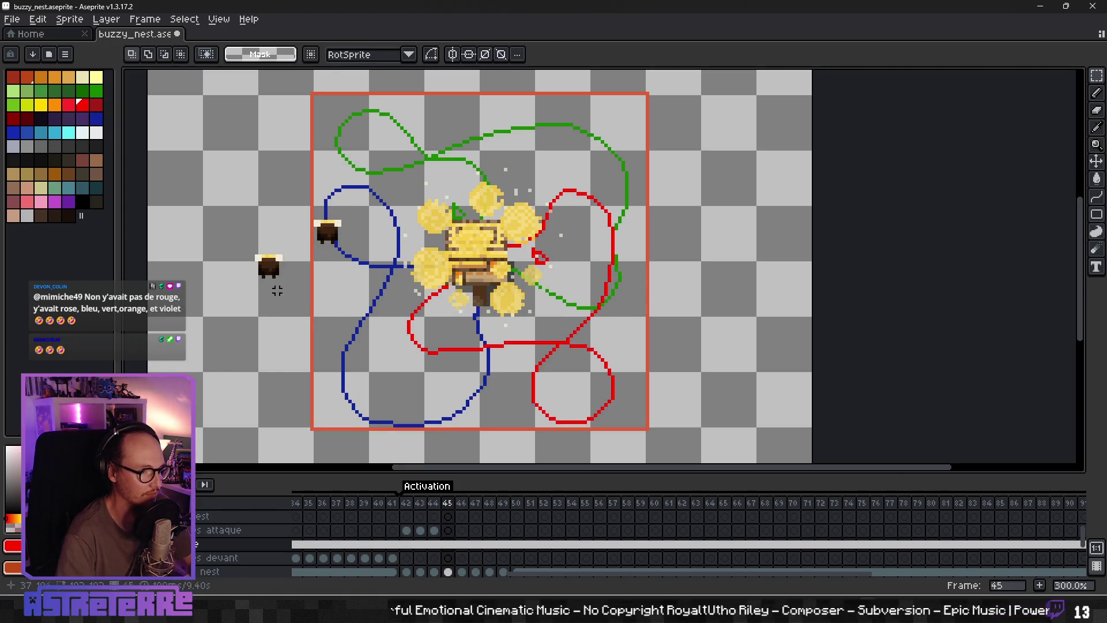
mouse_move(244, 237)
left_mouse_down()
mouse_move(297, 293)
mouse_move(356, 259)
left_mouse_up()
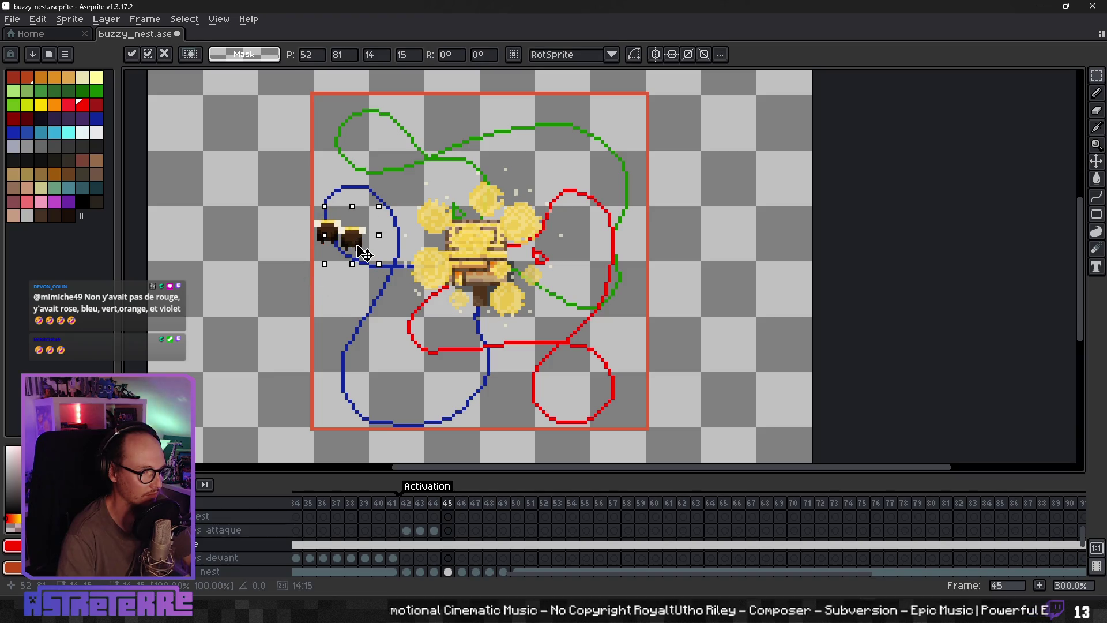
key("Up")
key("ctrl+v")
left_click_drag(269, 266, 316, 259)
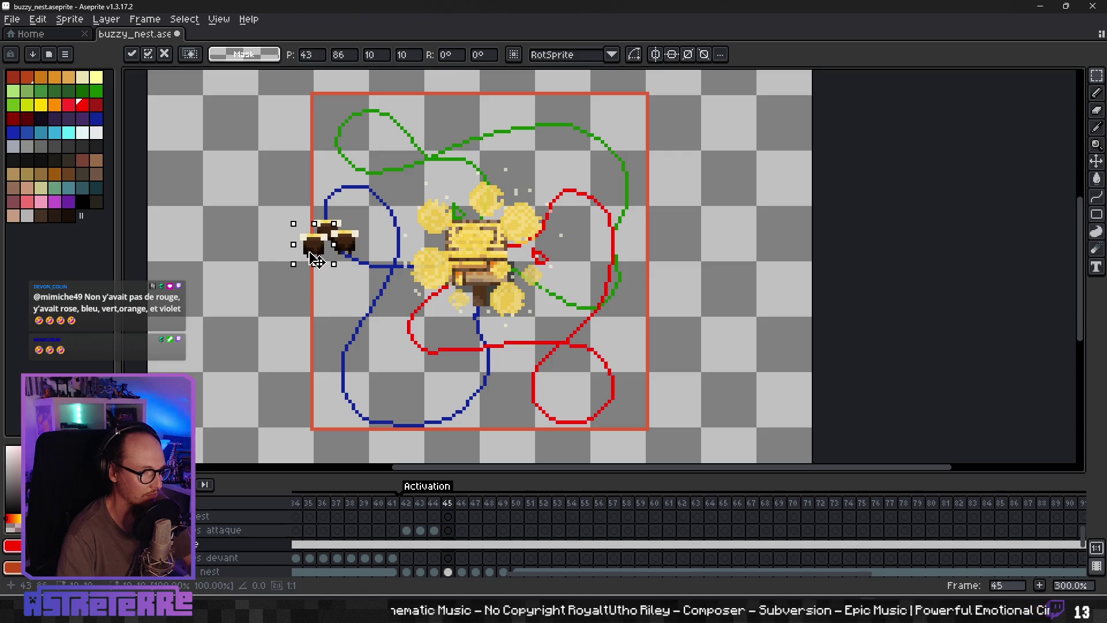
left_click(298, 288)
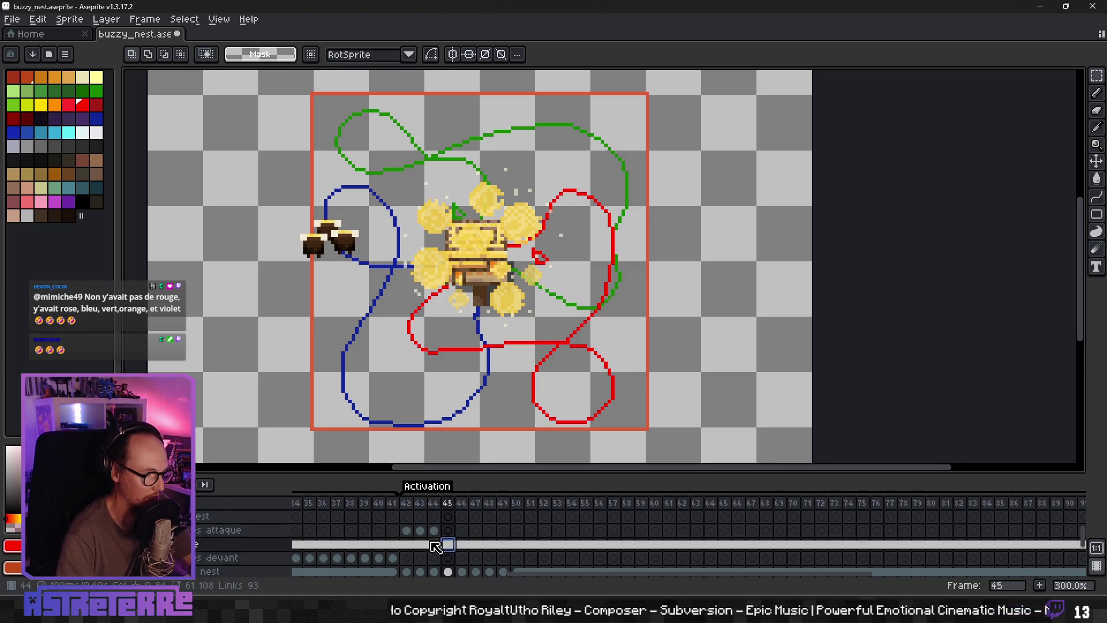
Step: Move the bee pair from the wrong layer onto the attaque layer's frame 45 cel
left_click(110, 544)
left_click(110, 544)
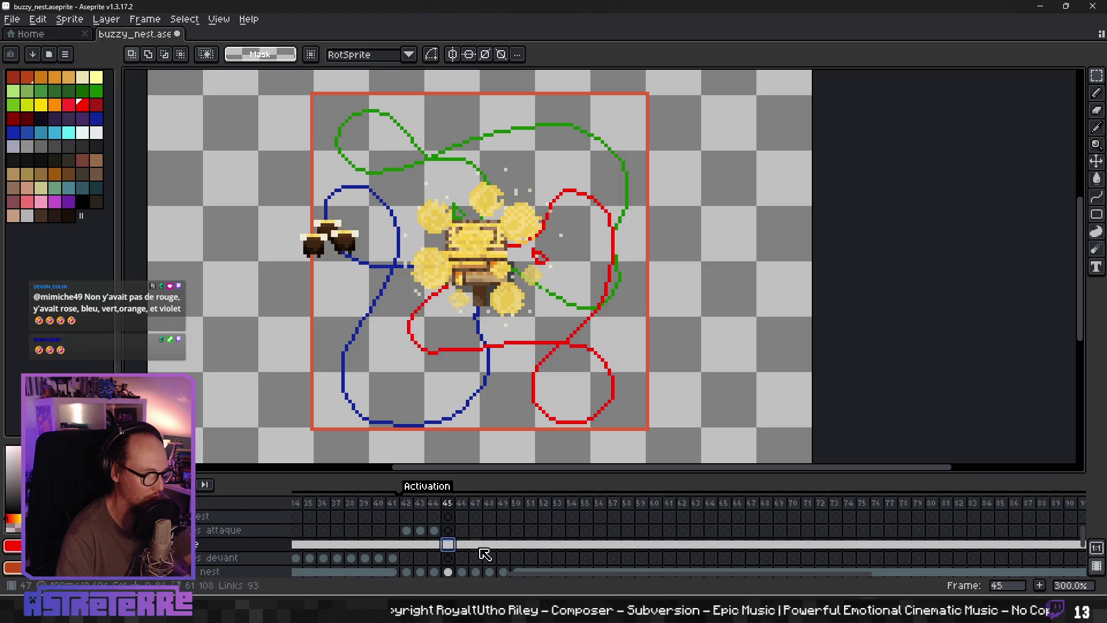
key("Delete")
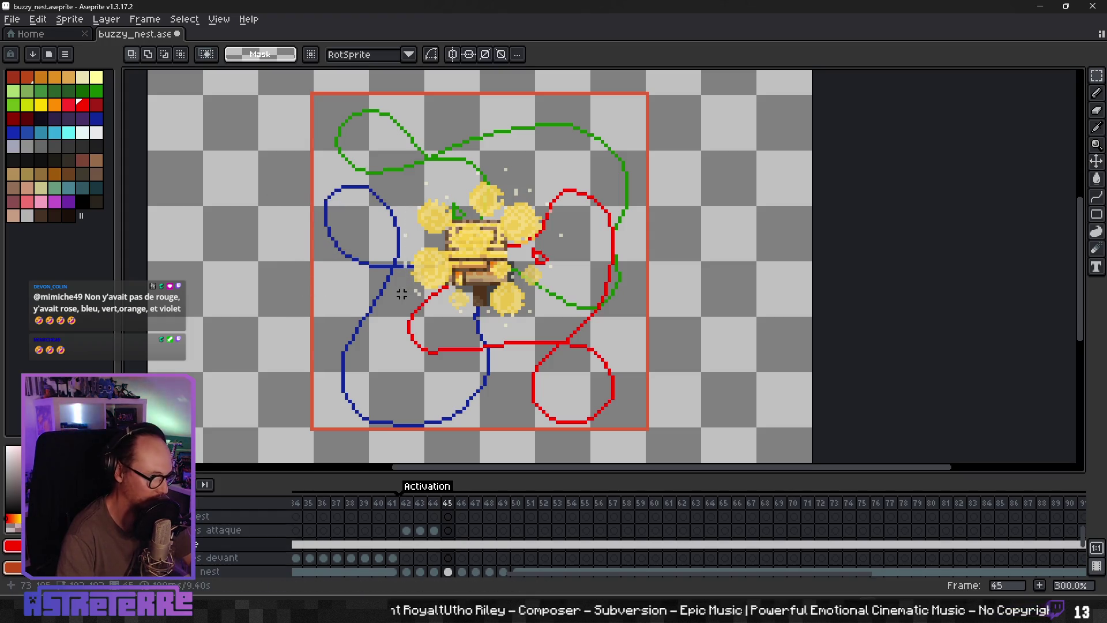
left_click(447, 543)
key("ctrl+v")
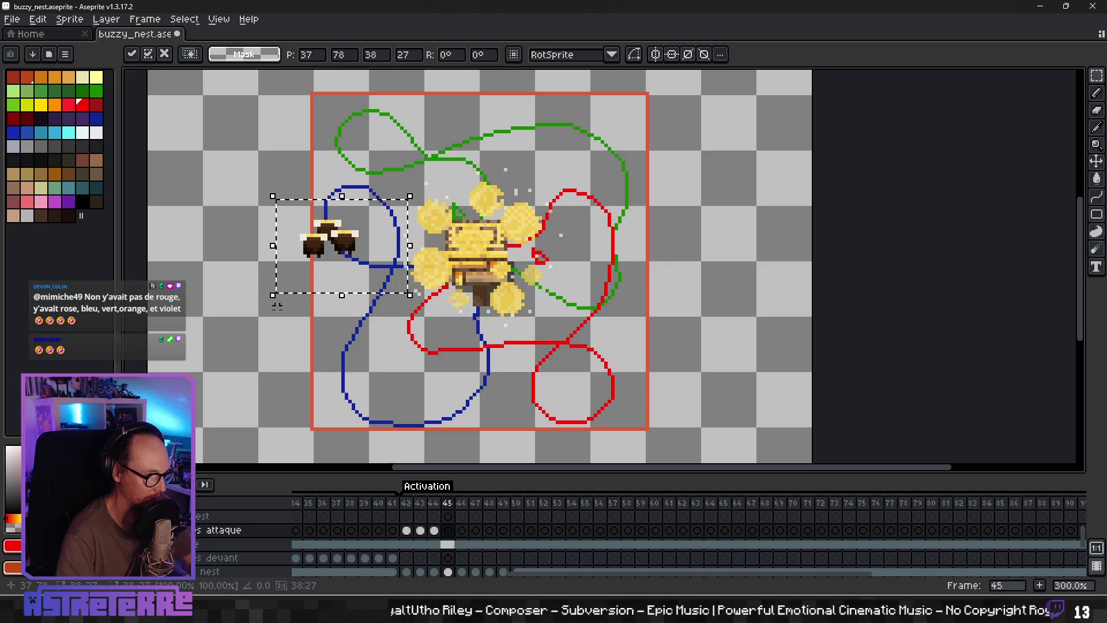
Step: Commit the pasted bees and play the Activation animation from its start
left_click(277, 306)
left_click(410, 536)
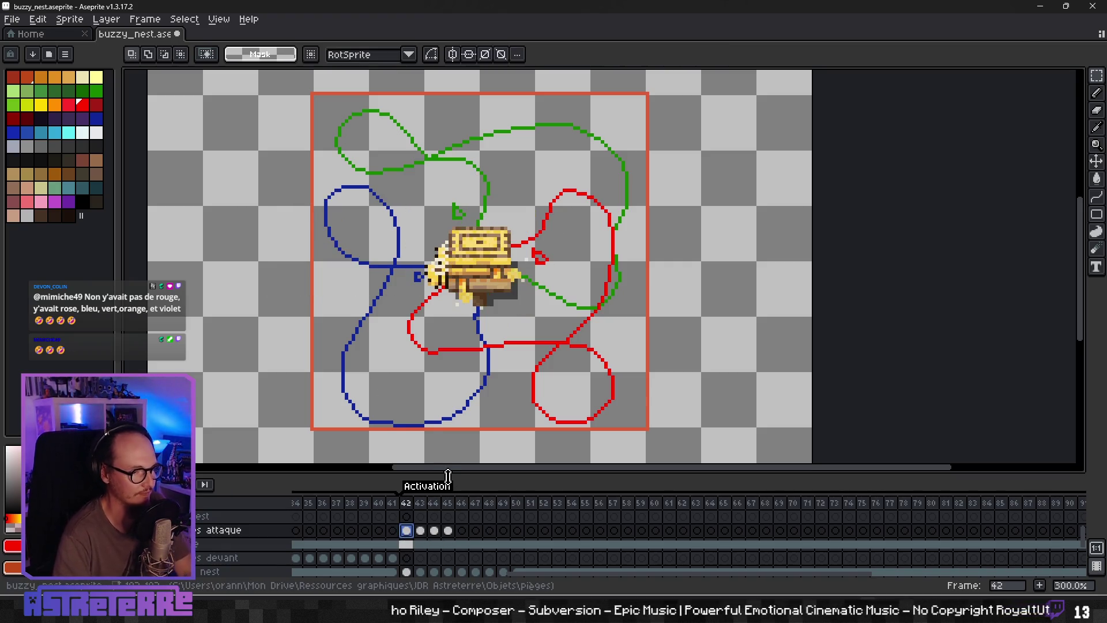
key("Return")
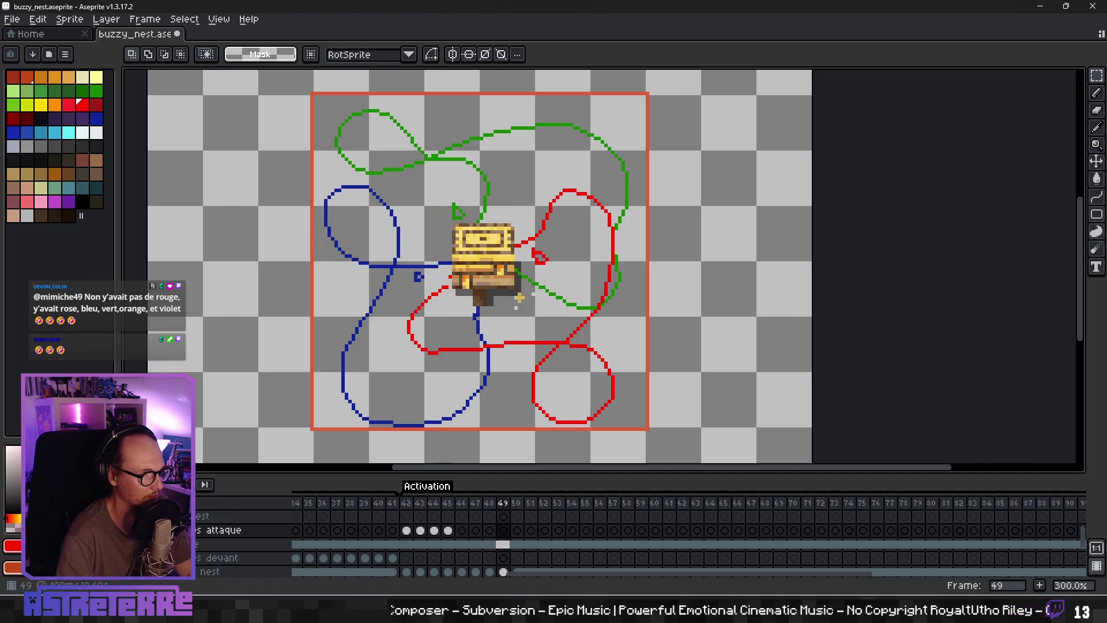
Step: Move to frame 46 and select the dark bee reference sprite
left_click(449, 531)
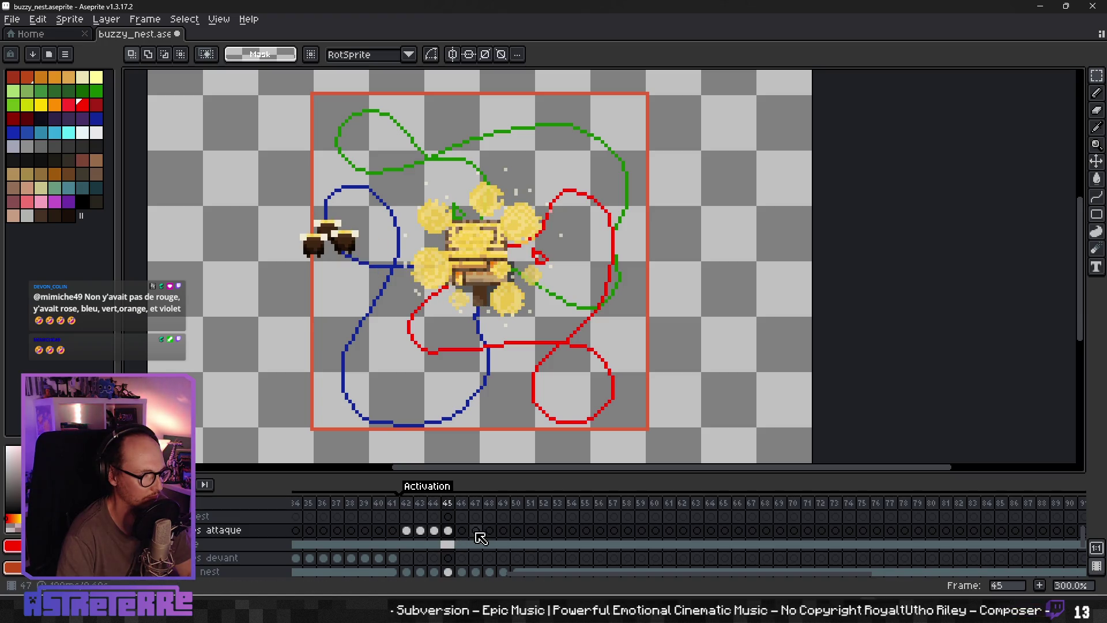
left_click(462, 531)
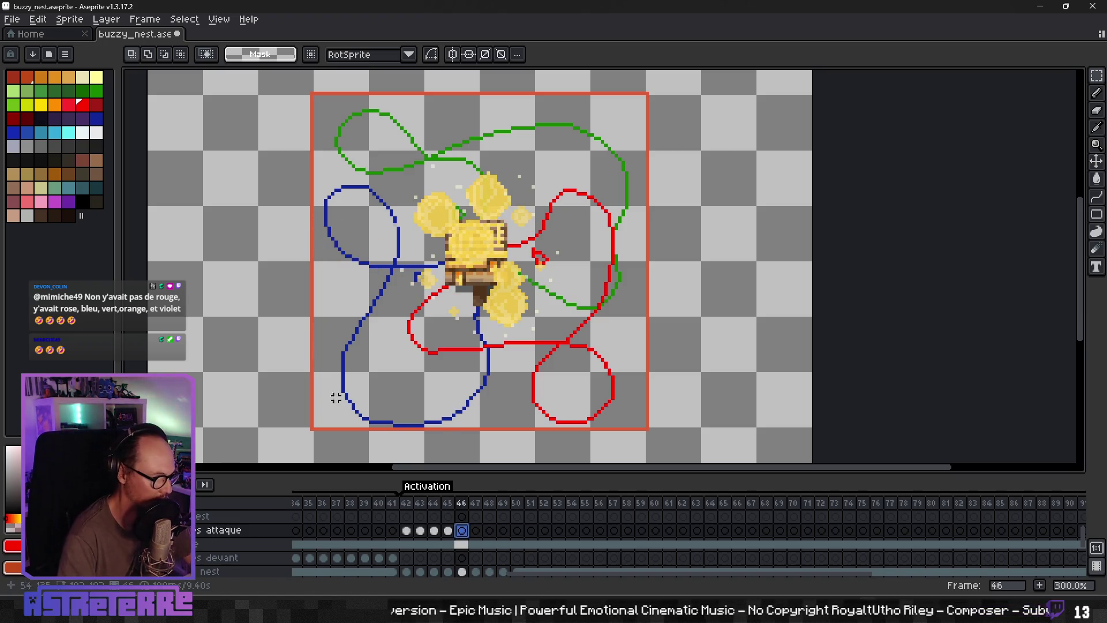
scroll(380, 313, "down", 1)
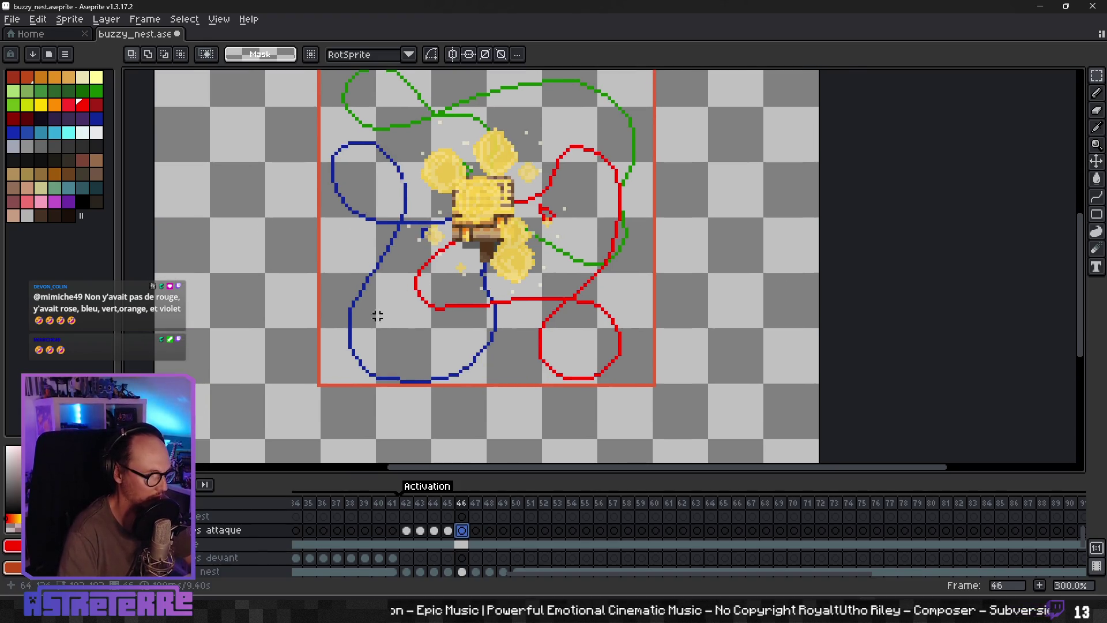
scroll(416, 205, "down", 4)
left_click(334, 425)
left_click_drag(467, 219, 408, 426)
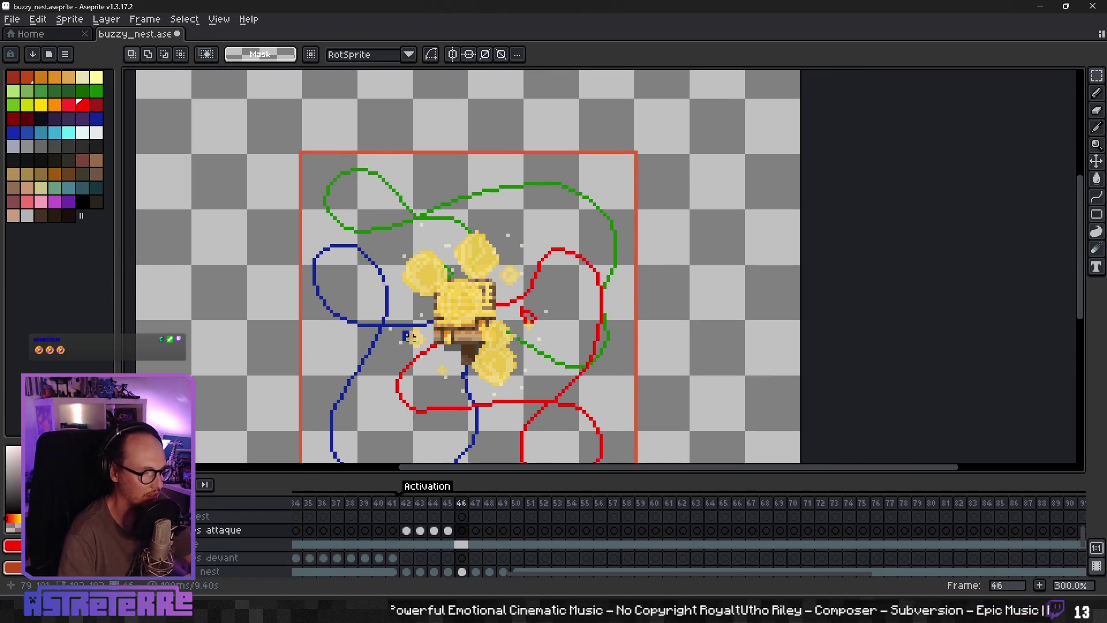
Step: Trial-paste the bee pair into frame 46, shift it up, then cancel it
left_click(468, 533)
key("ctrl+v")
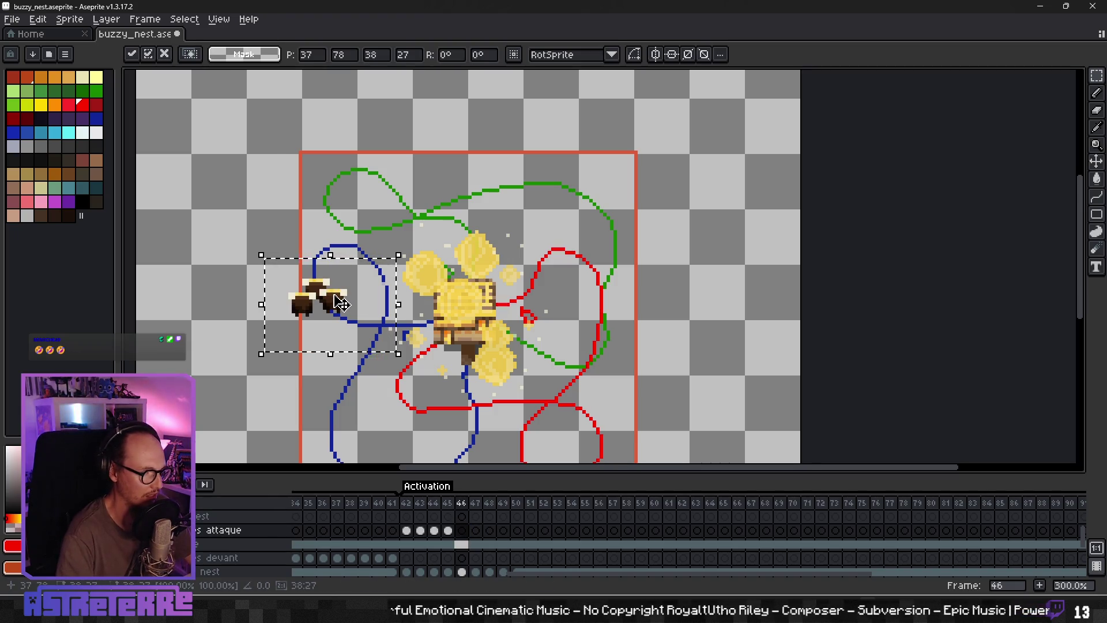
left_click_drag(342, 298, 341, 265)
key("Escape")
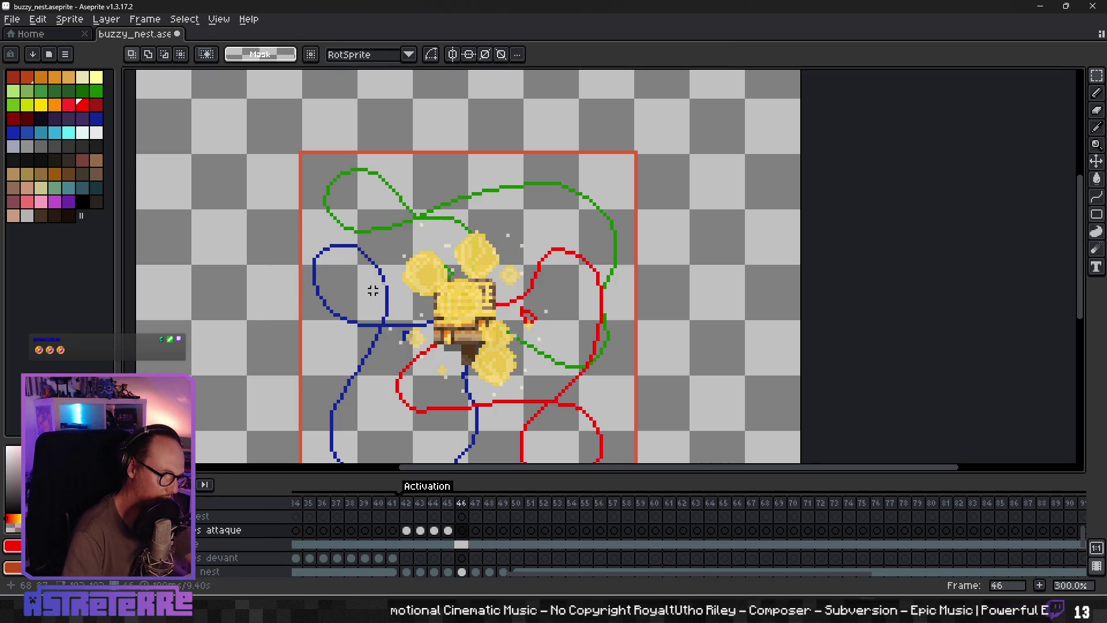
Step: Marquee-select the dark bee among the reference sprites from the frame 46 cel
left_click(470, 544)
left_click_drag(250, 456, 309, 254)
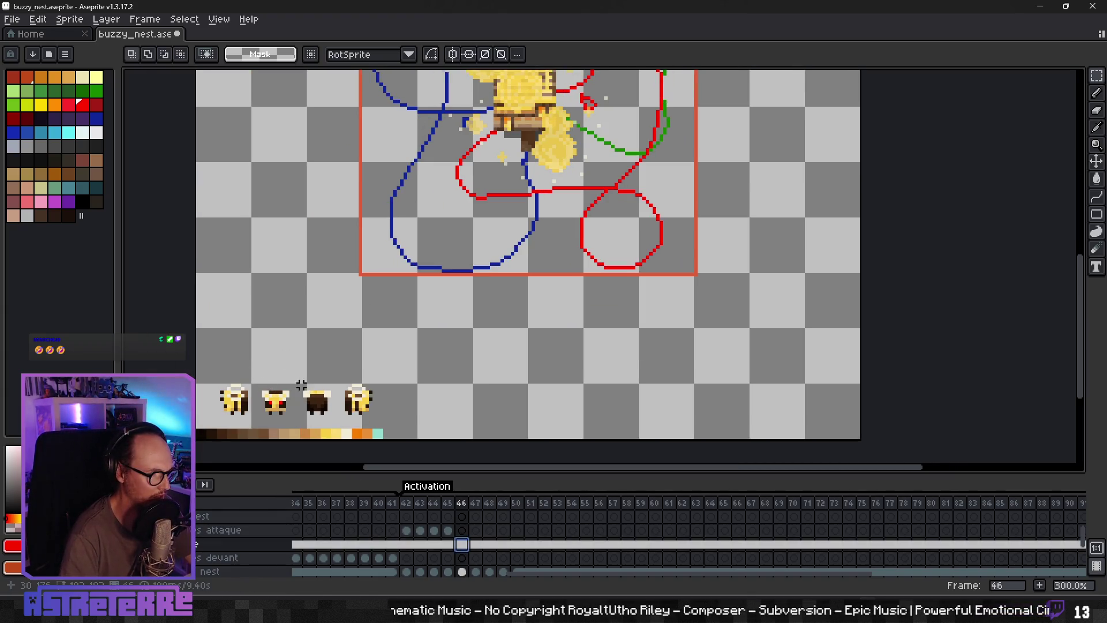
left_click_drag(332, 415, 341, 424)
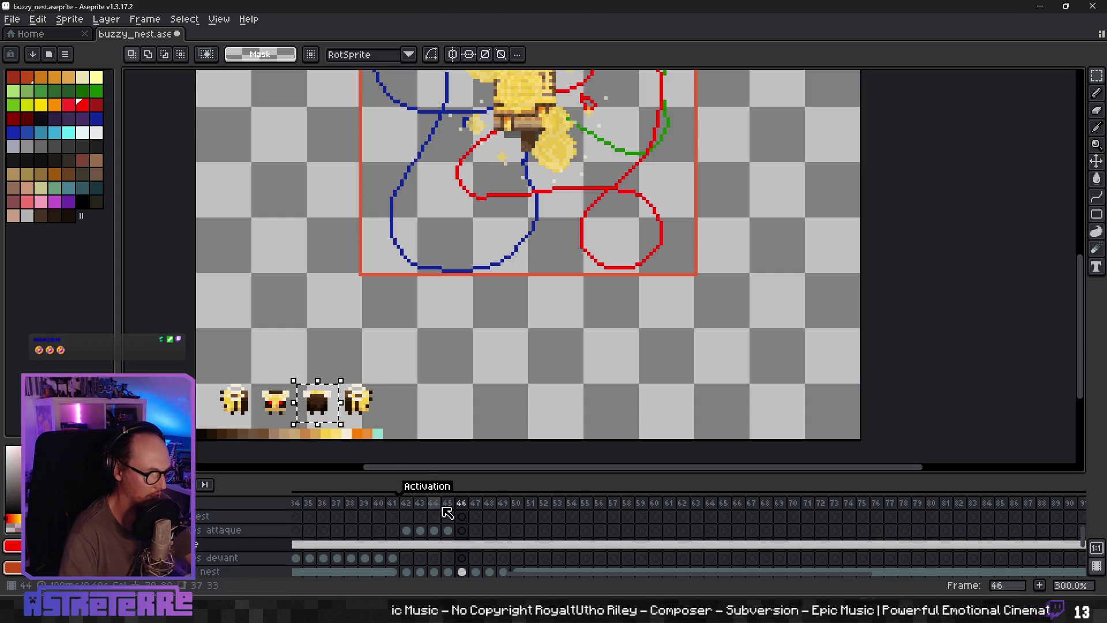
Step: Paste a dark bee copy on frame 46 and place it beside the blue loop
left_click(462, 530)
left_click_drag(428, 217, 381, 448)
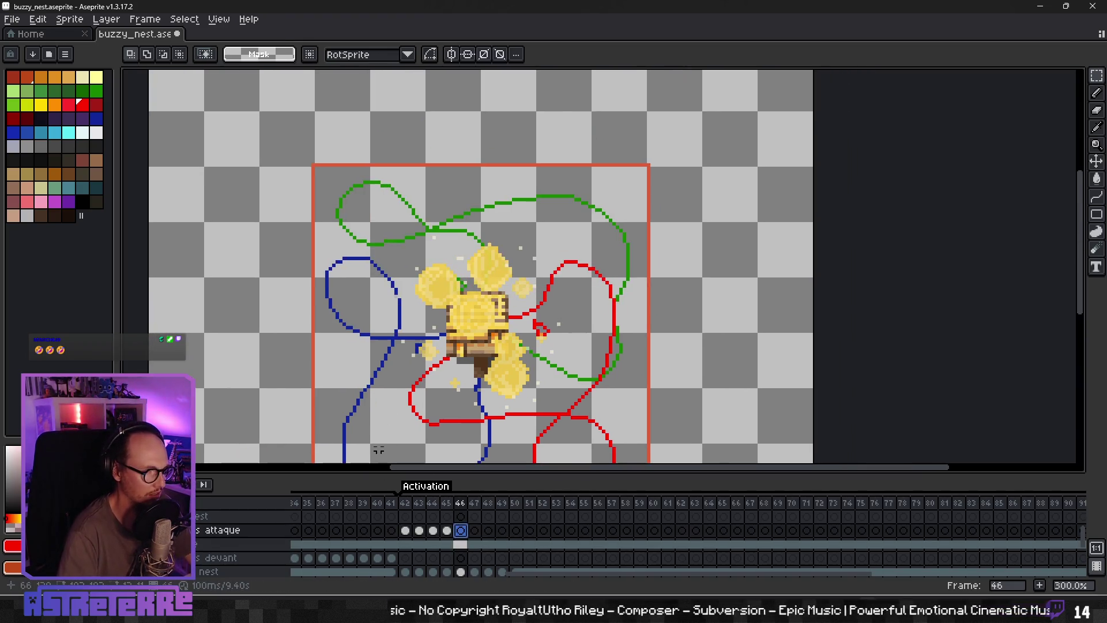
key("ctrl+v")
left_click_drag(293, 282, 330, 313)
left_click_drag(332, 292, 332, 282)
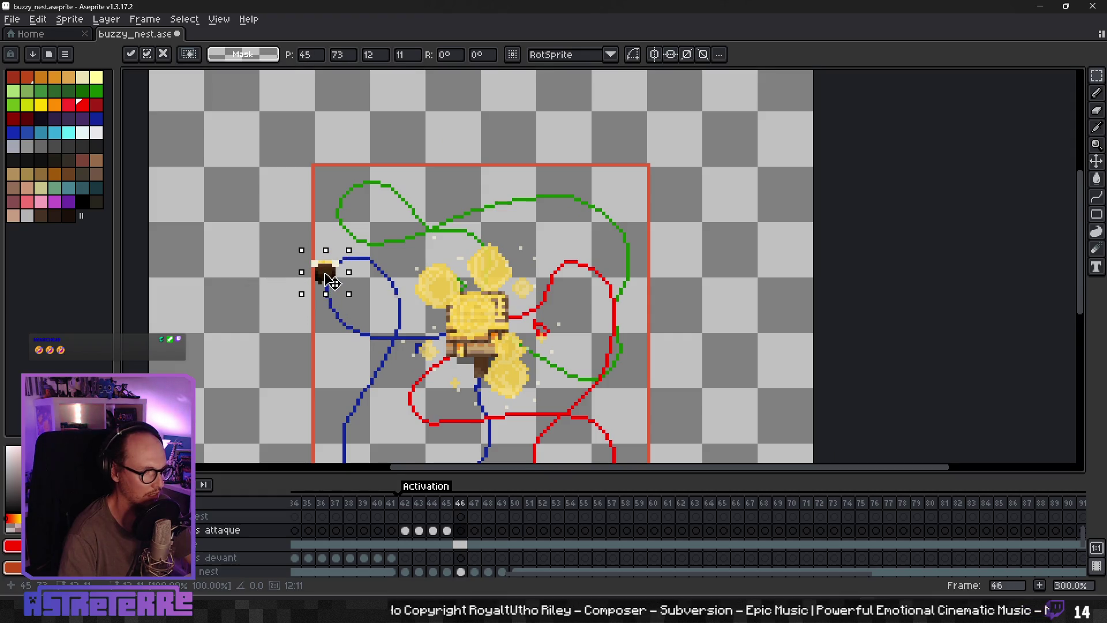
left_click_drag(410, 303, 219, 304)
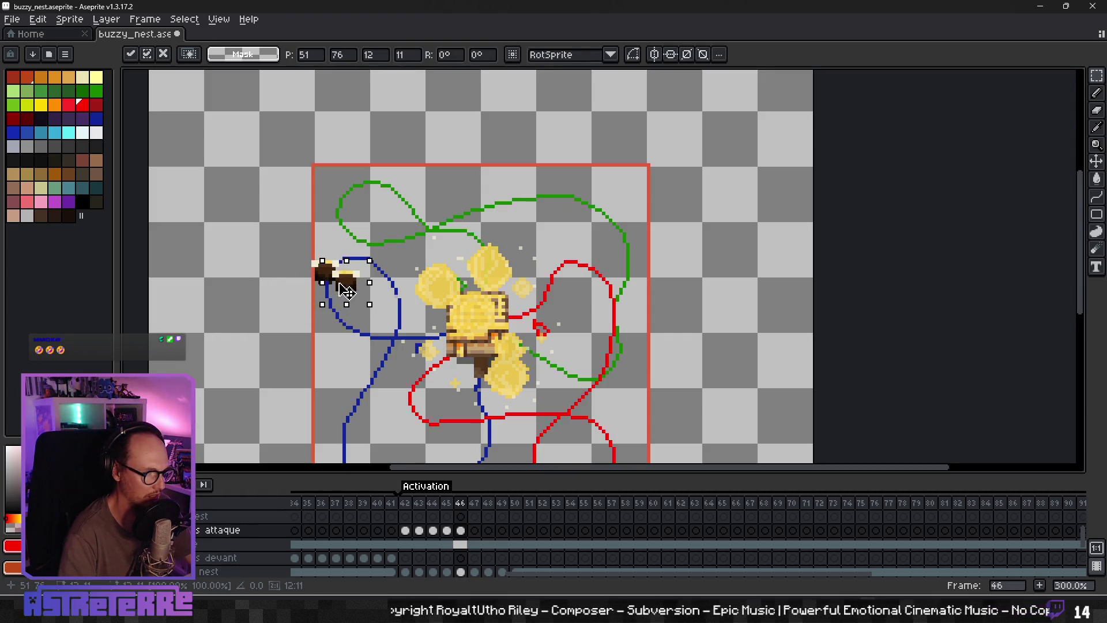
left_click_drag(278, 277, 351, 265)
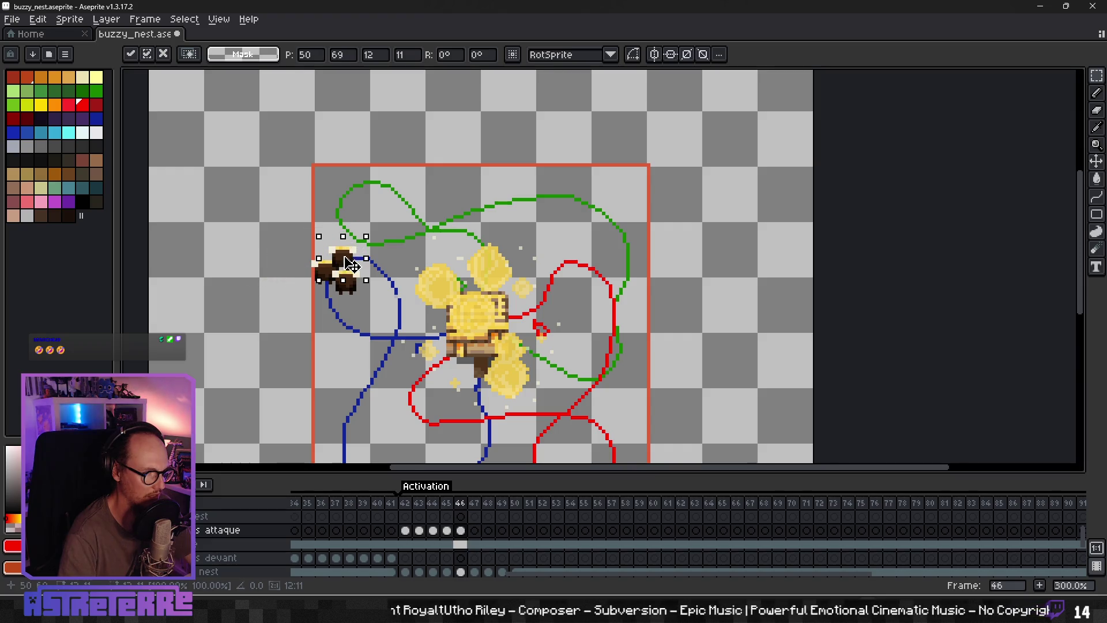
left_click(360, 283)
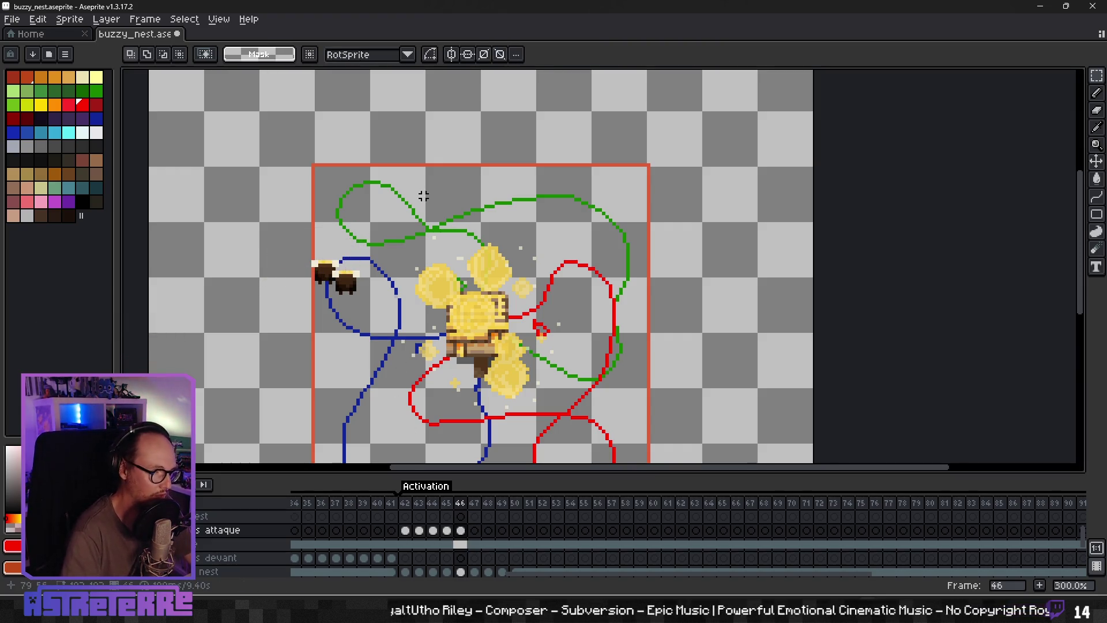
Step: Pick the striped bee reference, return to the frame 46 cel, and save the nest file
scroll(432, 288, "down", 3)
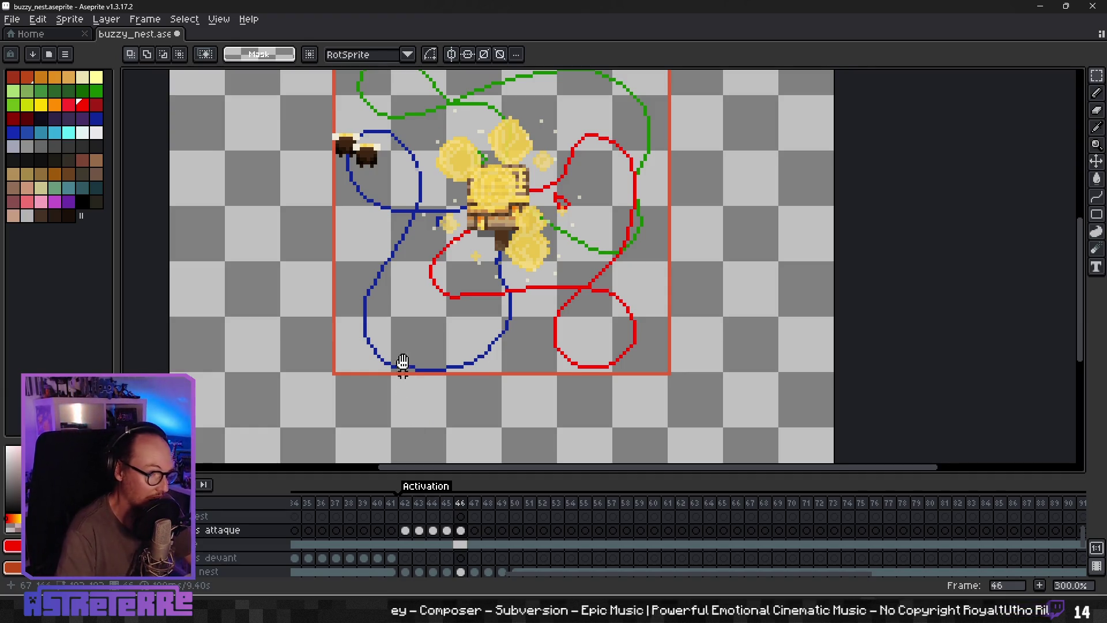
left_click_drag(403, 361, 437, 215)
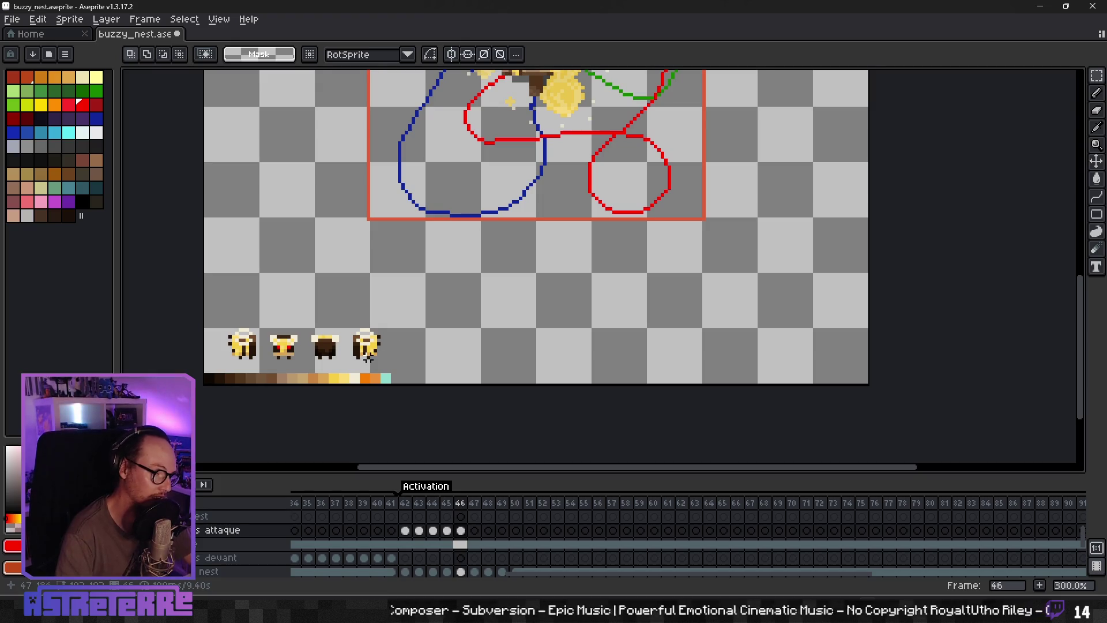
left_click(461, 544)
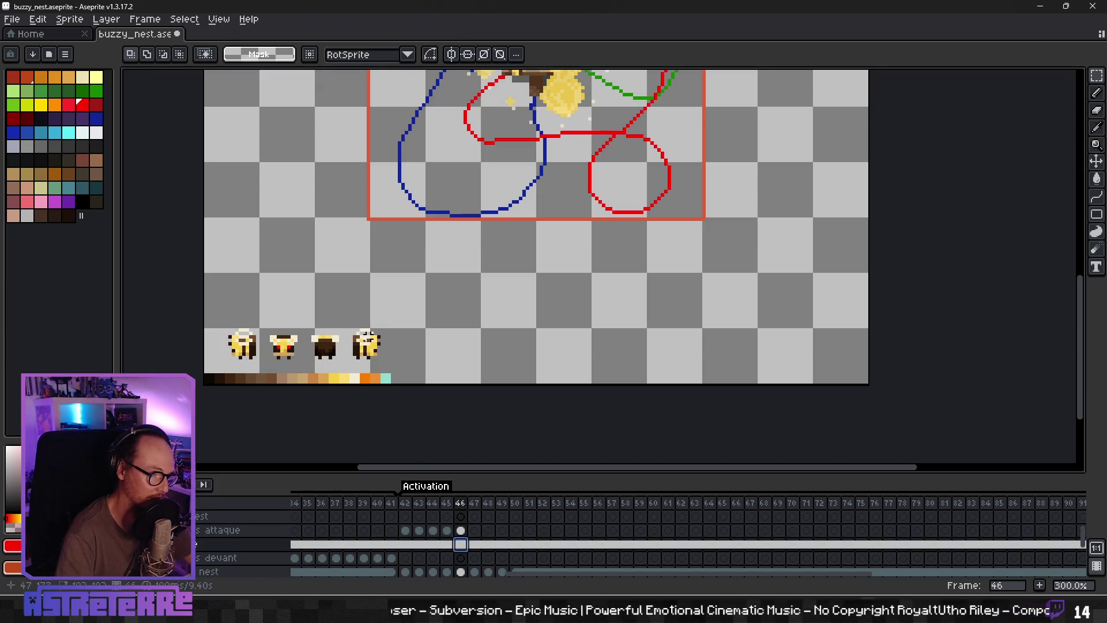
left_click(385, 364)
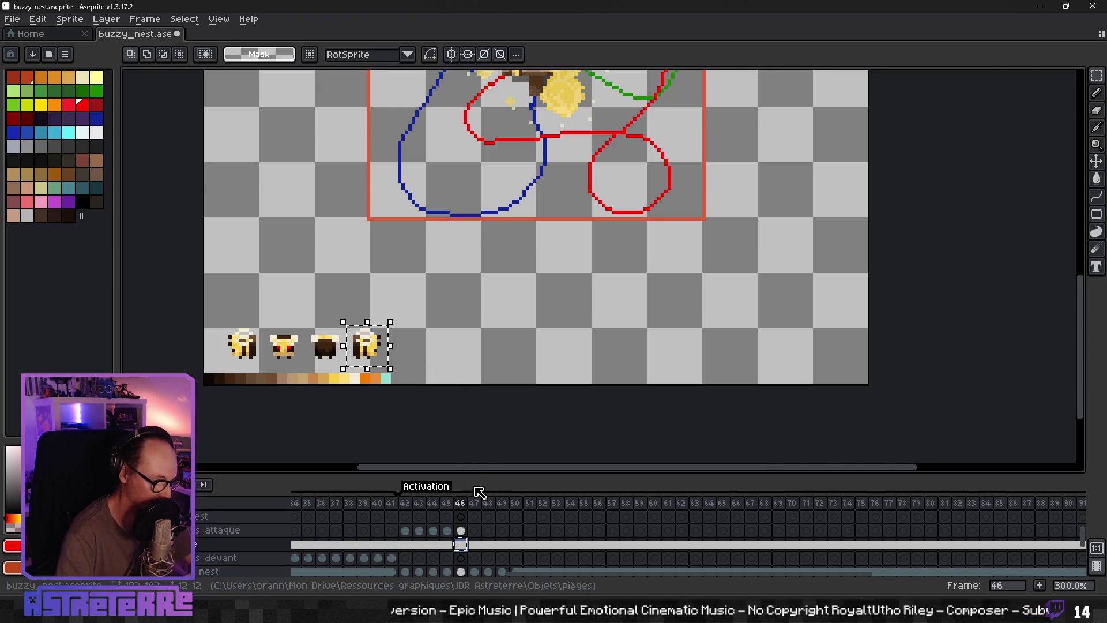
left_click(464, 532)
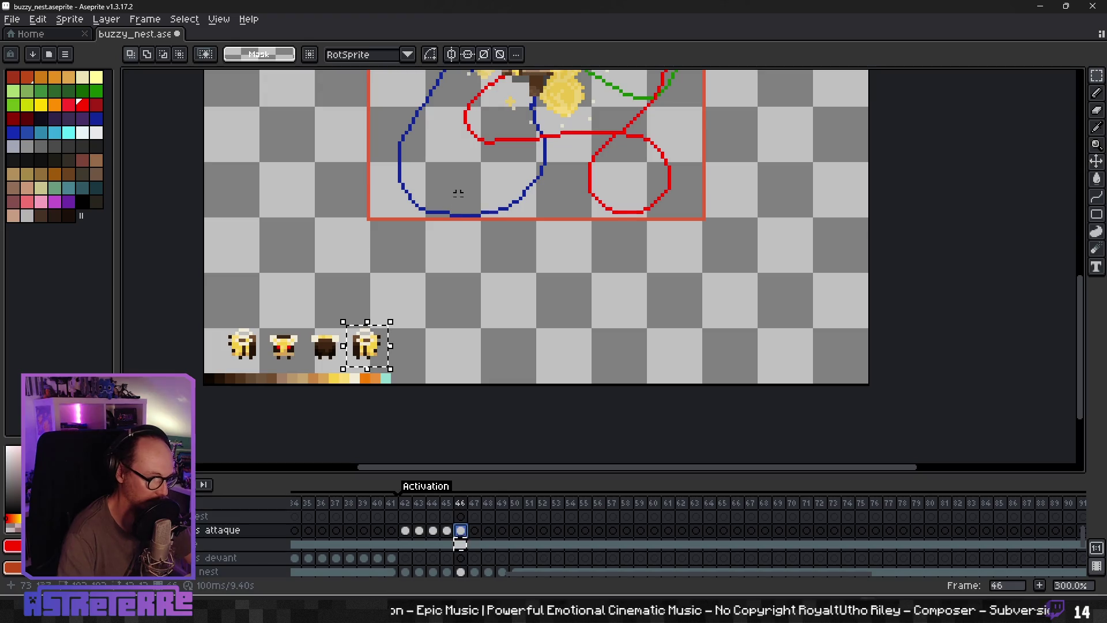
left_click_drag(458, 198, 426, 367)
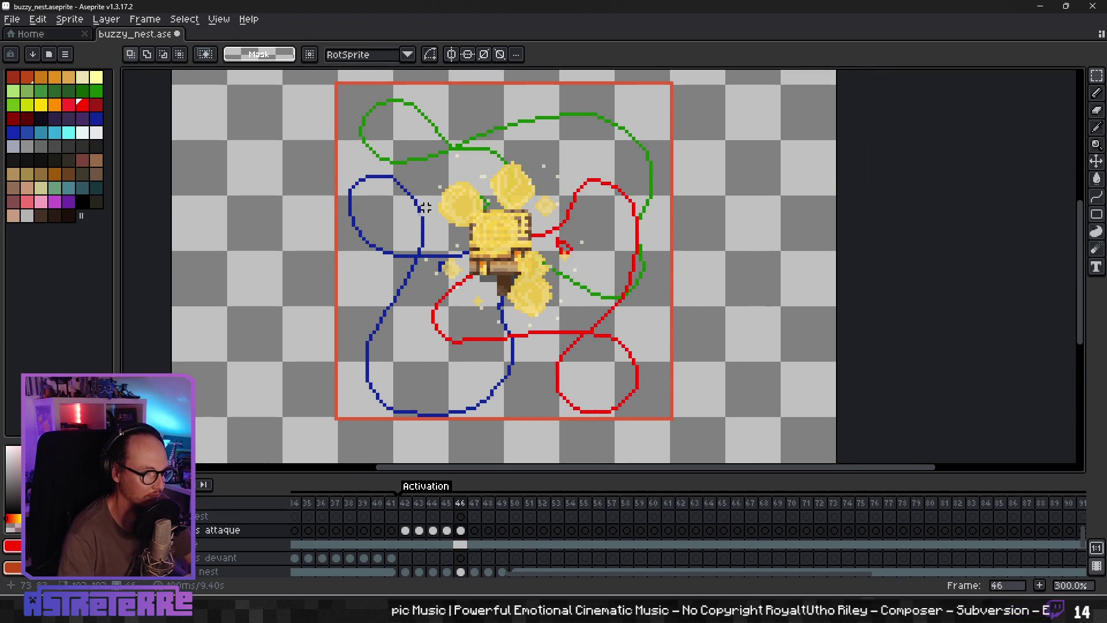
key("ctrl+s")
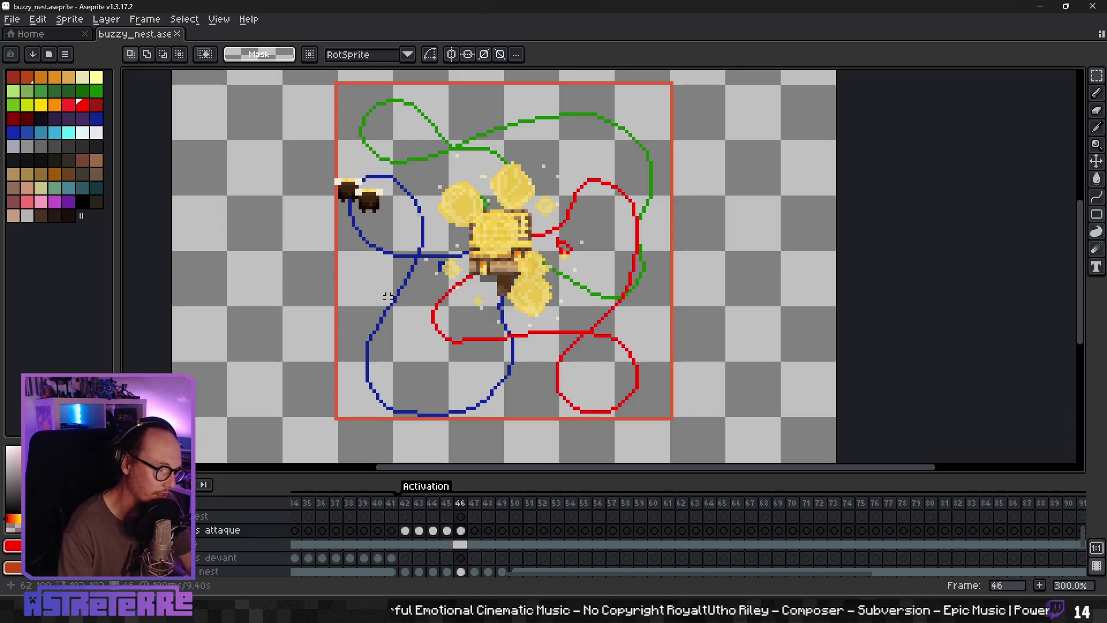
Step: Copy the fourth bee from the strip onto the blue path in frame 46
left_click_drag(361, 303, 375, 159)
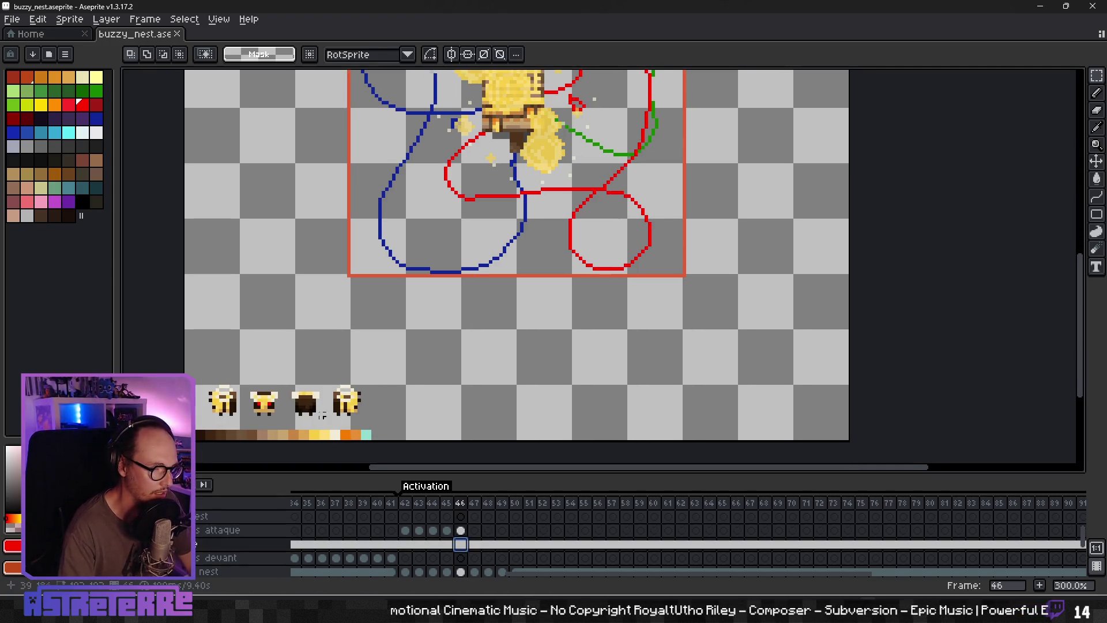
left_click_drag(328, 379, 363, 422)
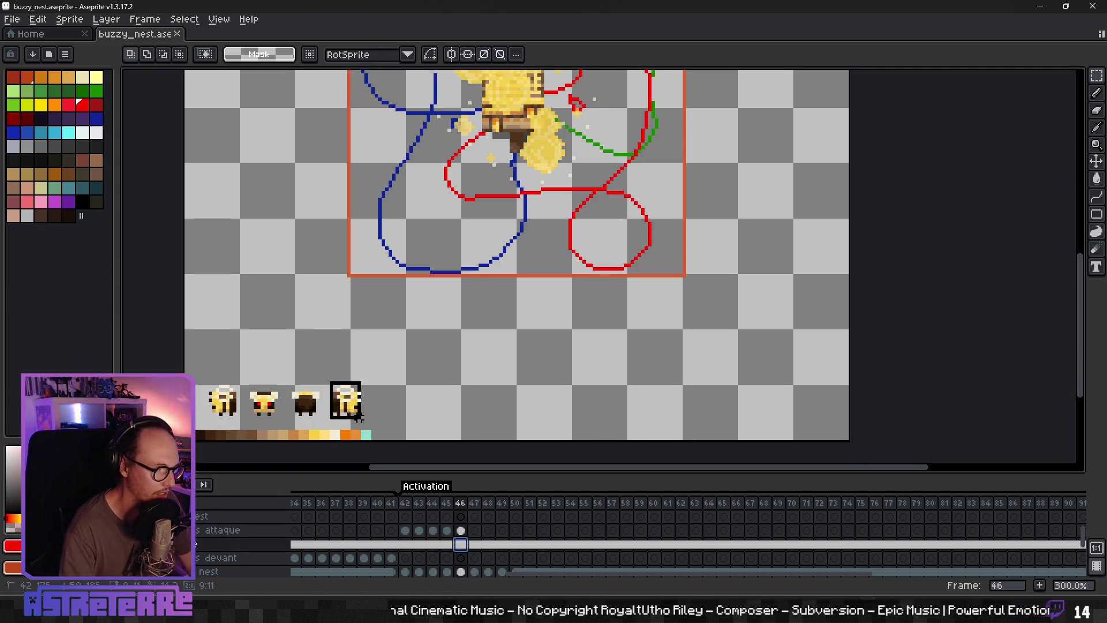
left_click(460, 531)
scroll(442, 200, "up", 5)
key("ctrl+v")
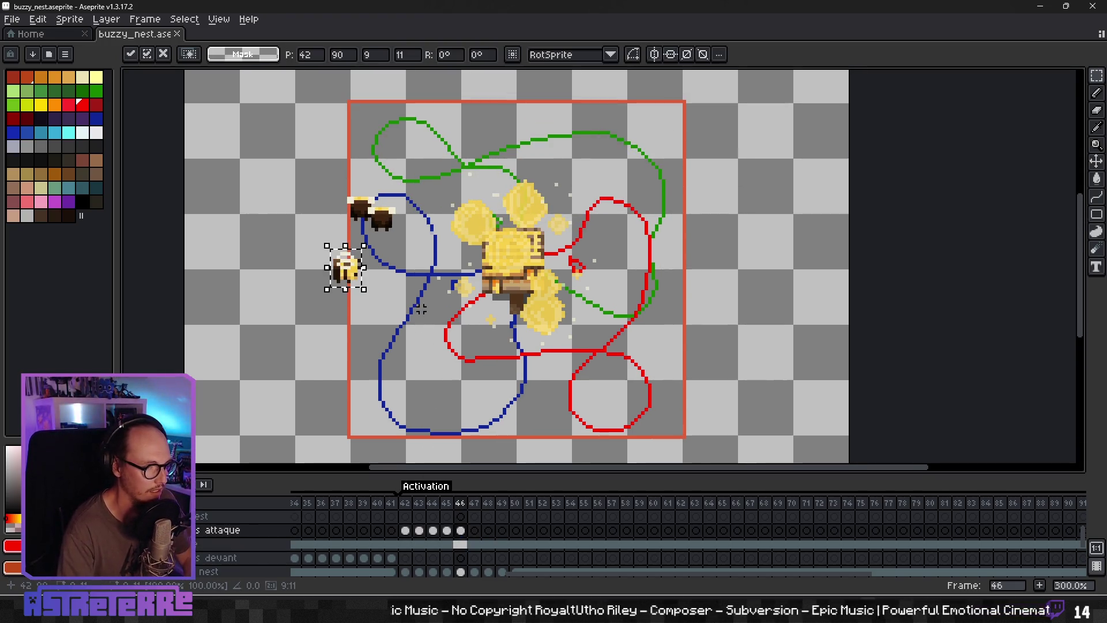
mouse_move(353, 268)
left_mouse_down()
mouse_move(395, 197)
mouse_move(438, 201)
mouse_move(456, 185)
left_mouse_up()
key("Return")
Step: Reposition the newly placed bee on frame 46
scroll(408, 231, "up", 2)
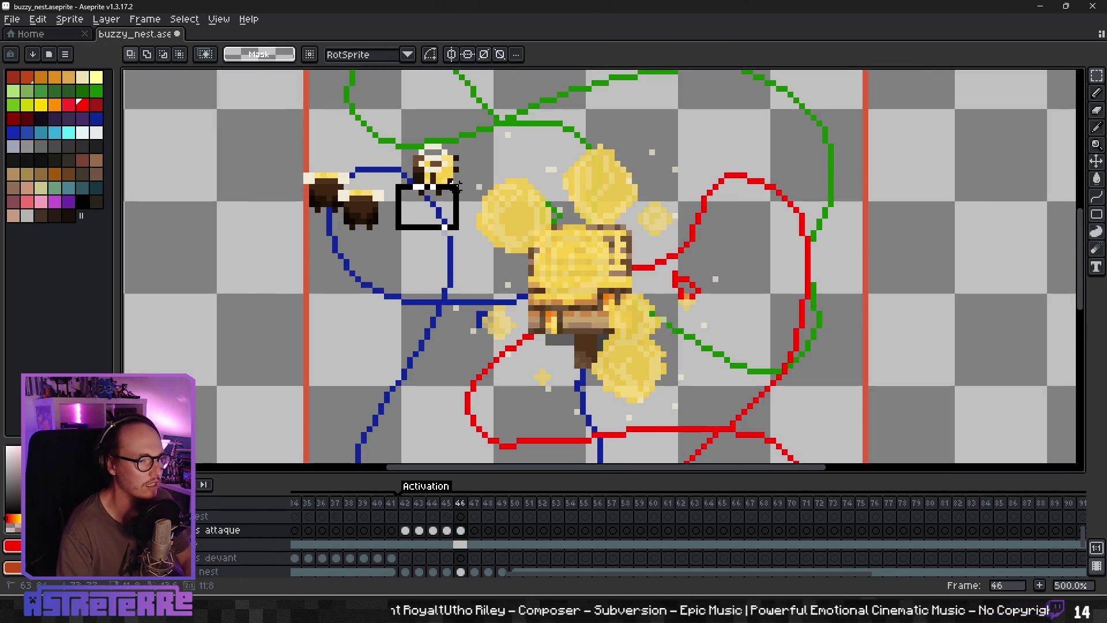
left_click(404, 154)
mouse_move(407, 140)
left_mouse_down()
mouse_move(425, 151)
mouse_move(389, 180)
left_mouse_up()
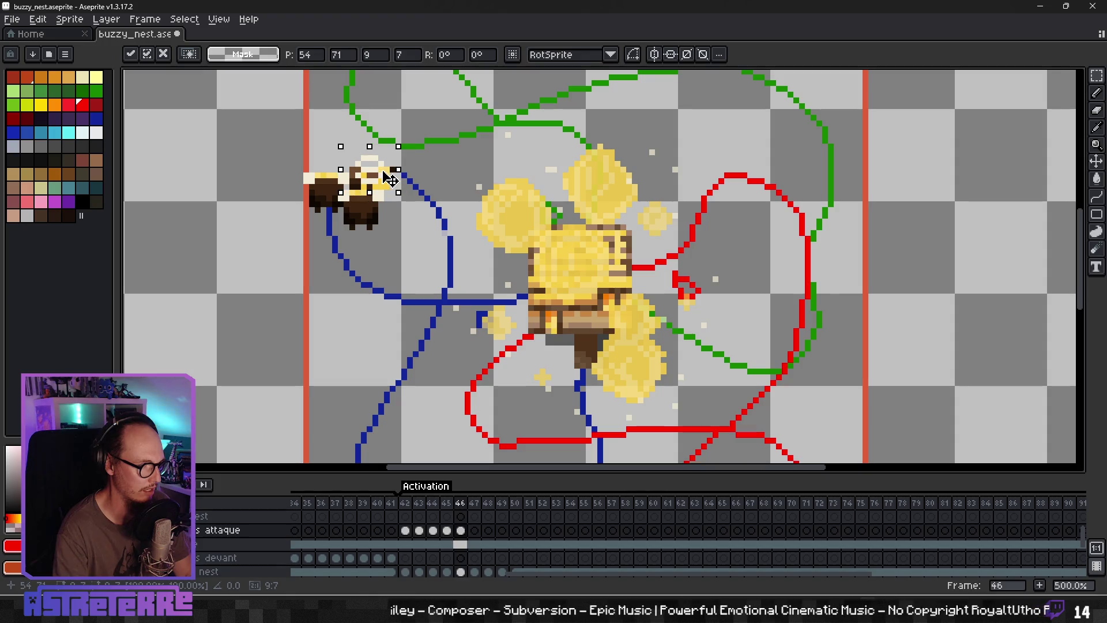
left_click(407, 211)
Step: Move to frame 47 and select a bee sprite from the bottom strip
scroll(407, 234, "down", 2)
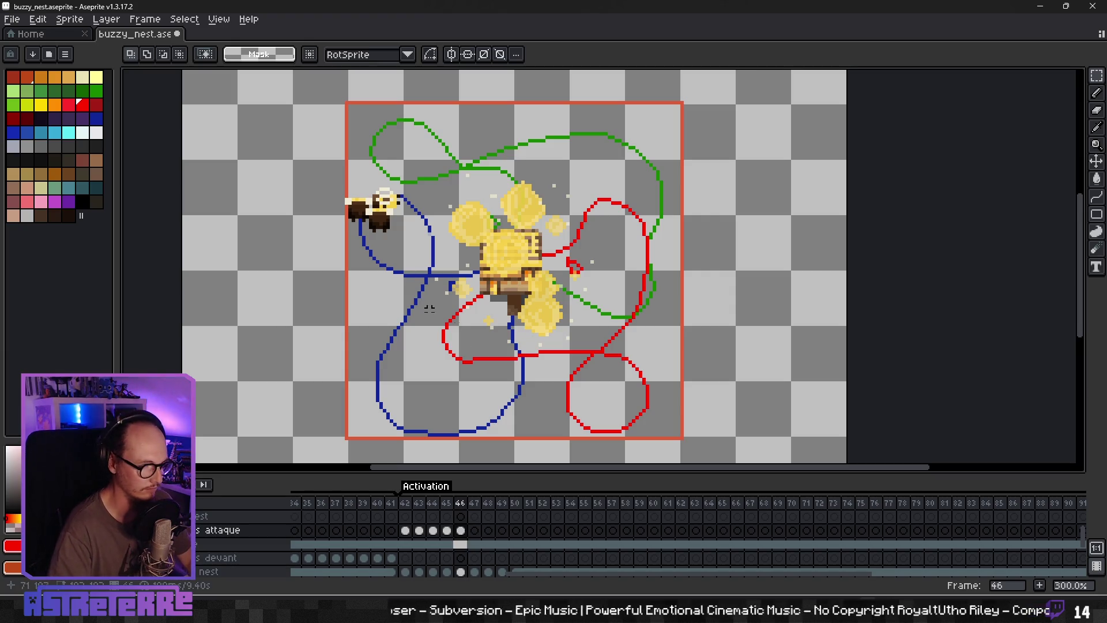
left_click_drag(485, 406, 428, 266)
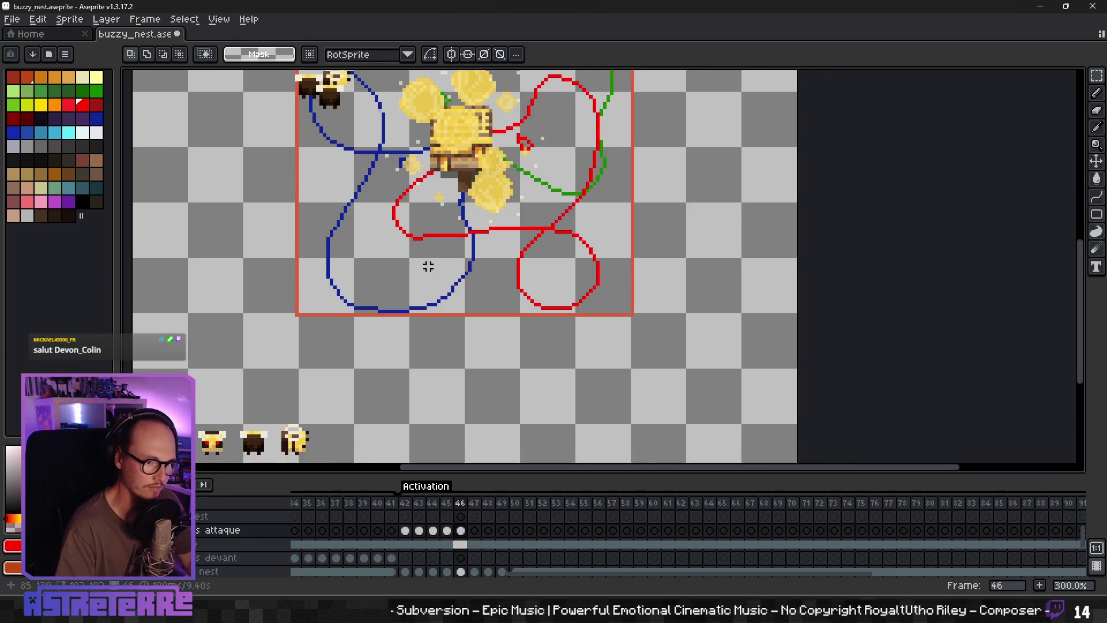
mouse_move(377, 339)
left_mouse_down()
mouse_move(403, 344)
mouse_move(412, 328)
left_mouse_up()
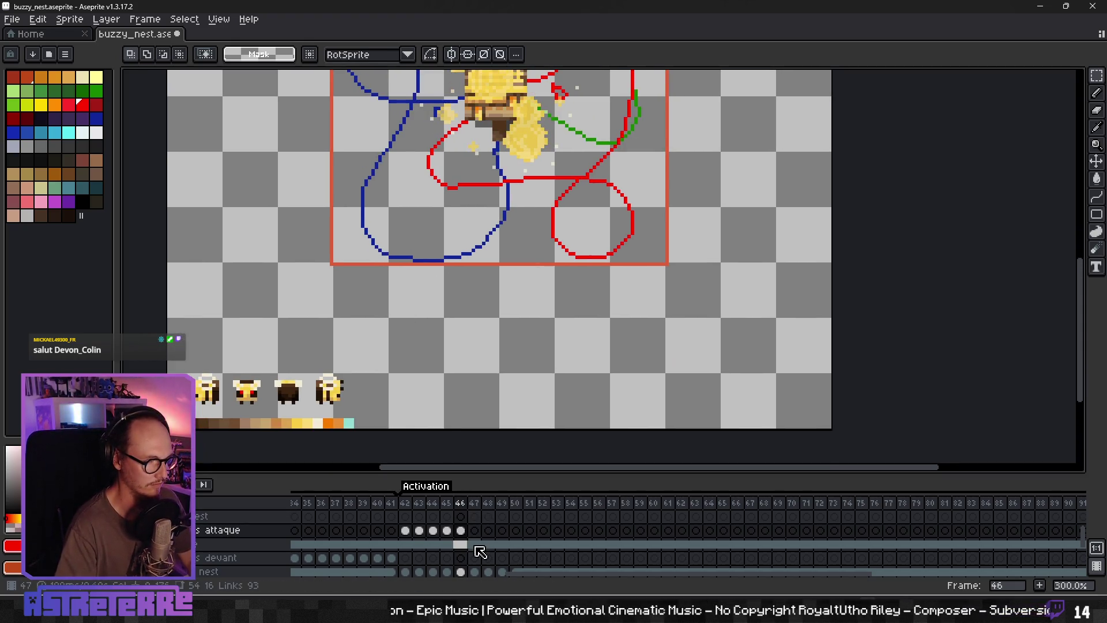
left_click(475, 544)
left_click_drag(344, 405, 328, 72)
scroll(371, 283, "up", 4)
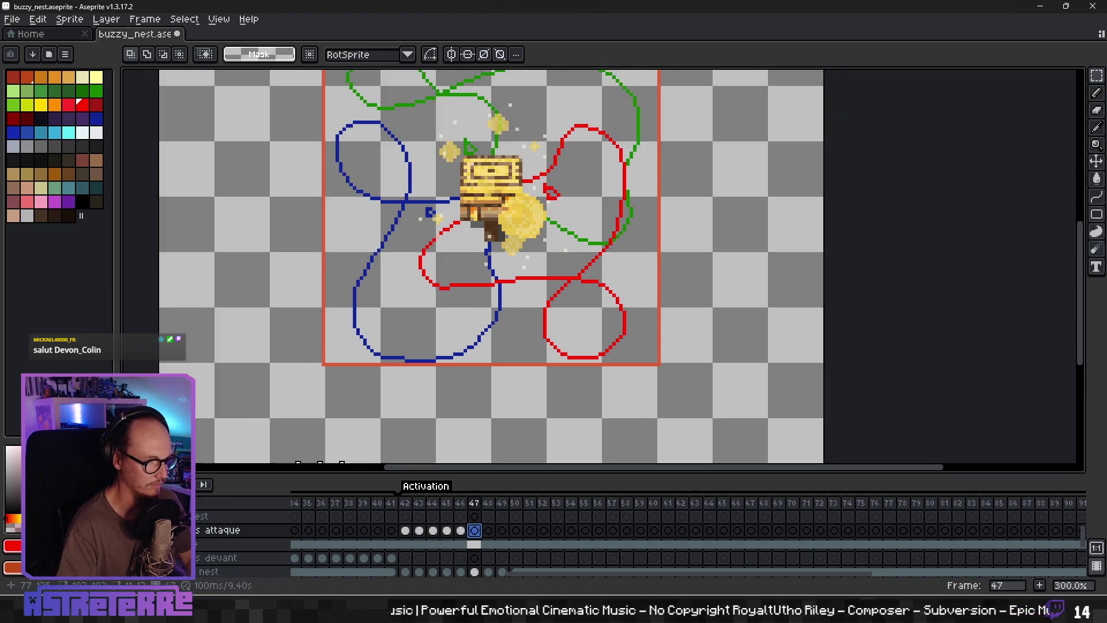
Step: Place two bee copies side by side on the blue path in frame 47
left_click_drag(323, 268, 389, 238)
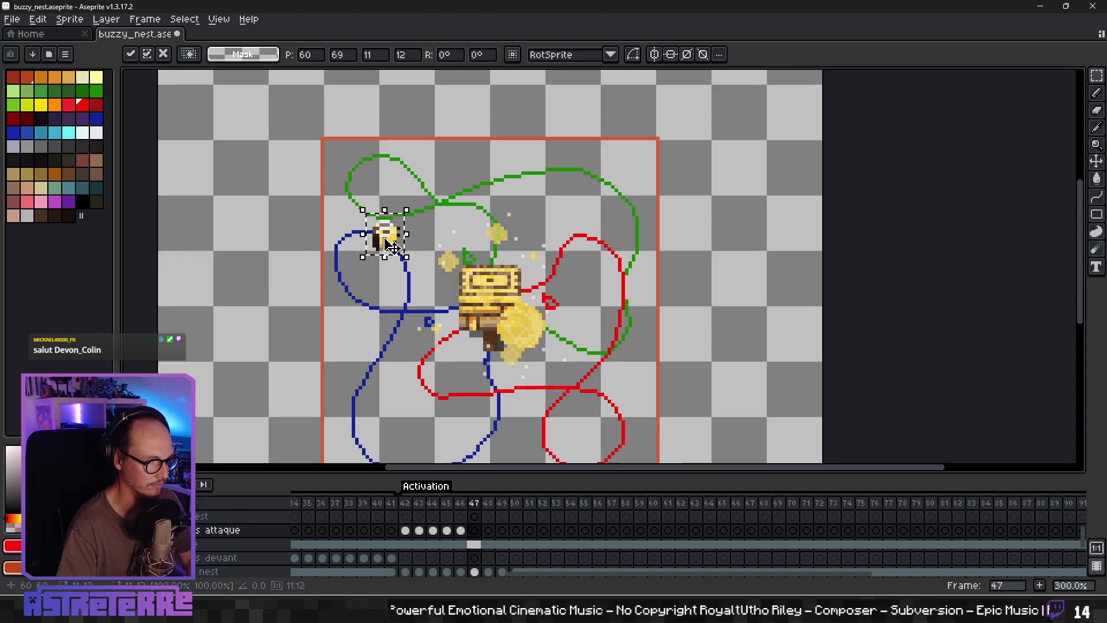
left_click_drag(336, 279, 395, 269)
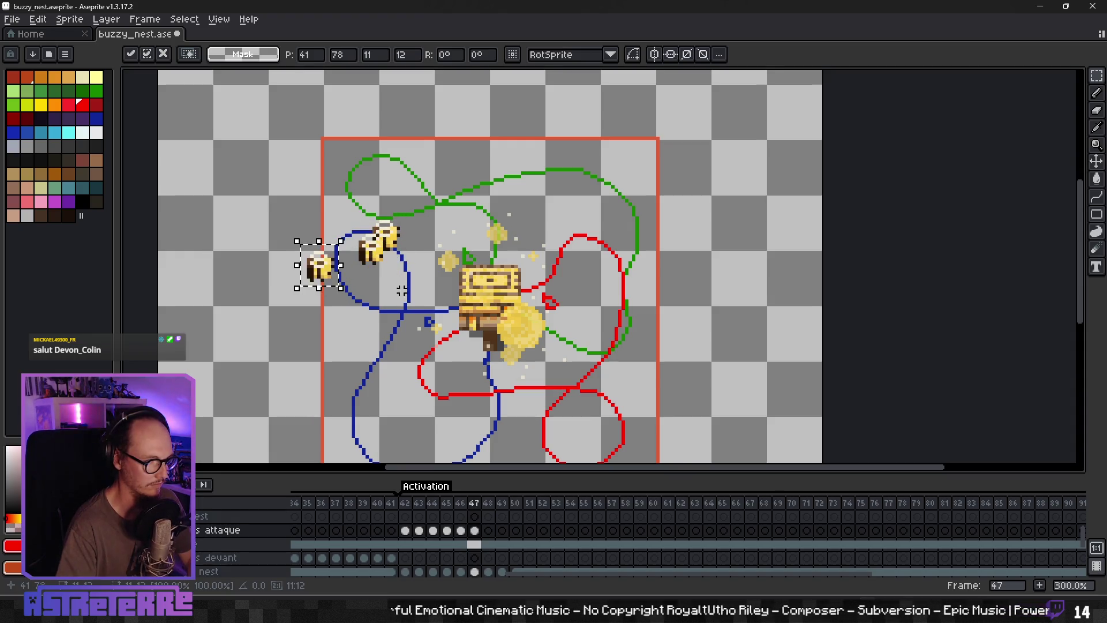
left_click(443, 324)
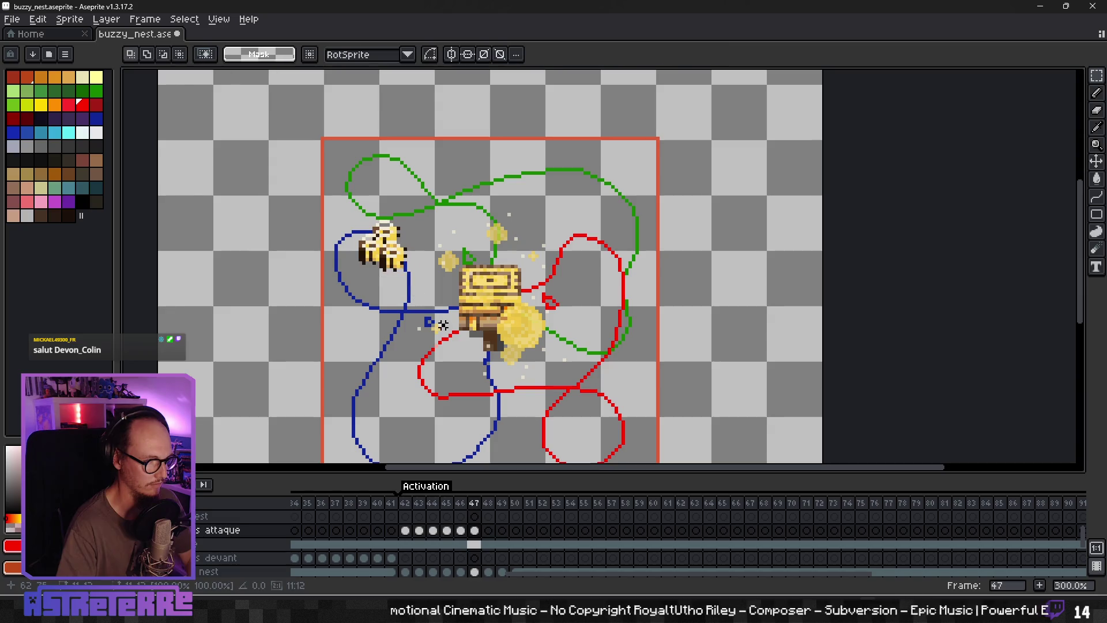
left_click_drag(443, 392, 417, 199)
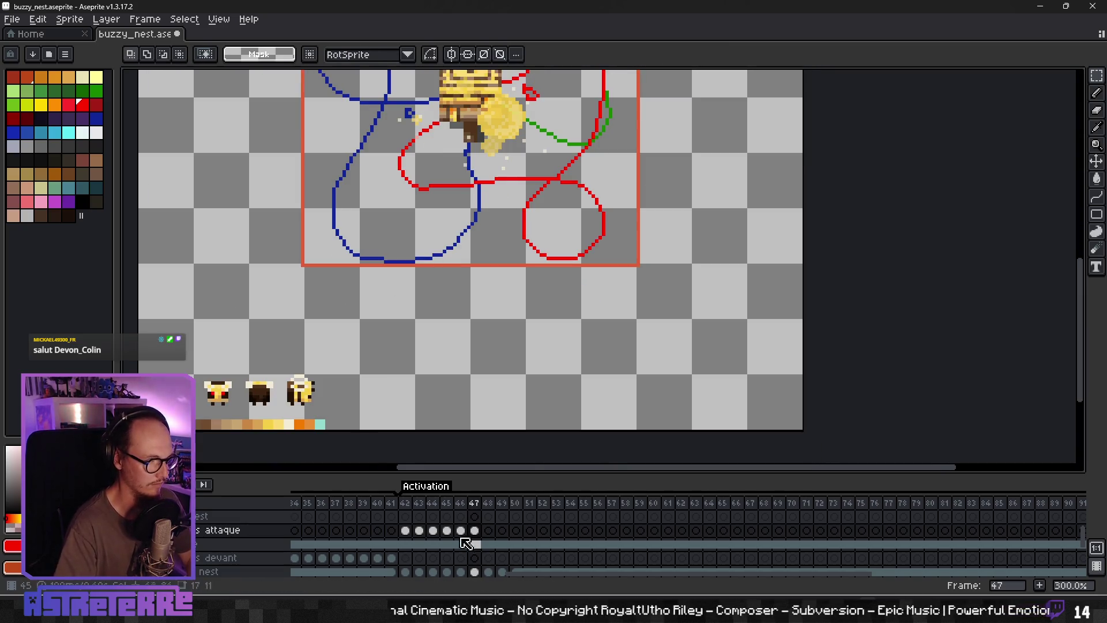
Step: Copy the first bee from the strip and place three bees on the blue path in frame 48
left_click(490, 543)
left_click_drag(195, 372, 242, 411)
left_click(489, 531)
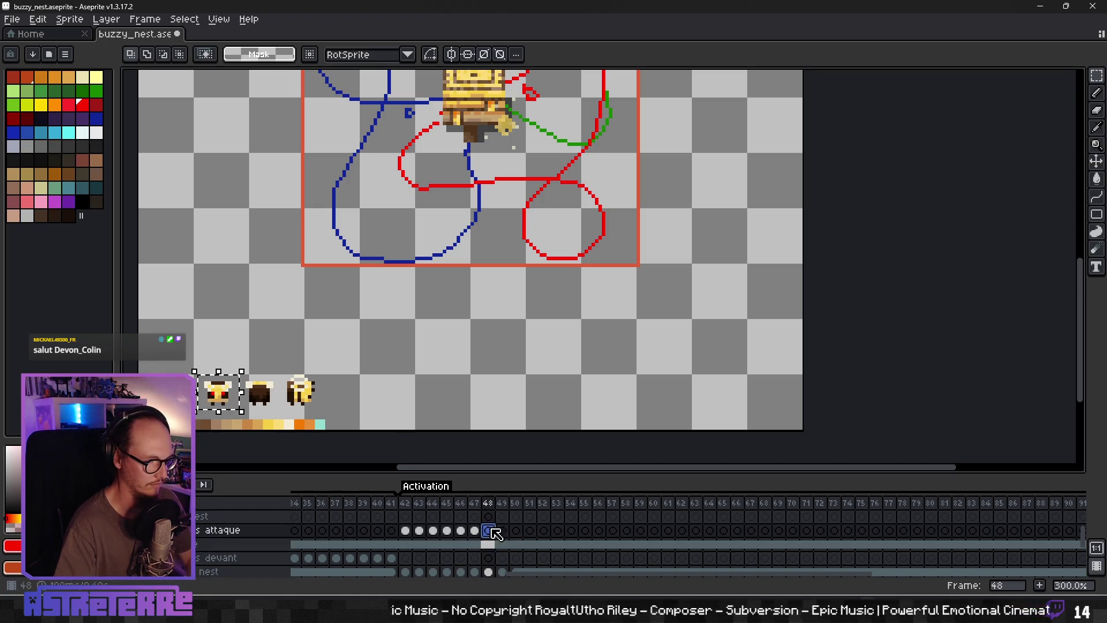
scroll(430, 189, "up", 5)
key("ctrl+v")
left_click_drag(231, 279, 385, 228)
key("ctrl+v")
left_click_drag(240, 275, 410, 233)
key("ctrl+v")
mouse_move(230, 271)
left_mouse_down()
mouse_move(410, 212)
mouse_move(398, 242)
left_mouse_up()
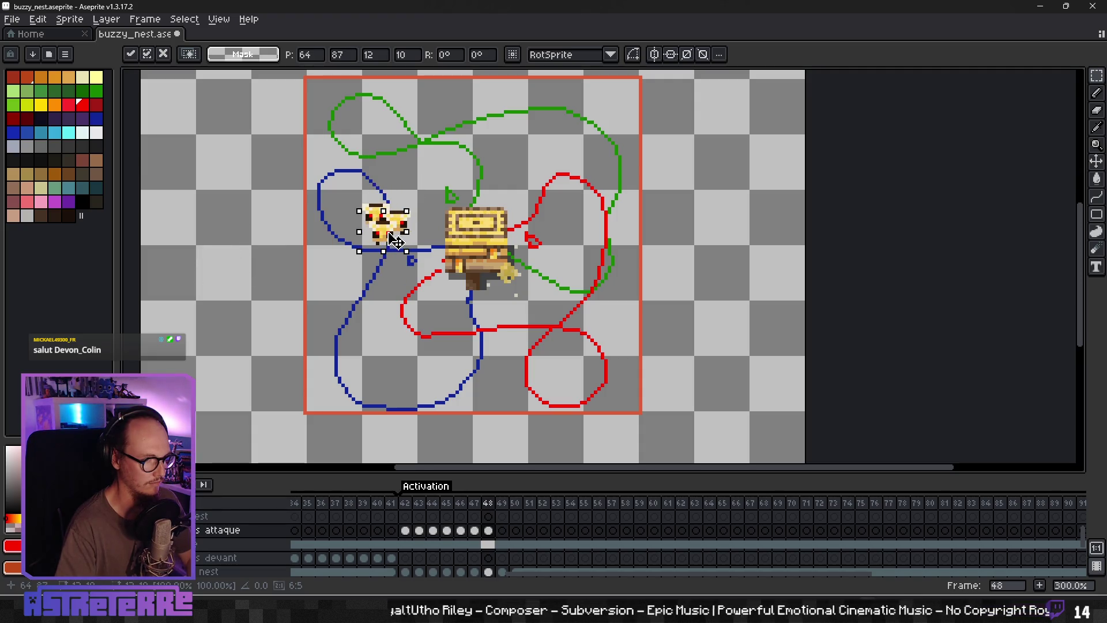
key("Return")
Step: Move to frame 49 and paste a bee copy
scroll(406, 274, "down", 1)
scroll(380, 242, "down", 4)
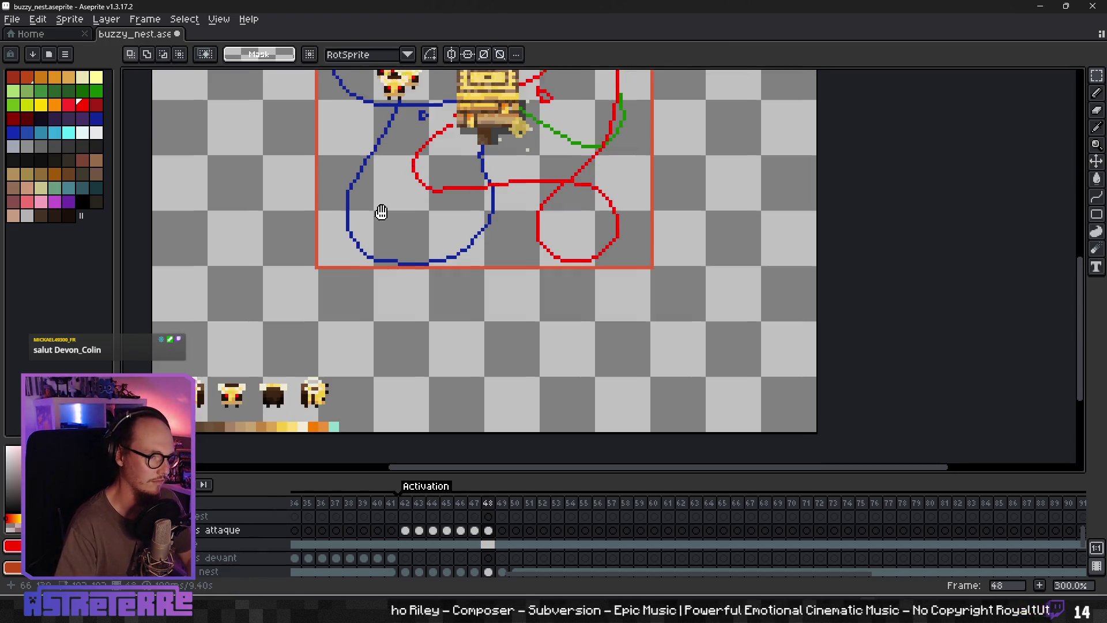
left_click(503, 544)
scroll(429, 197, "up", 4)
scroll(415, 294, "up", 1)
key("ctrl+v")
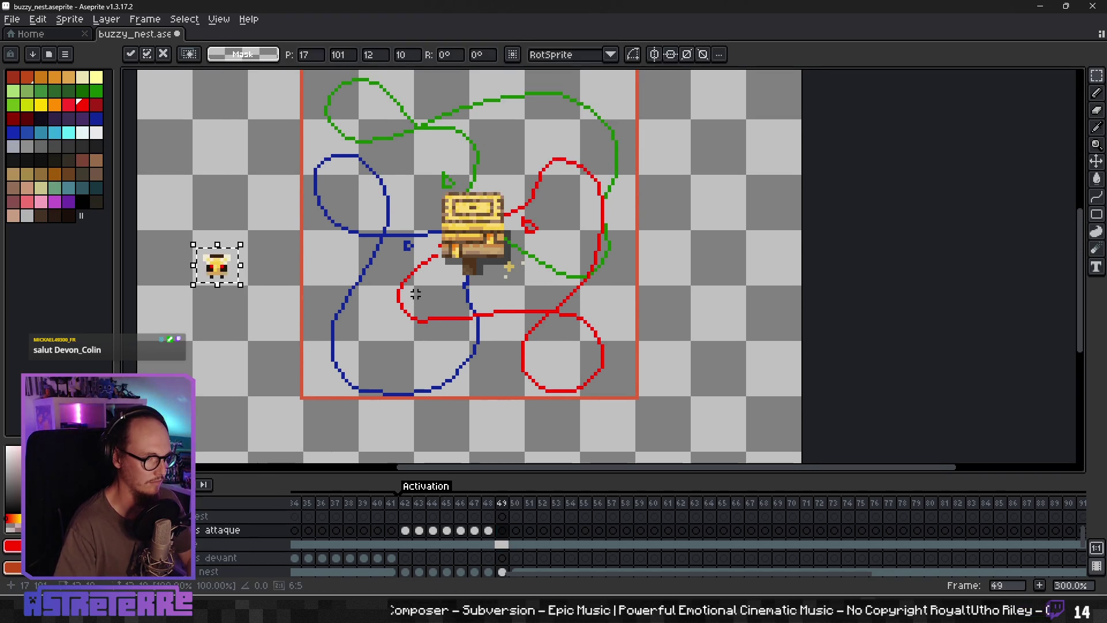
Step: Place three bees along the blue path in frame 49, discarding the leftover paste
left_click_drag(225, 271, 373, 237)
key("ctrl+v")
left_click_drag(221, 280, 378, 255)
key("ctrl+v")
mouse_move(222, 277)
left_mouse_down()
mouse_move(324, 282)
mouse_move(367, 264)
left_mouse_up()
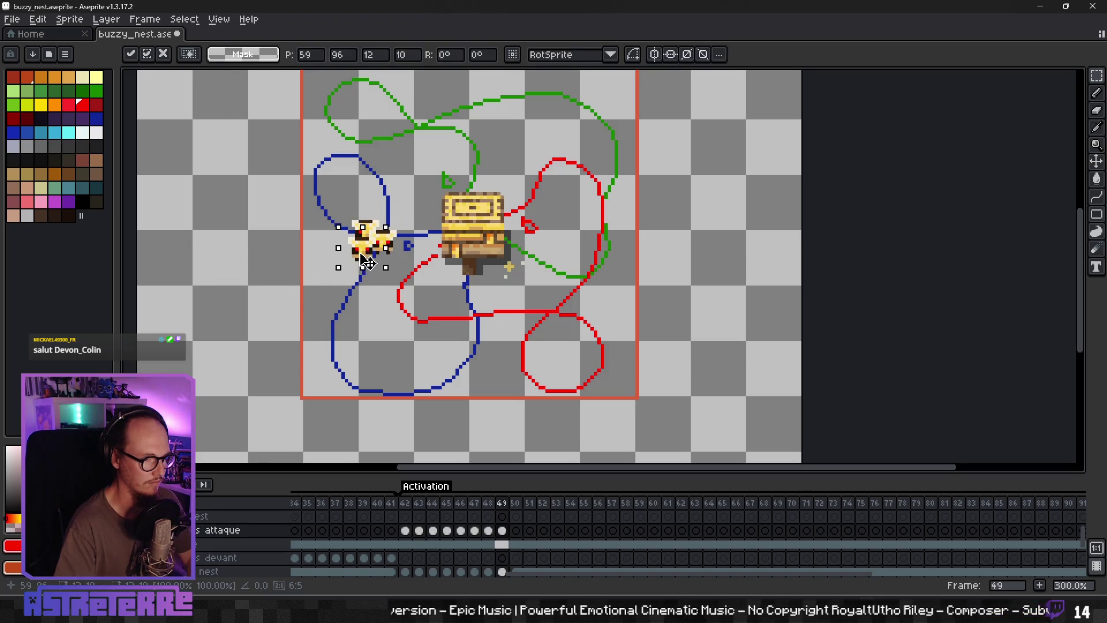
key("Return")
key("ctrl+v")
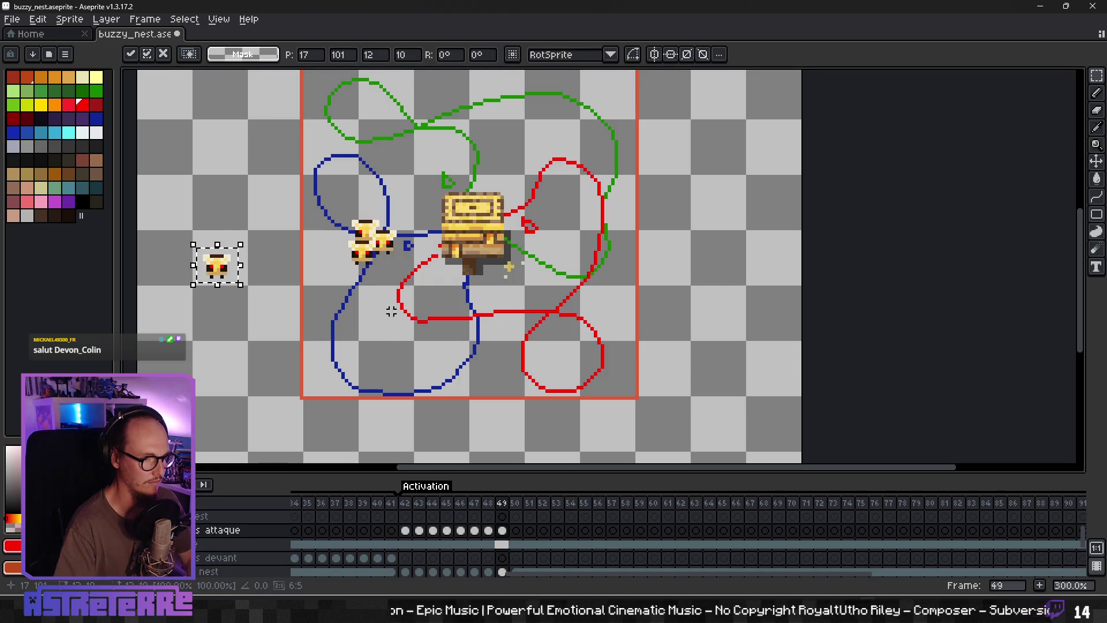
key("Escape")
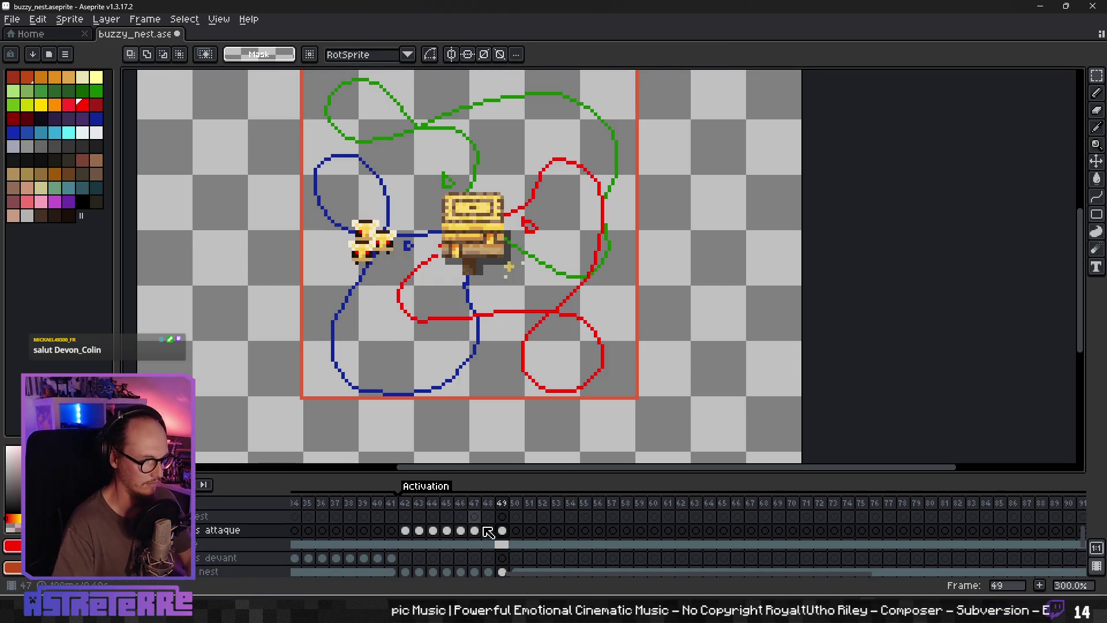
Step: Place three bees along the blue path in frame 50
left_click(519, 532)
key("ctrl+v")
left_click_drag(227, 271, 362, 277)
key("Return")
key("ctrl+v")
left_click_drag(229, 283, 364, 288)
key("Return")
key("ctrl+v")
left_click_drag(228, 277, 342, 296)
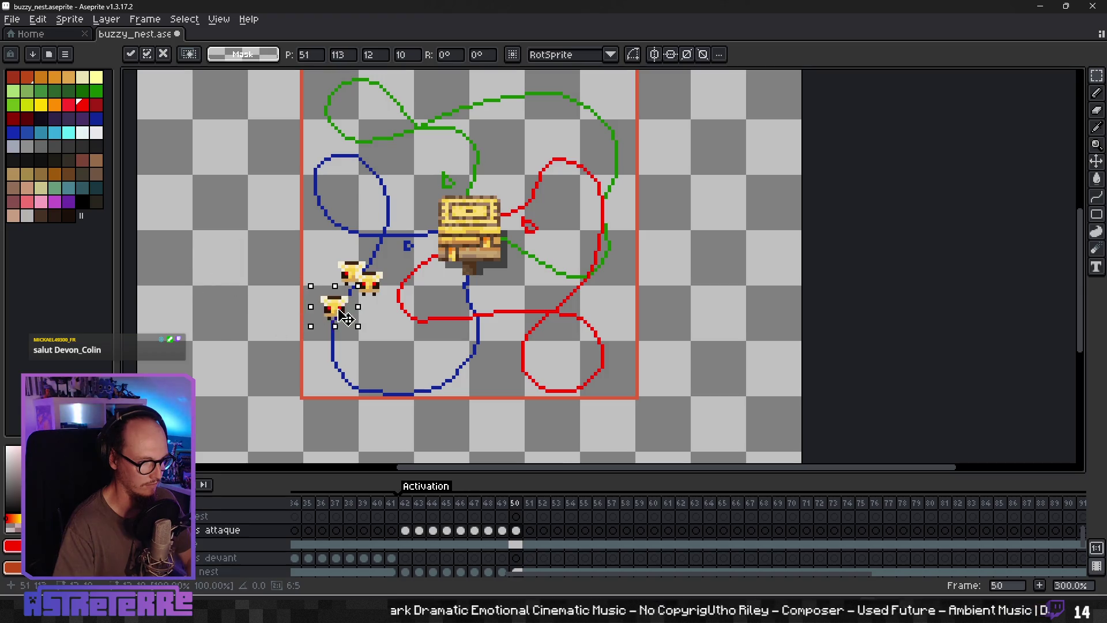
key("Return")
Step: Place three bees further down the blue path in frame 51
key("period")
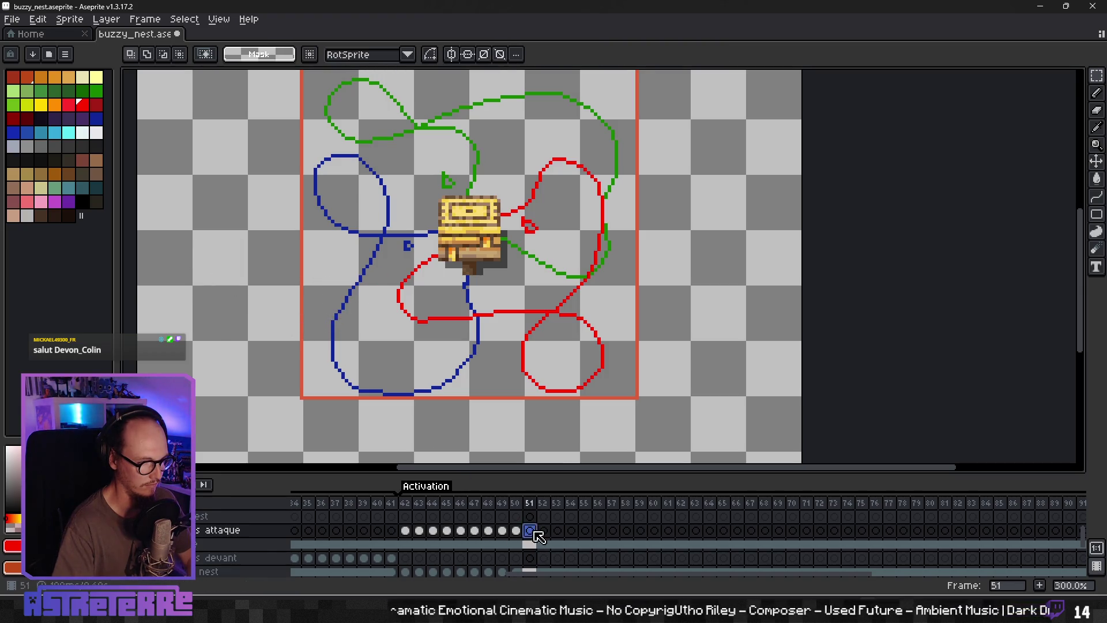
key("ctrl+v")
left_click_drag(228, 268, 341, 318)
key("Return")
key("ctrl+v")
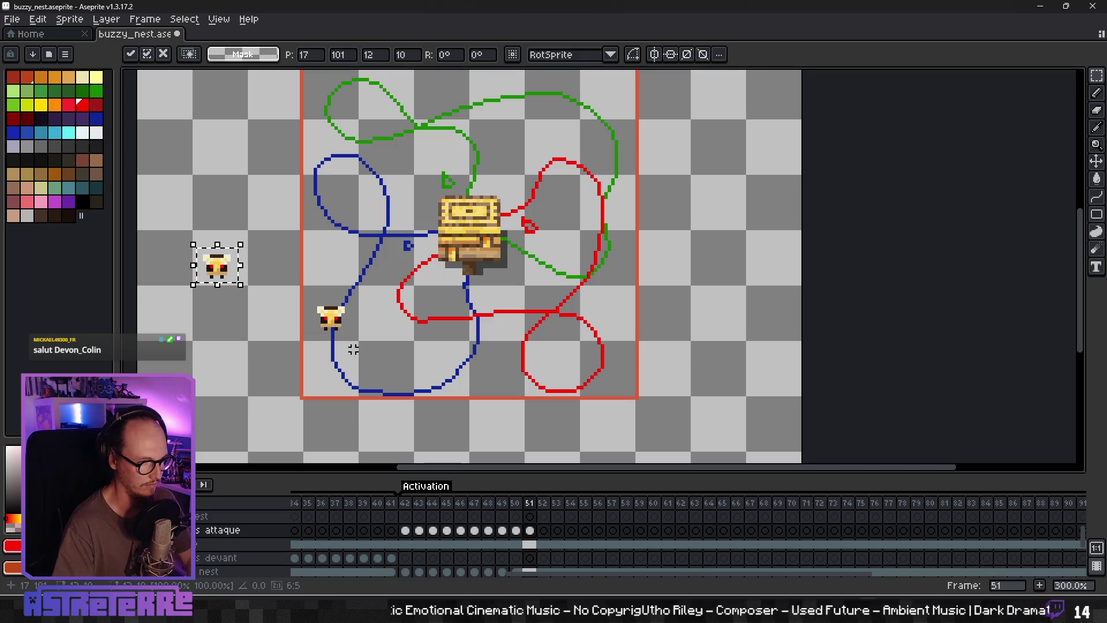
left_click_drag(224, 271, 357, 326)
key("Return")
key("ctrl+v")
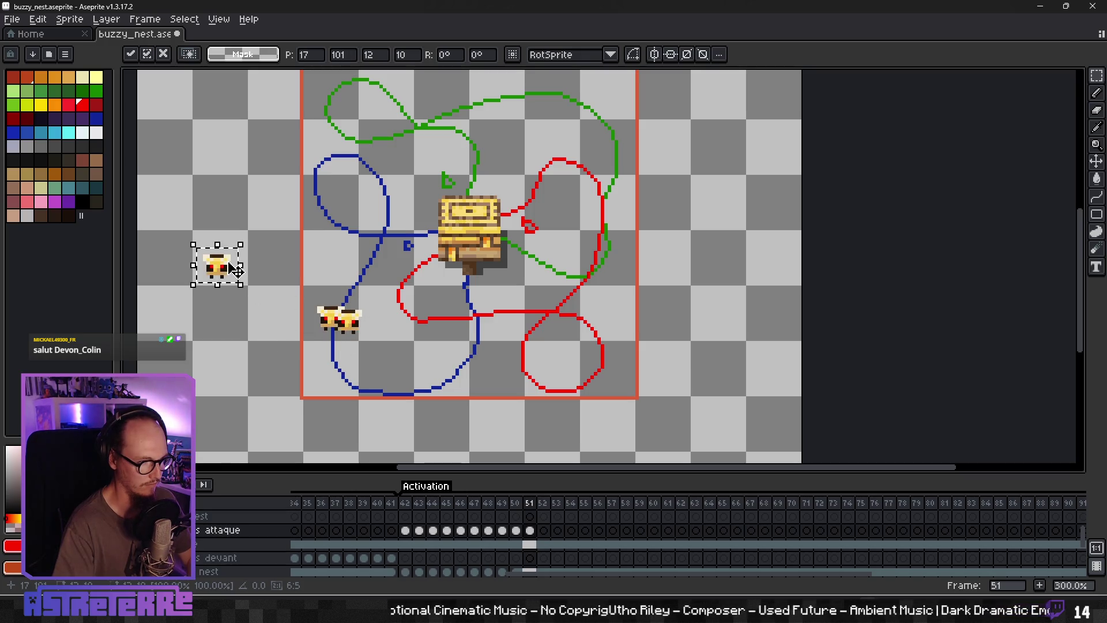
left_click_drag(233, 269, 343, 343)
key("Return")
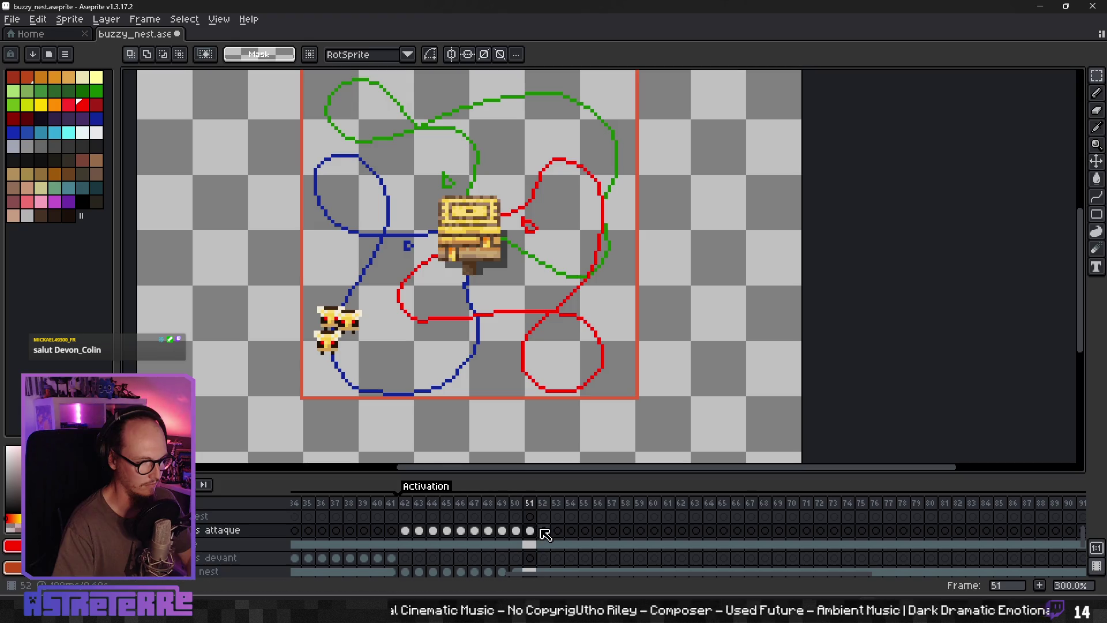
Step: Place three bees on the lower left of the blue loop in frame 52
left_click(545, 534)
key("ctrl+v")
left_click_drag(224, 277, 339, 375)
key("Return")
key("ctrl+v")
left_click_drag(219, 268, 350, 362)
key("Return")
key("ctrl+v")
left_click_drag(224, 297, 357, 388)
key("Return")
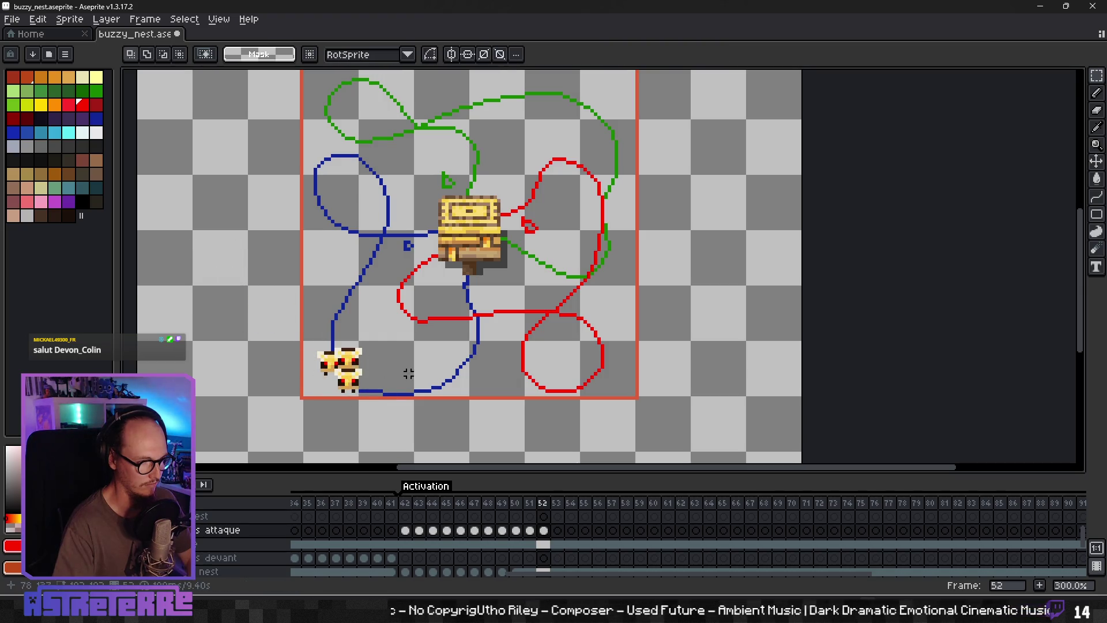
Step: Replay the animation from frame 42 to check the bee flight, then open frame 53
left_click_drag(437, 418, 406, 362)
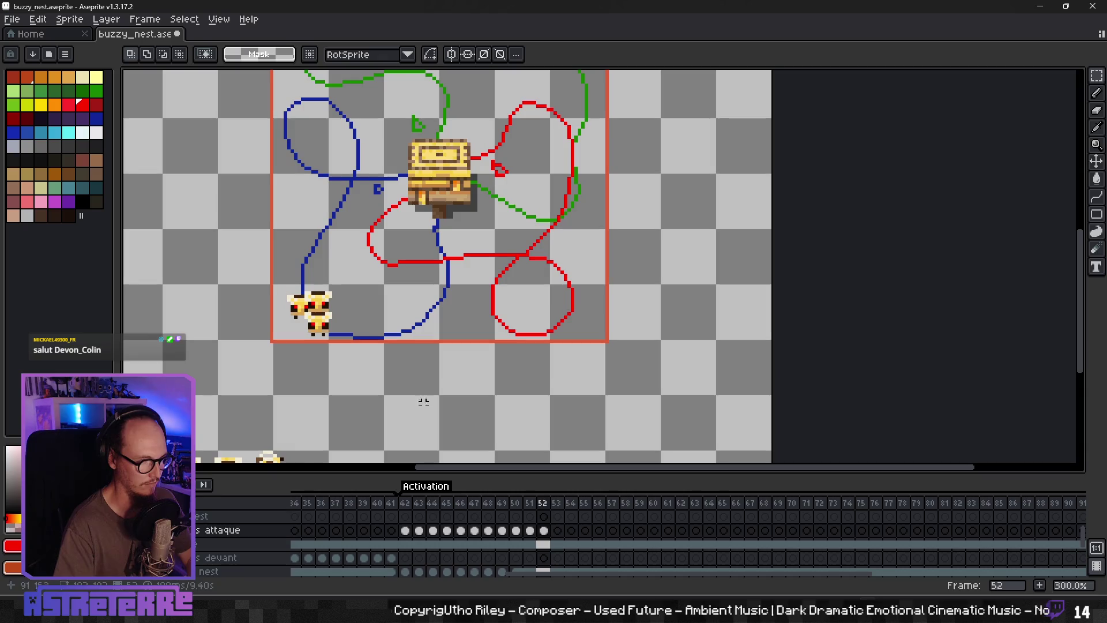
left_click(404, 529)
key("Return")
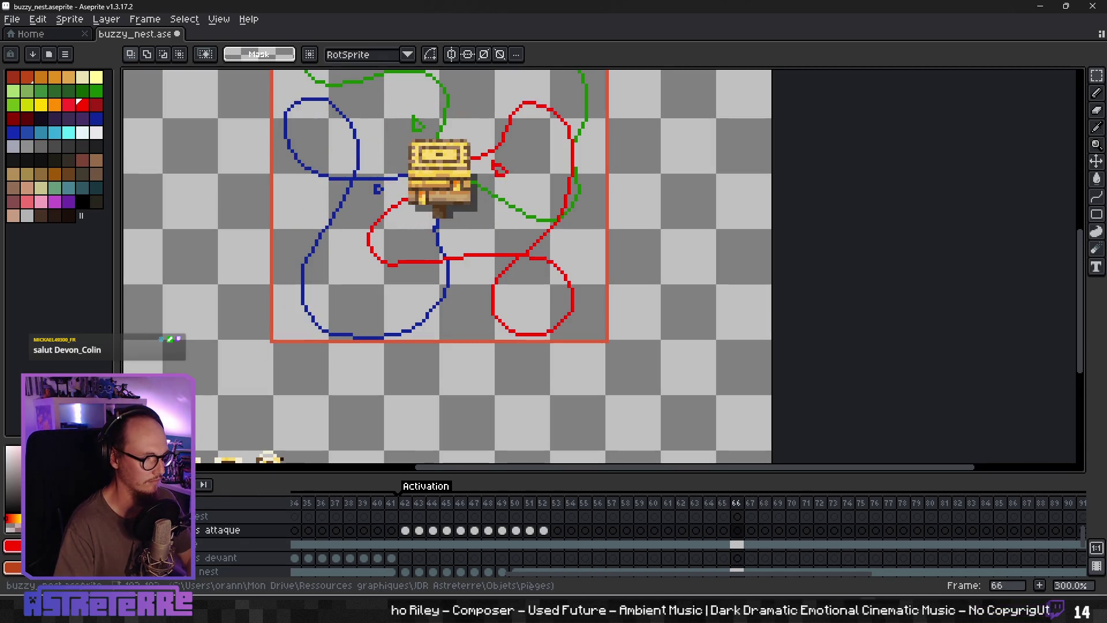
left_click(557, 530)
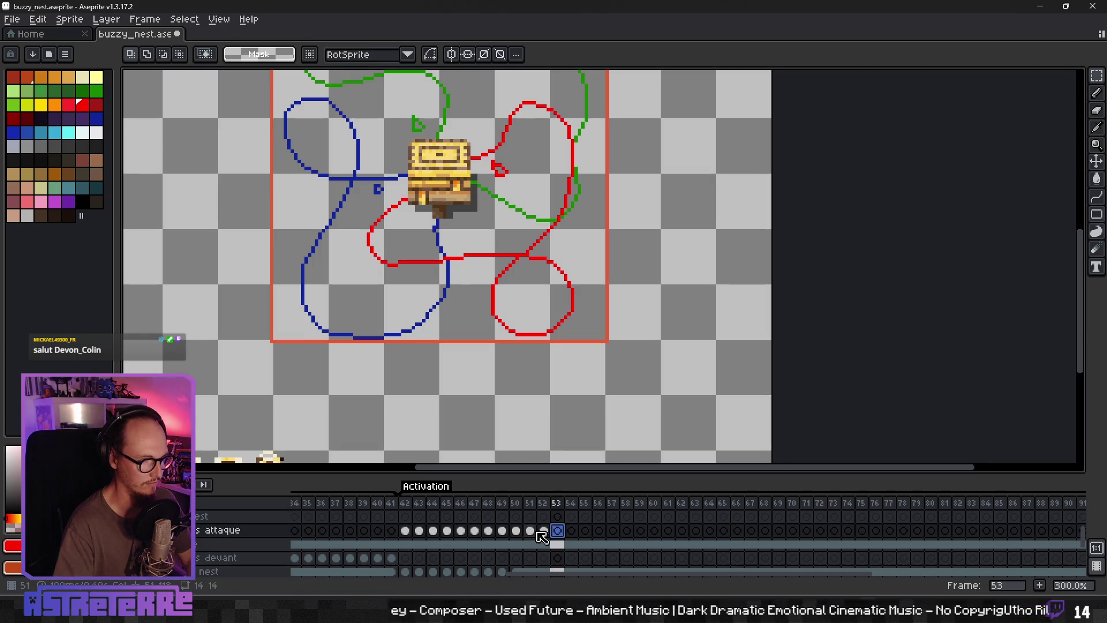
Step: Copy the rightmost yellow bee and cluster three copies at the bottom of the blue path in frame 53
mouse_move(322, 445)
left_mouse_down()
mouse_move(301, 343)
mouse_move(363, 381)
left_mouse_up()
left_click(558, 544)
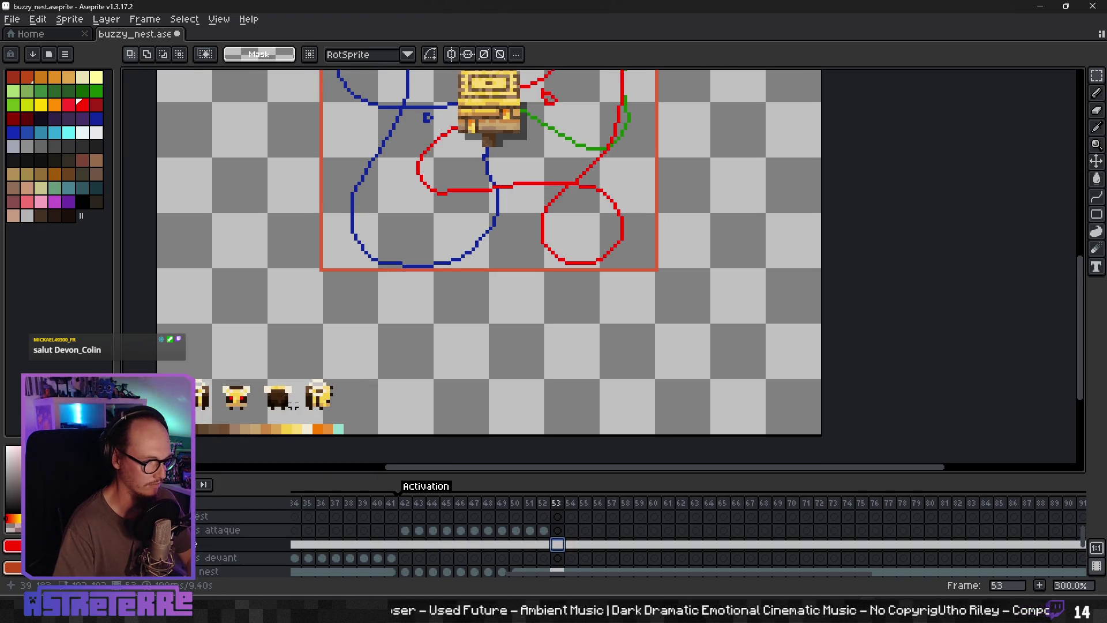
left_click(337, 411)
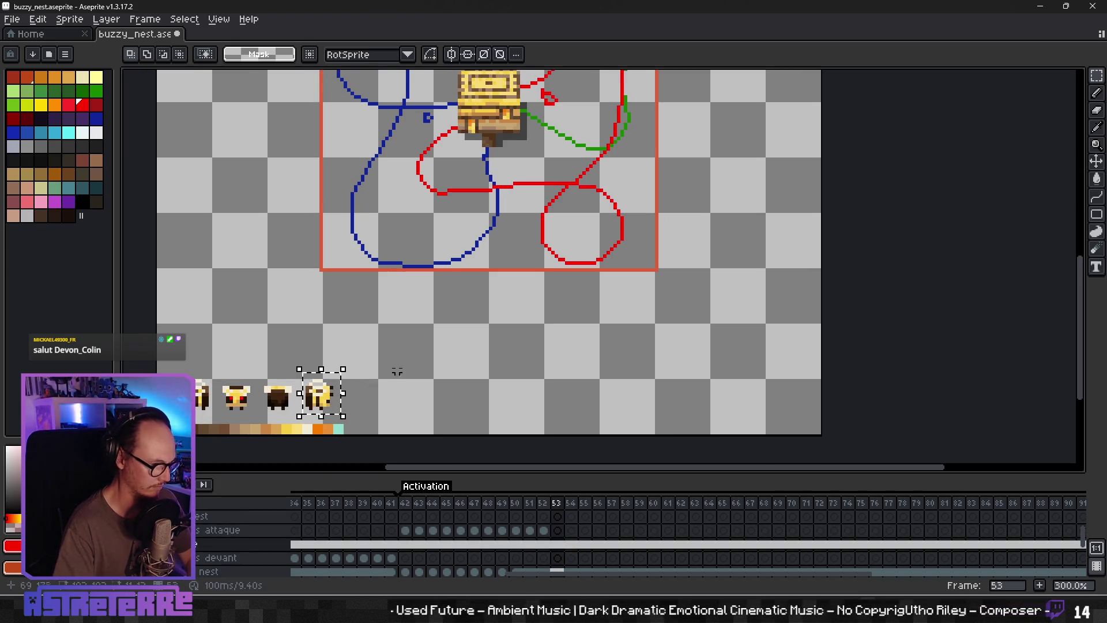
left_click_drag(452, 275, 454, 380)
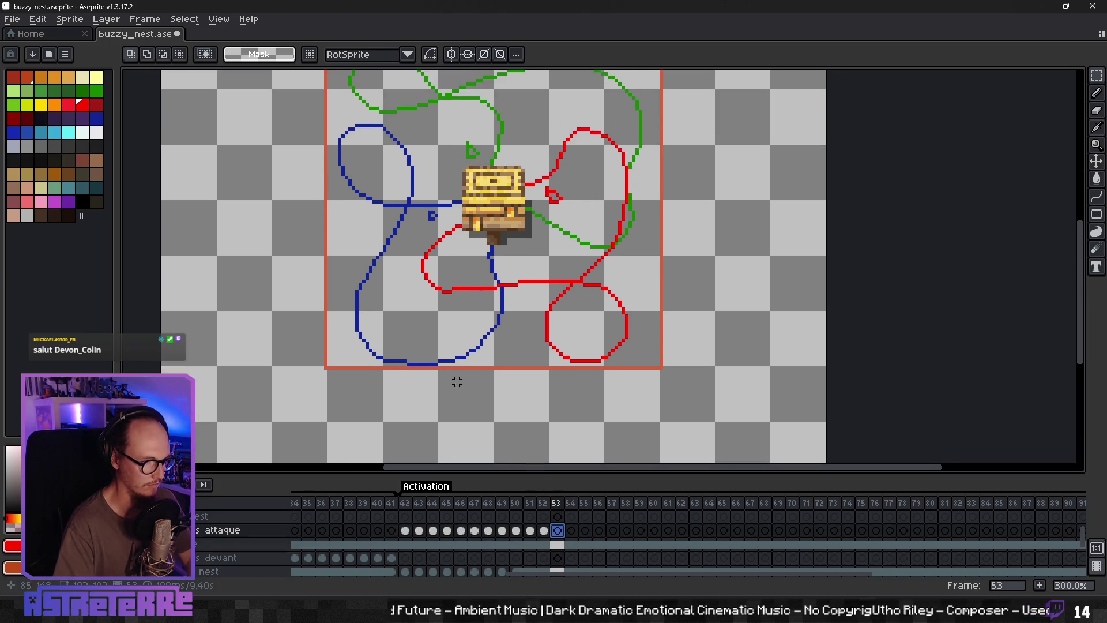
key("ctrl+v")
left_click_drag(328, 274, 398, 361)
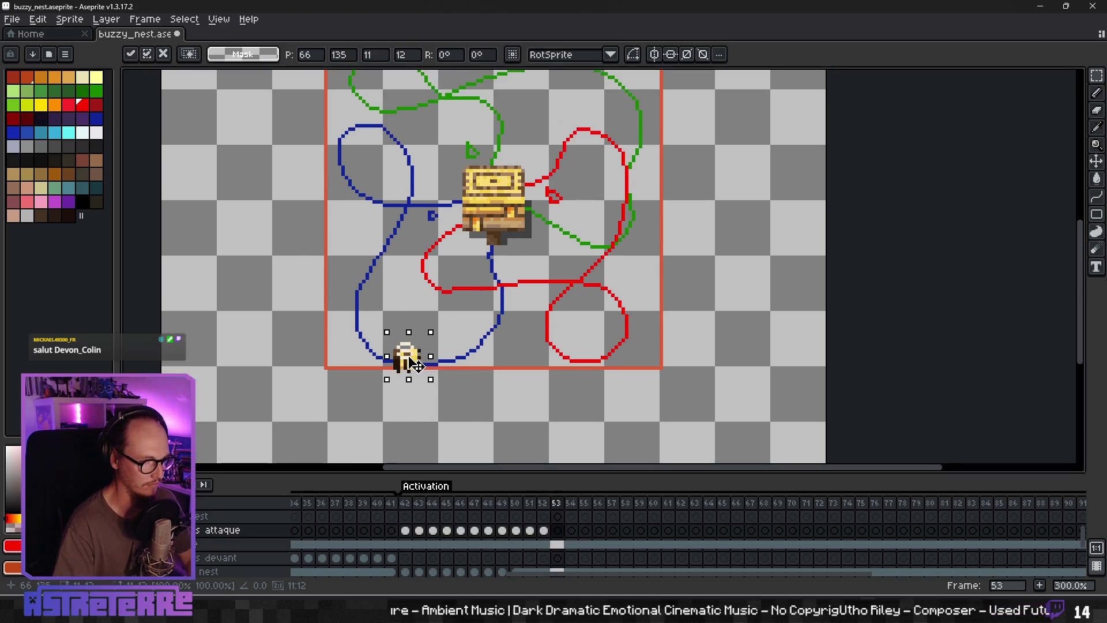
key("ctrl+v")
left_click_drag(334, 271, 426, 348)
key("ctrl+v")
left_click_drag(344, 286, 441, 385)
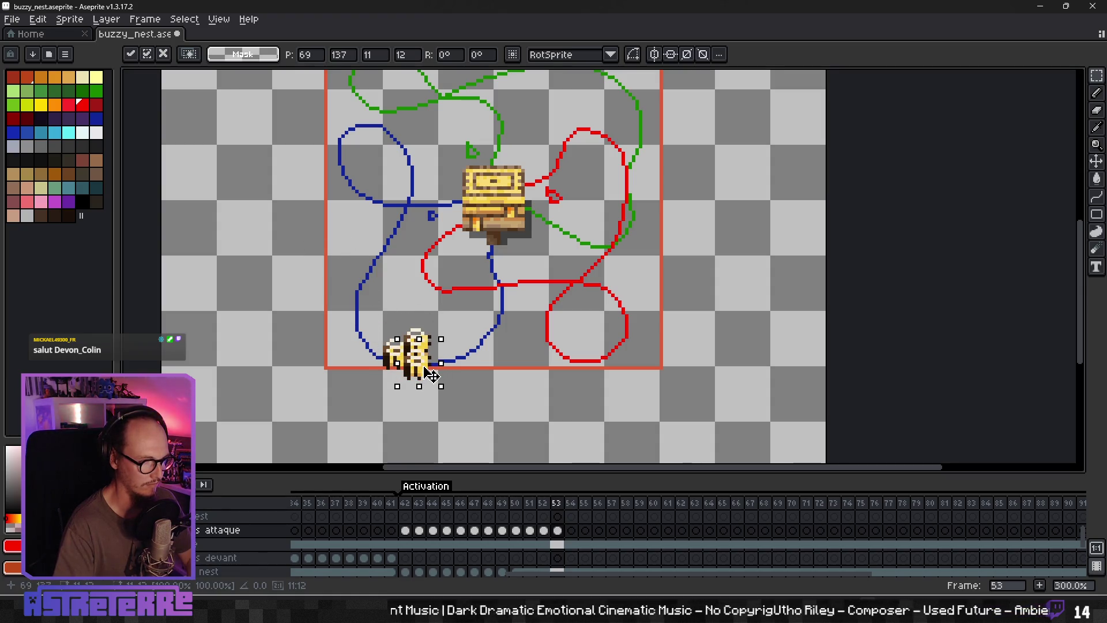
left_click(489, 346)
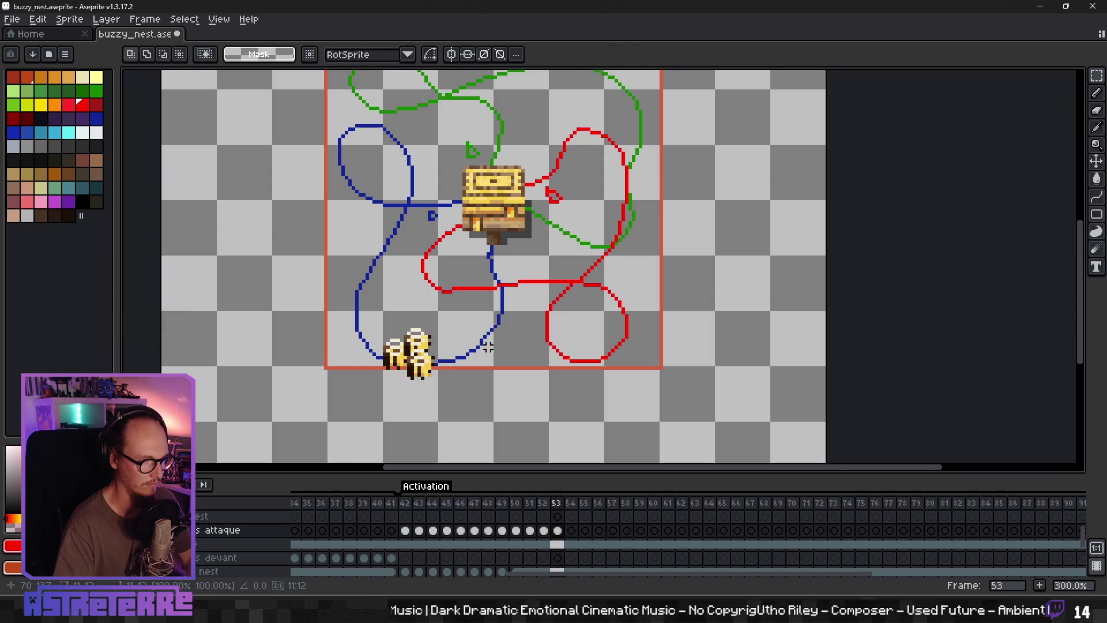
Step: Place a group of three bees further along the blue path in frame 54
left_click(574, 530)
key("ctrl+v")
left_click_drag(333, 273, 489, 350)
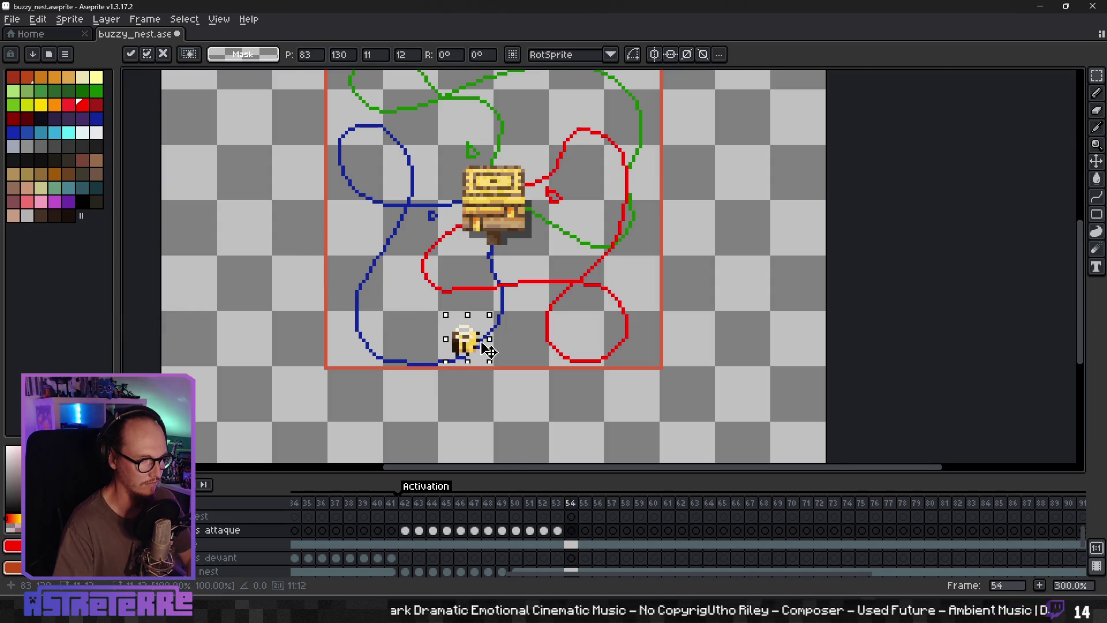
key("ctrl+v")
left_click_drag(333, 281, 489, 362)
key("ctrl+v")
left_click_drag(325, 274, 506, 352)
left_click(558, 327)
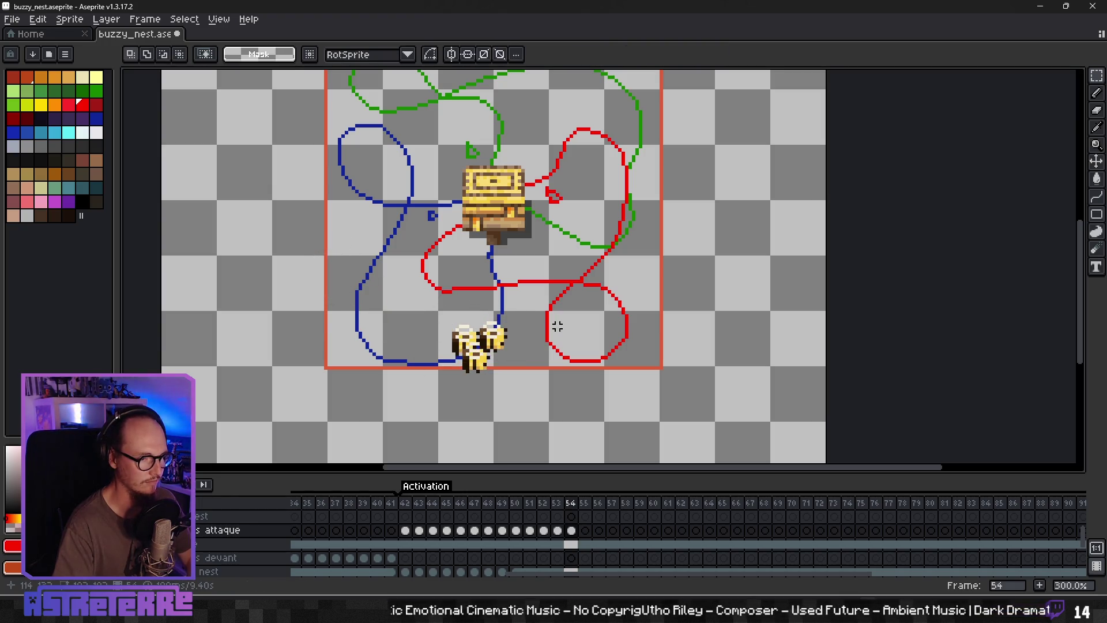
Step: Move to frame 55 and select the dark bee sprite on the sheet
left_click(586, 545)
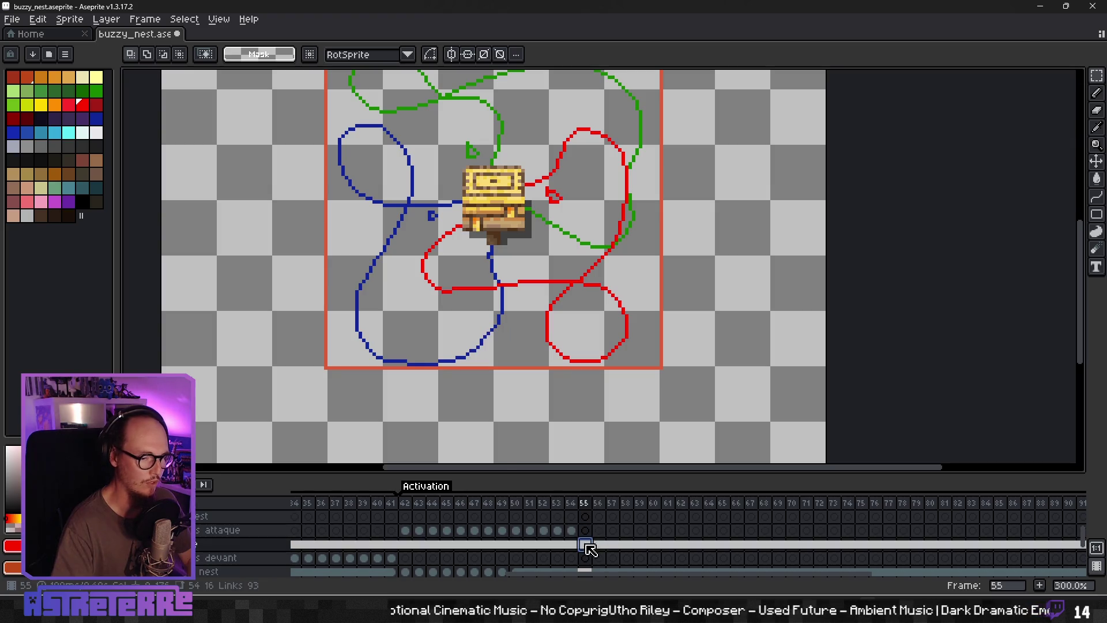
scroll(489, 392, "down", 2)
scroll(465, 359, "down", 2)
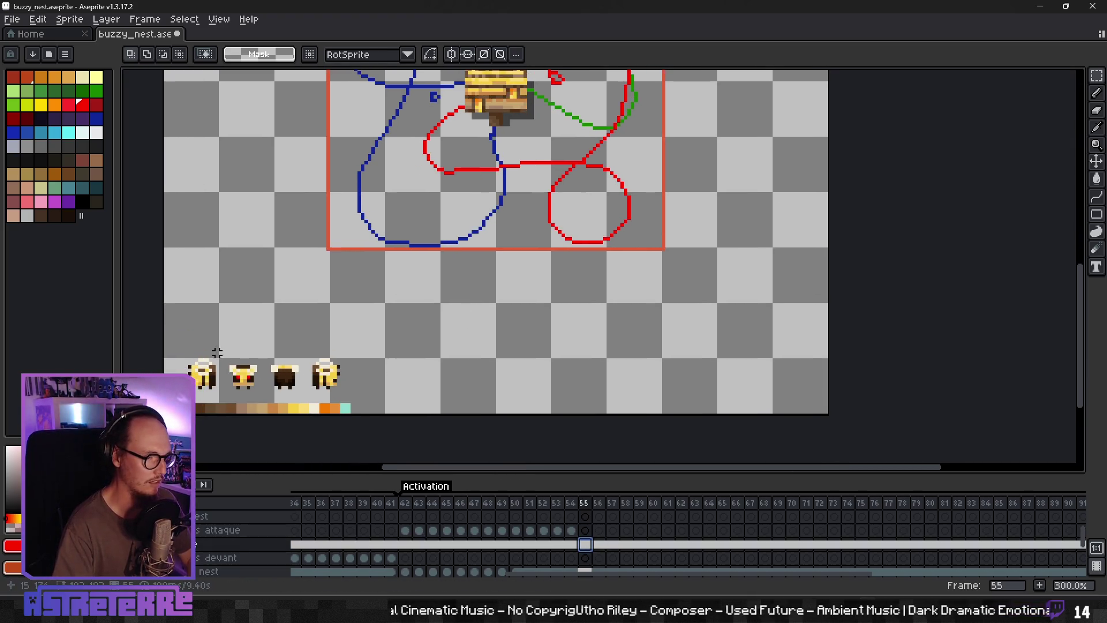
left_click_drag(302, 394, 307, 398)
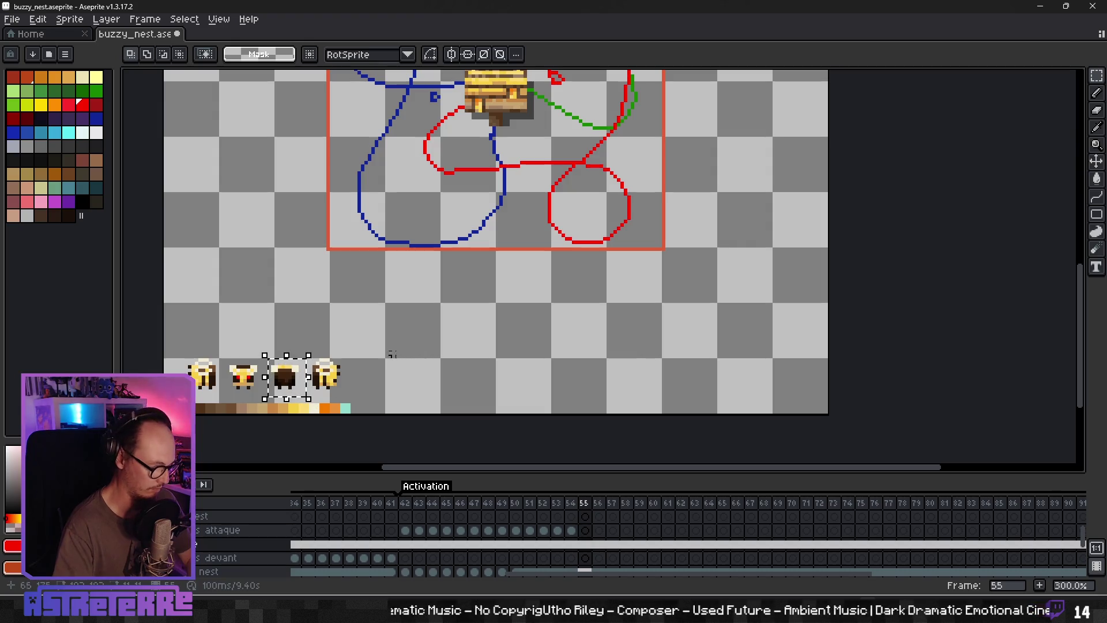
Step: Paste three dark bees near the bottom of the path in frame 55 of the attaque layer
left_click(586, 530)
scroll(447, 339, "up", 3)
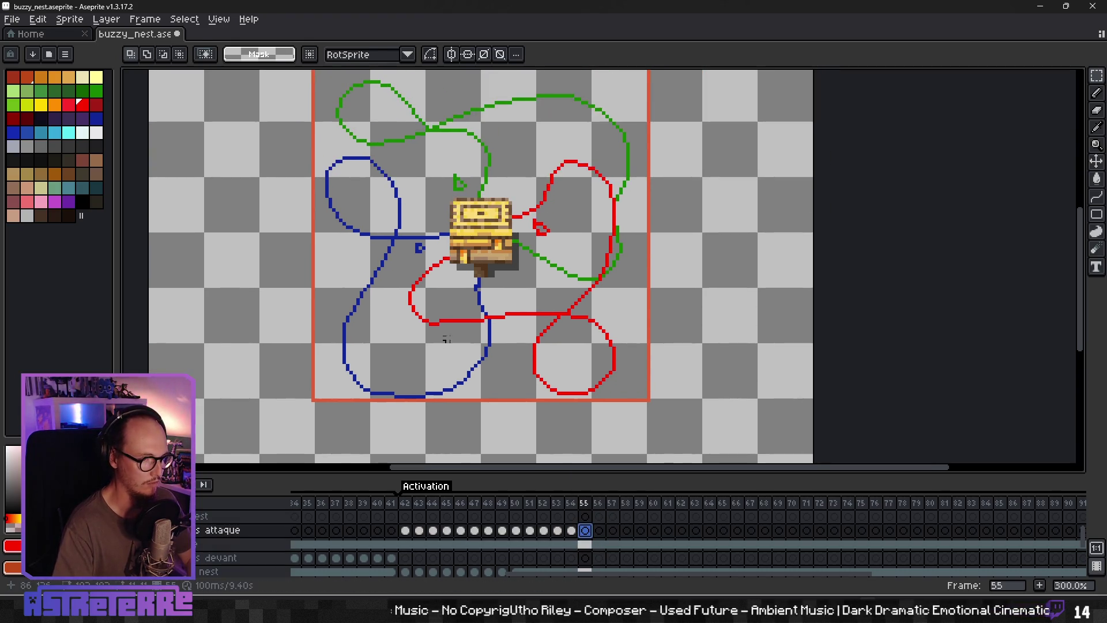
key("ctrl+v")
left_click_drag(447, 339, 482, 369)
key("ctrl+v")
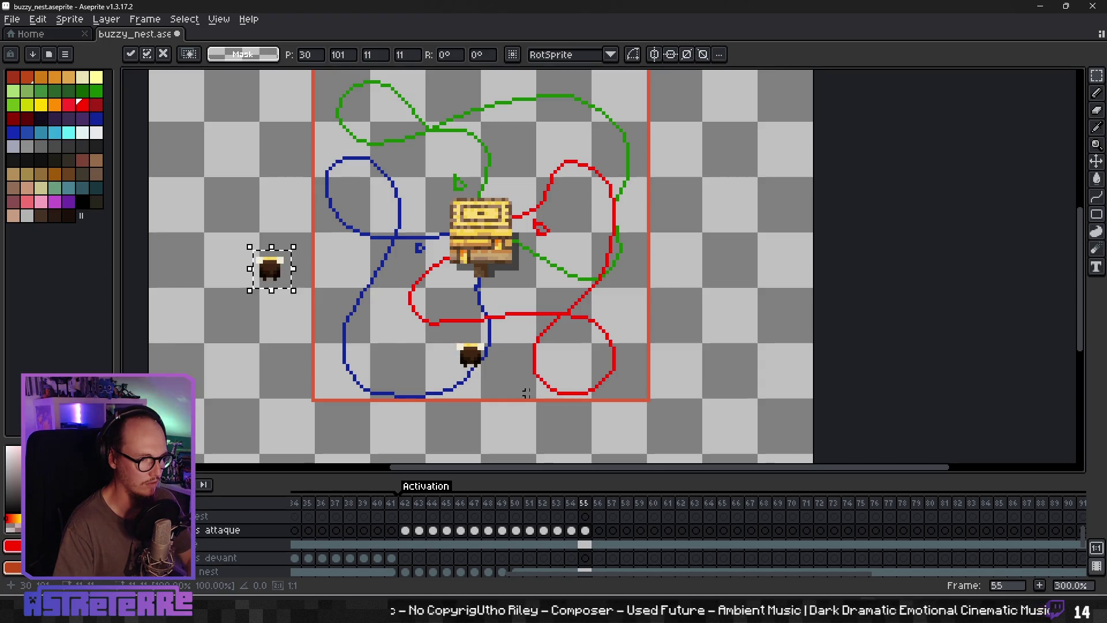
left_click_drag(282, 274, 503, 369)
key("ctrl+v")
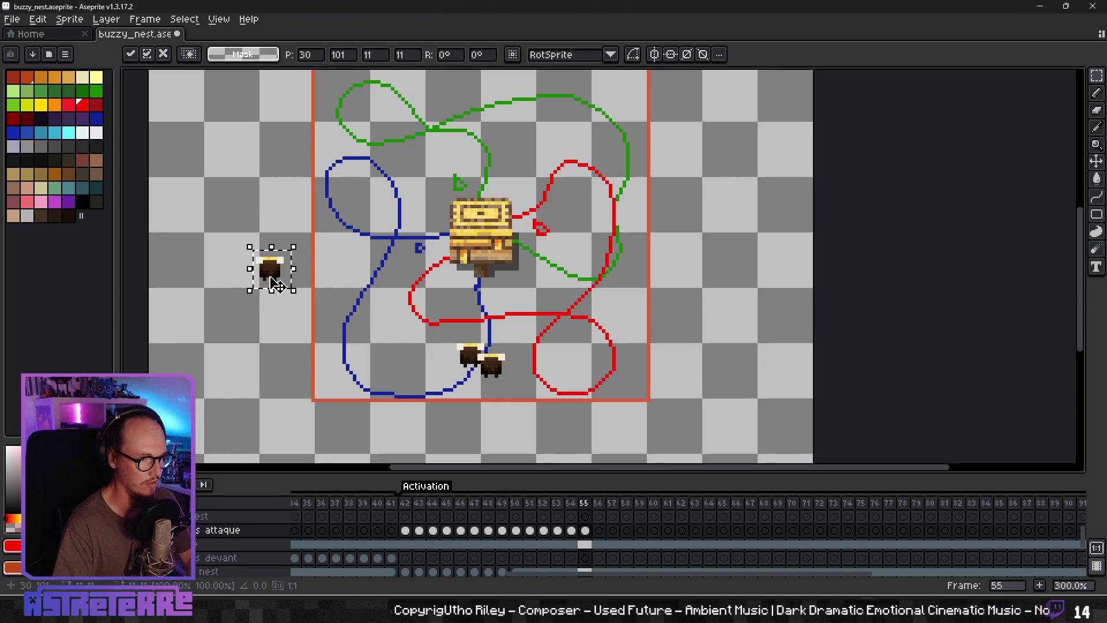
left_click_drag(275, 284, 497, 356)
key("ctrl+v")
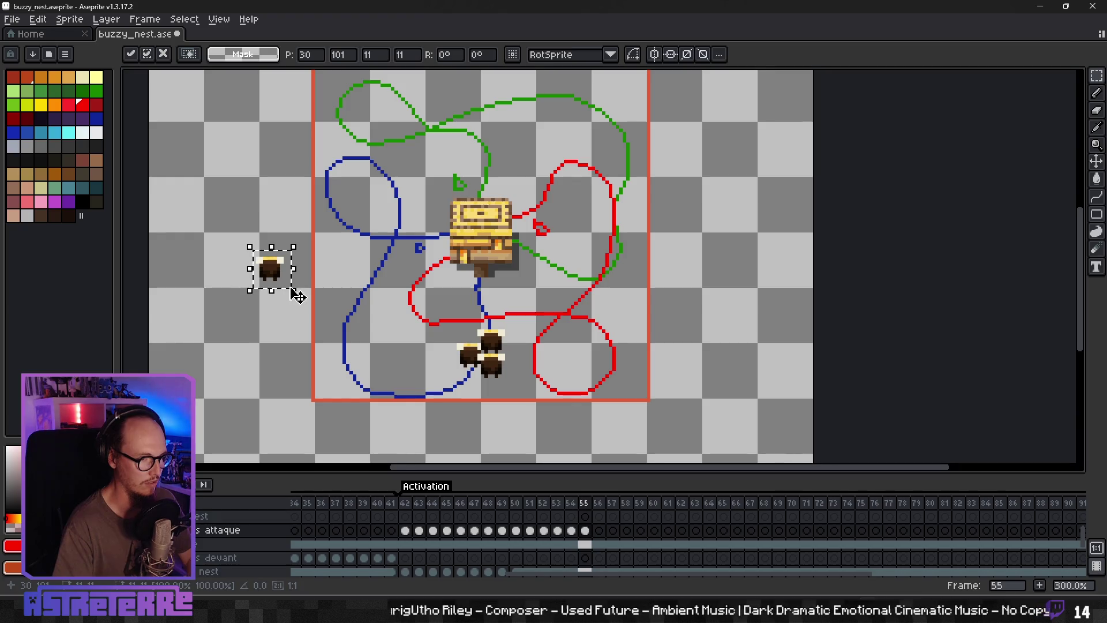
key("Escape")
Step: Place three dark bees on the path just below the nest in frame 56
left_click(599, 530)
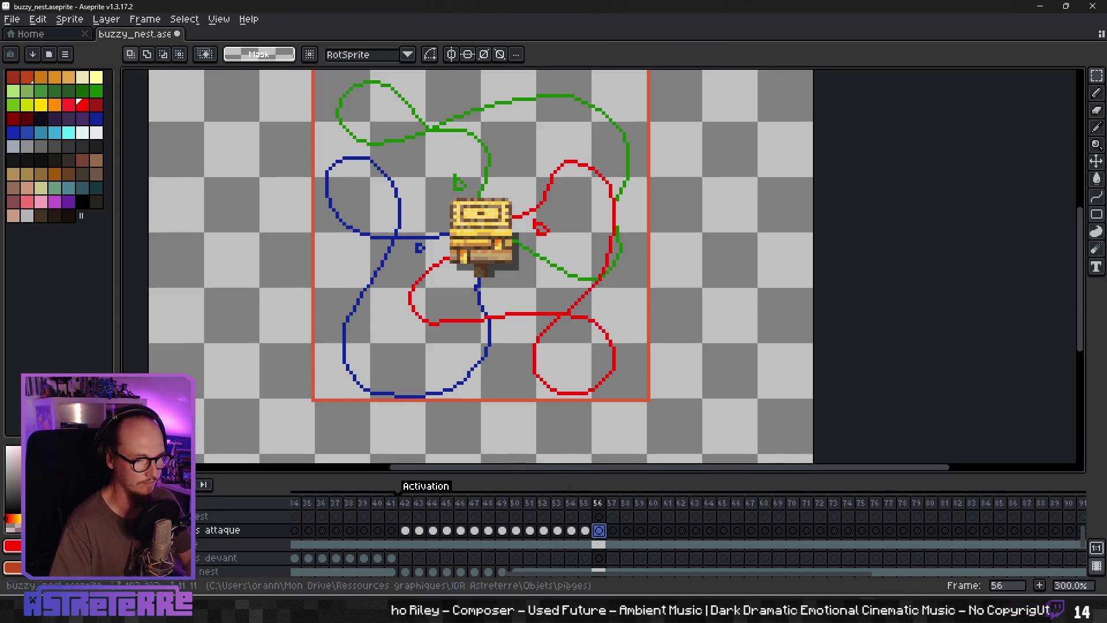
key("ctrl+v")
left_click_drag(274, 280, 476, 317)
key("ctrl+v")
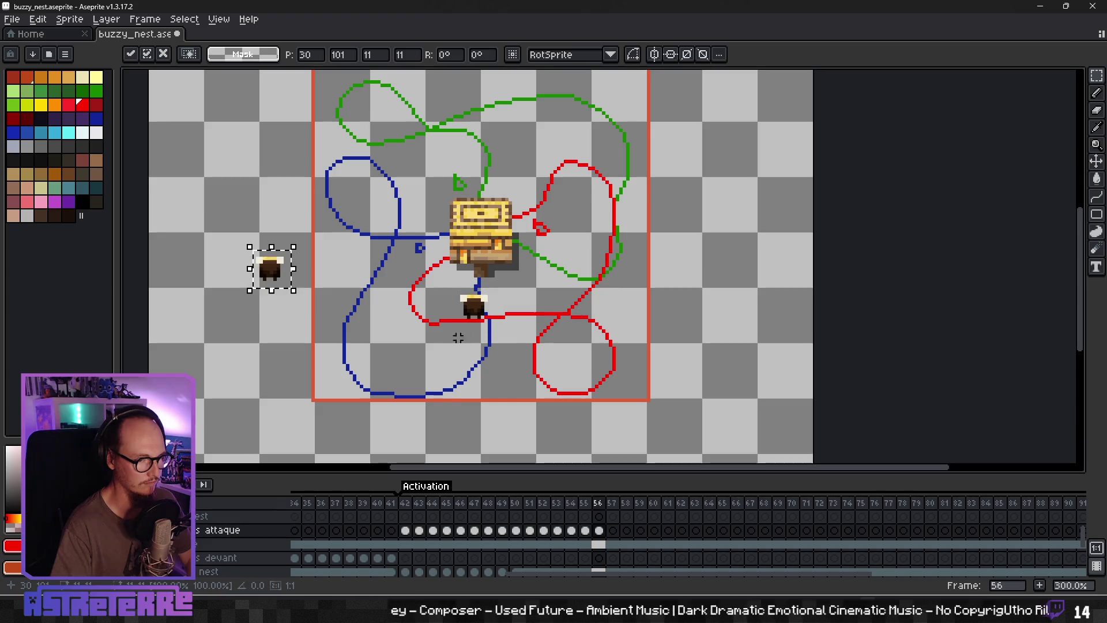
left_click_drag(275, 275, 503, 318)
key("ctrl+v")
mouse_move(275, 275)
left_mouse_down()
mouse_move(483, 298)
mouse_move(512, 313)
left_mouse_up()
key("Return")
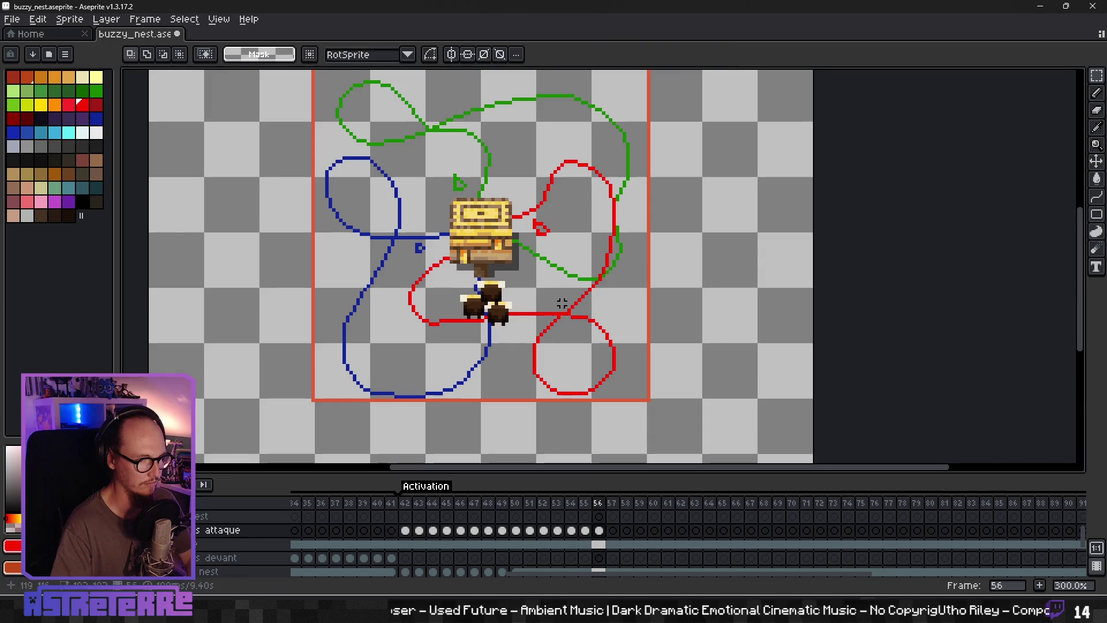
Step: Put a dark bee on the nest in frame 57 and start the animation preview
left_click(612, 530)
key("ctrl+v")
left_click_drag(276, 275, 479, 266)
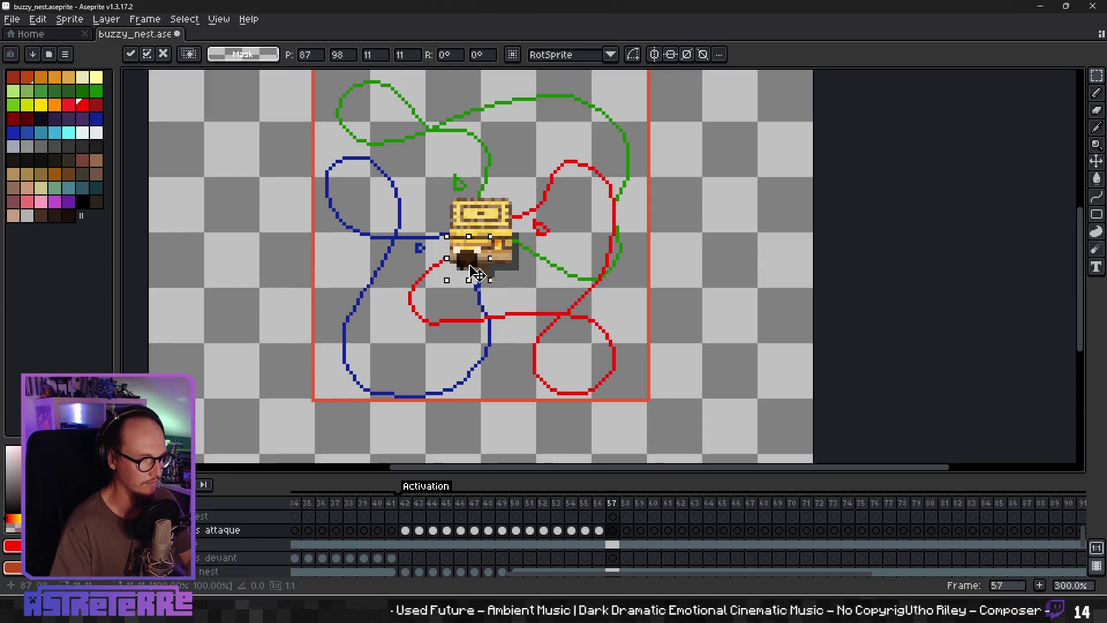
key("Return")
key("ctrl+v")
key("Escape")
key("Return")
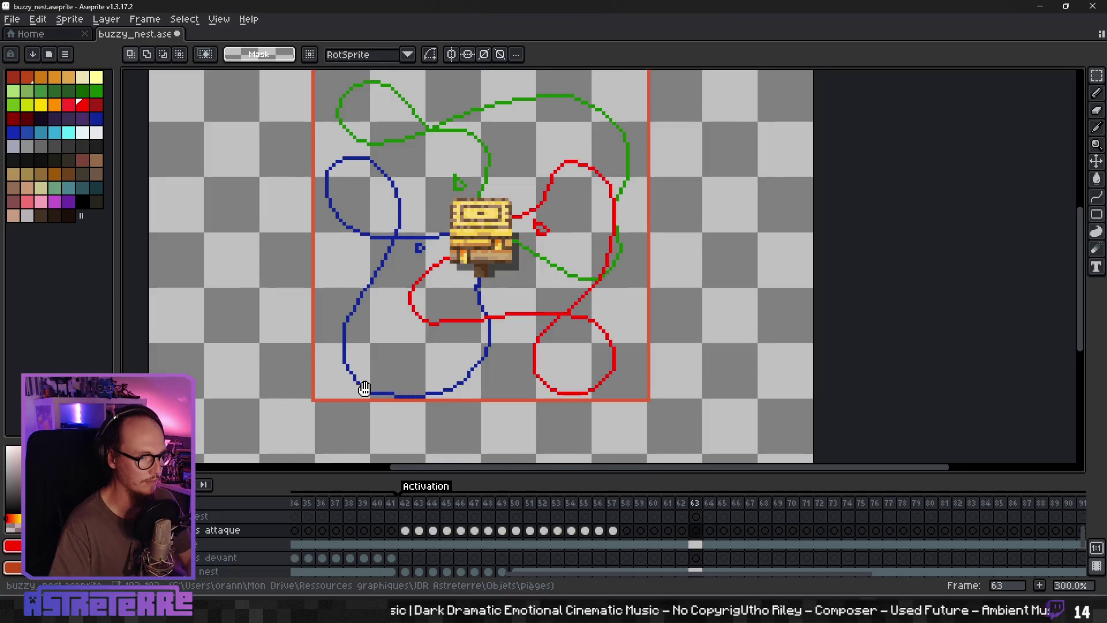
Step: Hide the trajectoire layer's guide paths while the animation plays
scroll(558, 404, "down", 3)
scroll(558, 403, "up", 1)
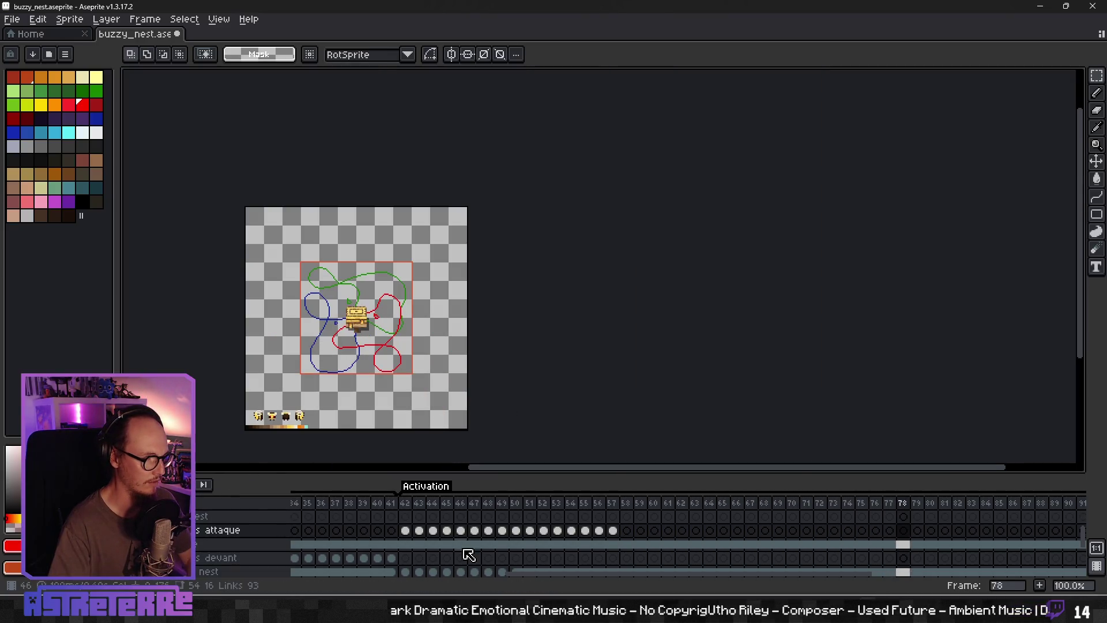
scroll(115, 556, "down", 1)
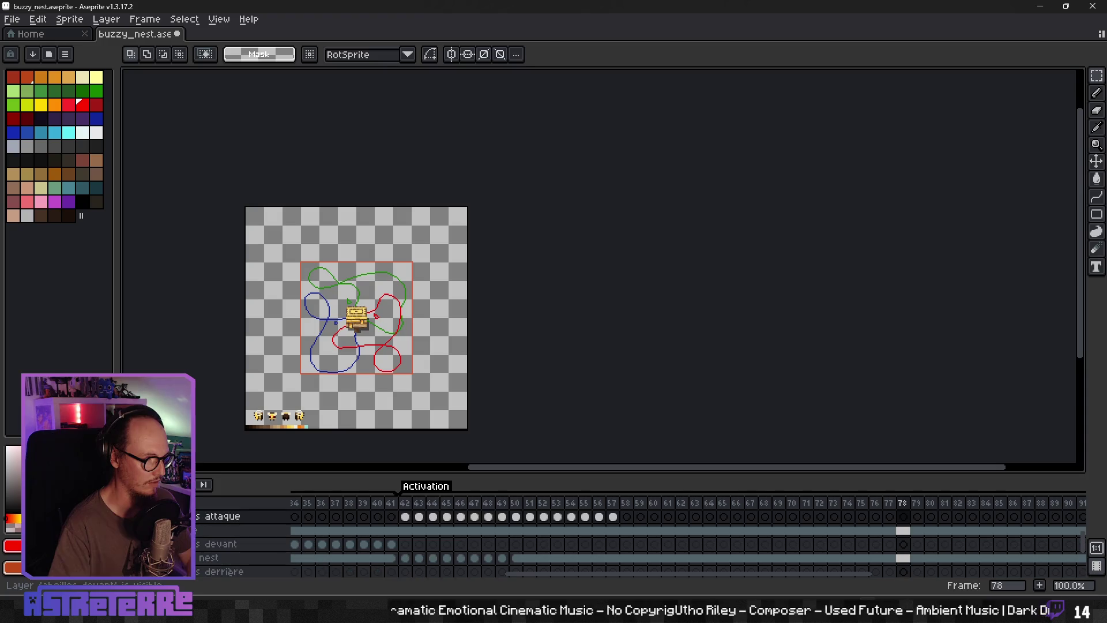
scroll(115, 556, "down", 1)
scroll(115, 557, "down", 1)
left_click(116, 558)
Step: Zoom in with the nest centred in view, then stop the playback
scroll(330, 351, "up", 1)
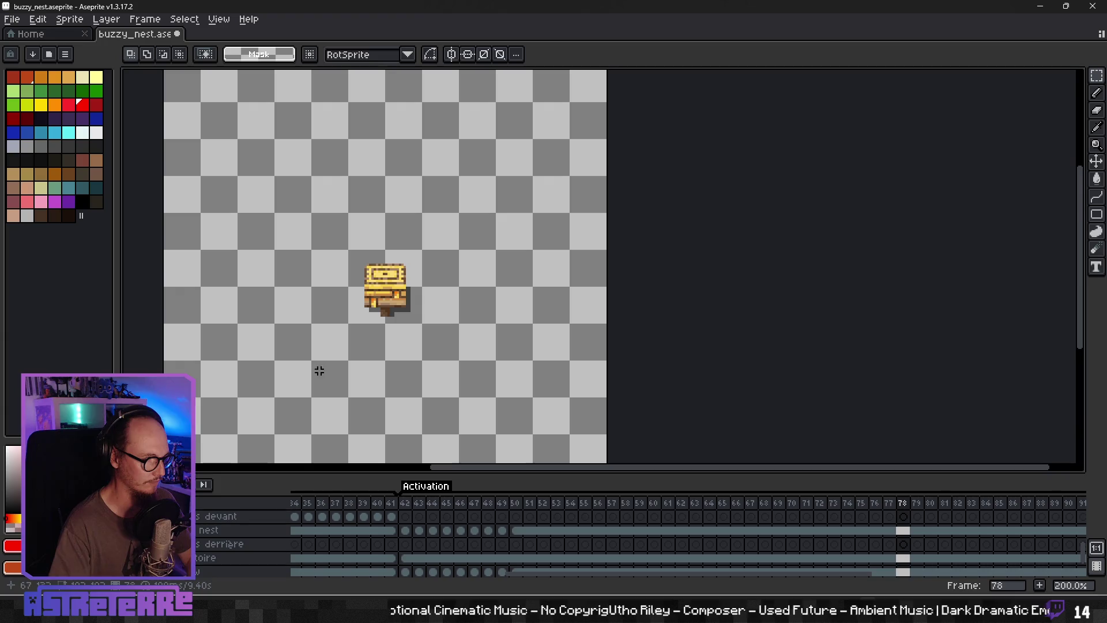
left_click_drag(363, 313, 592, 274)
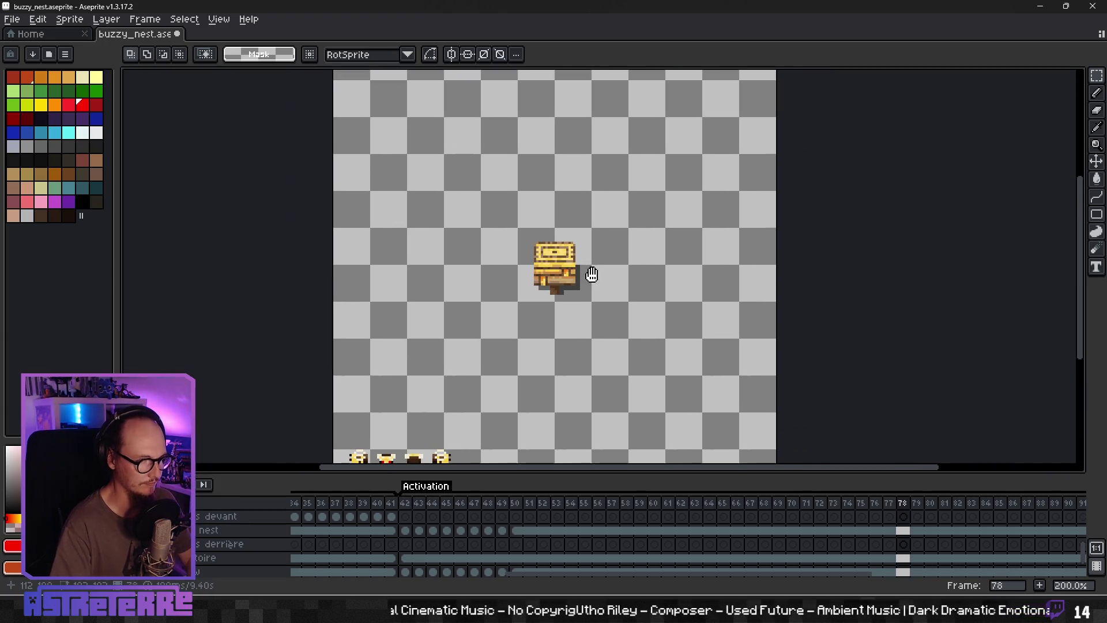
scroll(385, 519, "up", 2)
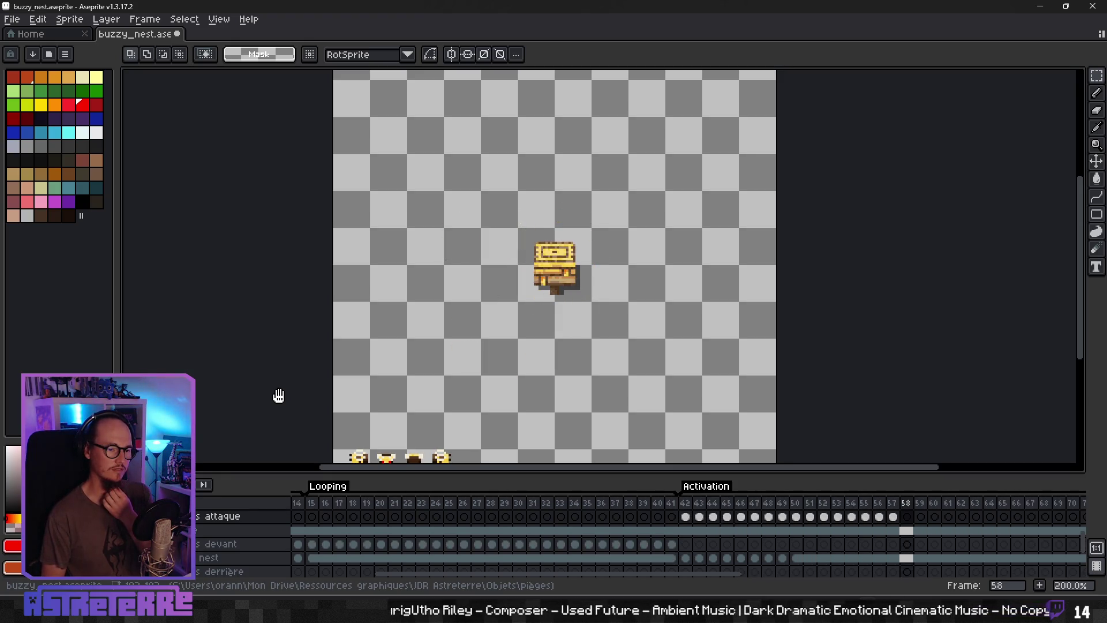
left_click(767, 558)
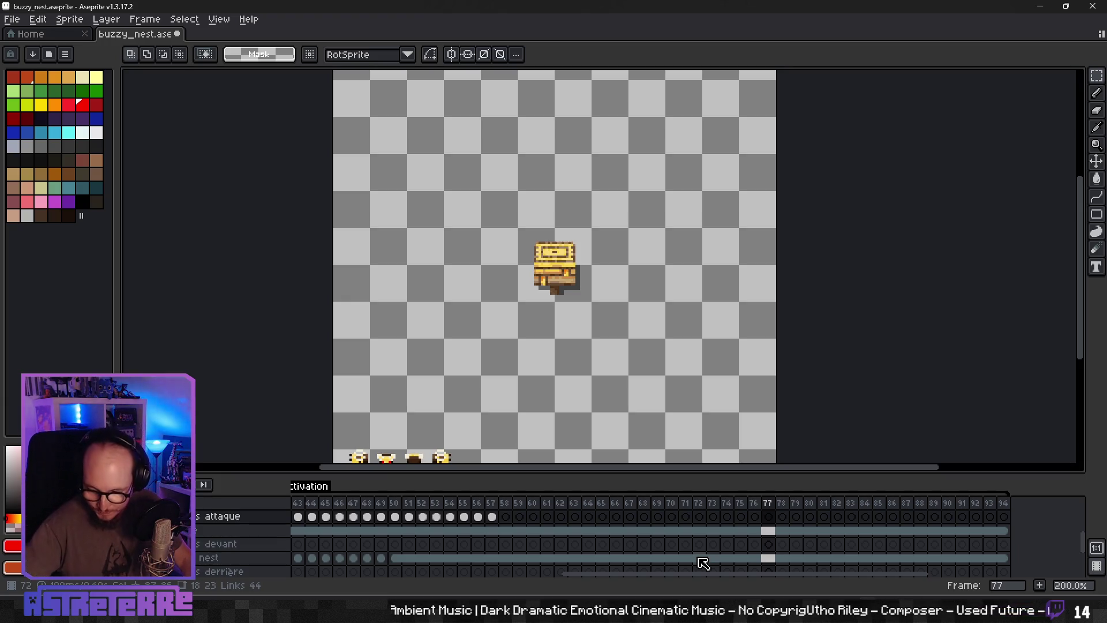
Step: Turn off visibility of the two extra bee layers
scroll(590, 341, "down", 3)
scroll(585, 346, "up", 1)
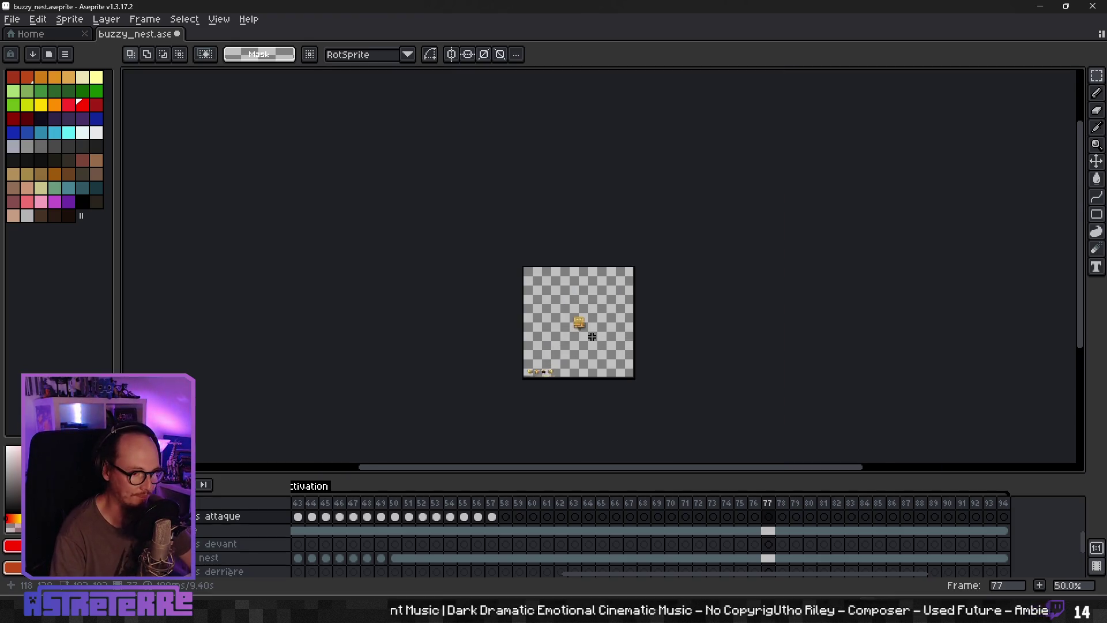
scroll(581, 351, "up", 1)
scroll(581, 357, "down", 1)
scroll(580, 364, "up", 1)
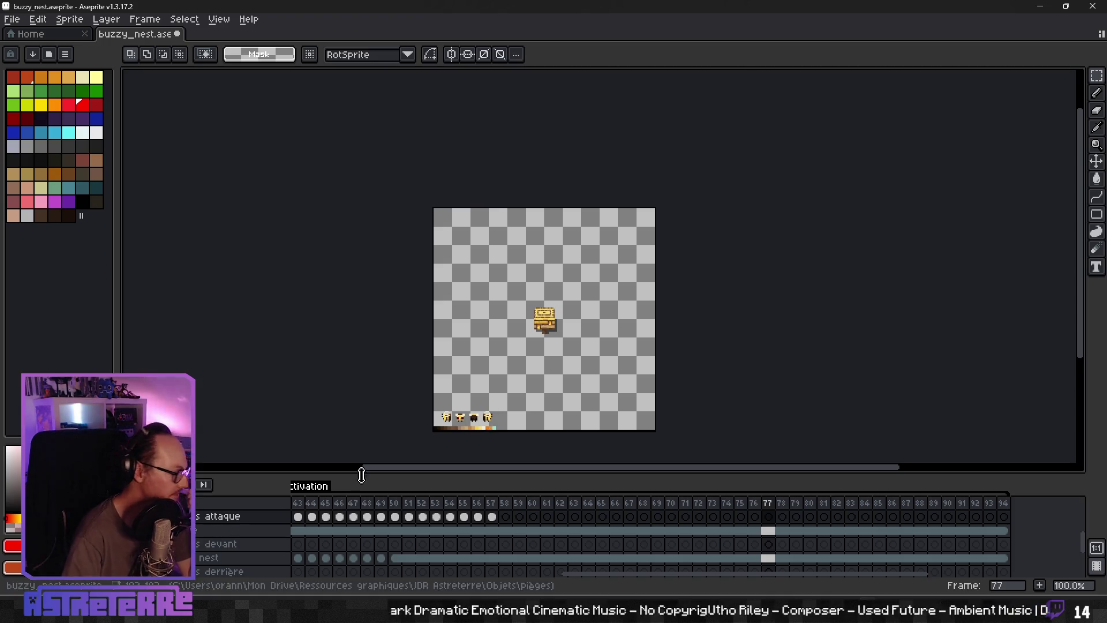
scroll(288, 543, "up", 2)
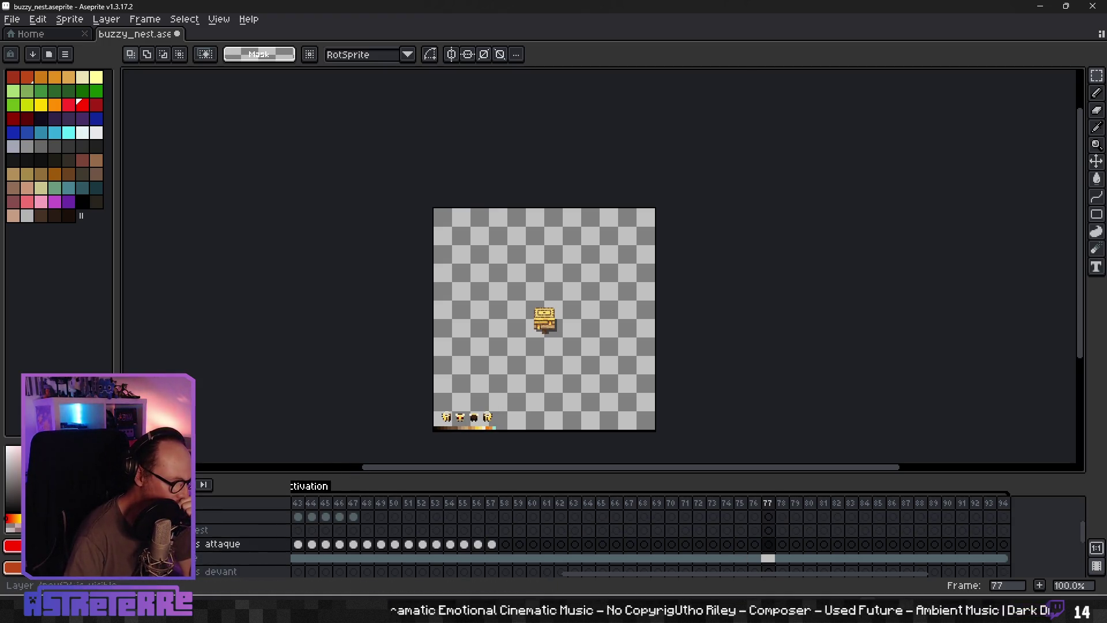
left_click(12, 557)
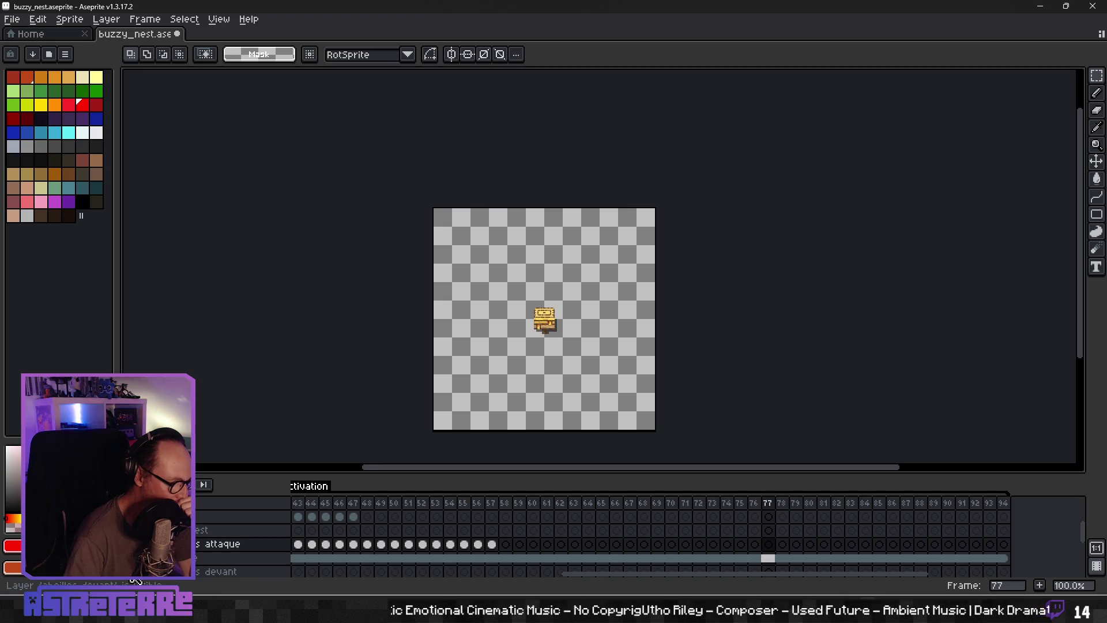
scroll(13, 557, "down", 2)
left_click(13, 557)
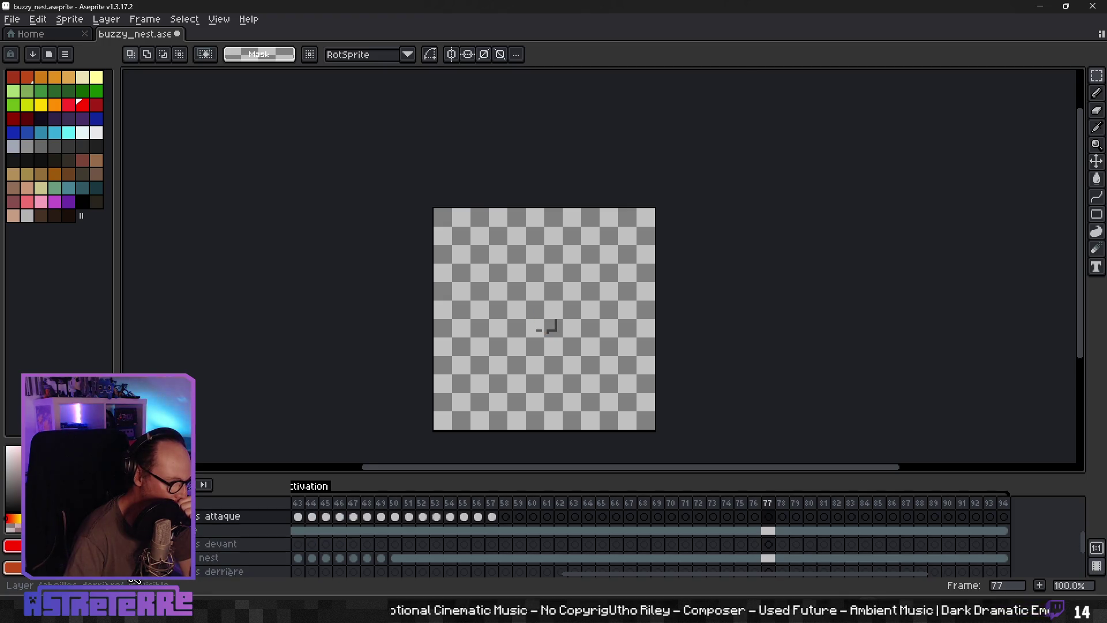
Step: Play from frame 42, then select frames 42–58 in the timeline and preview them
scroll(242, 542, "up", 1)
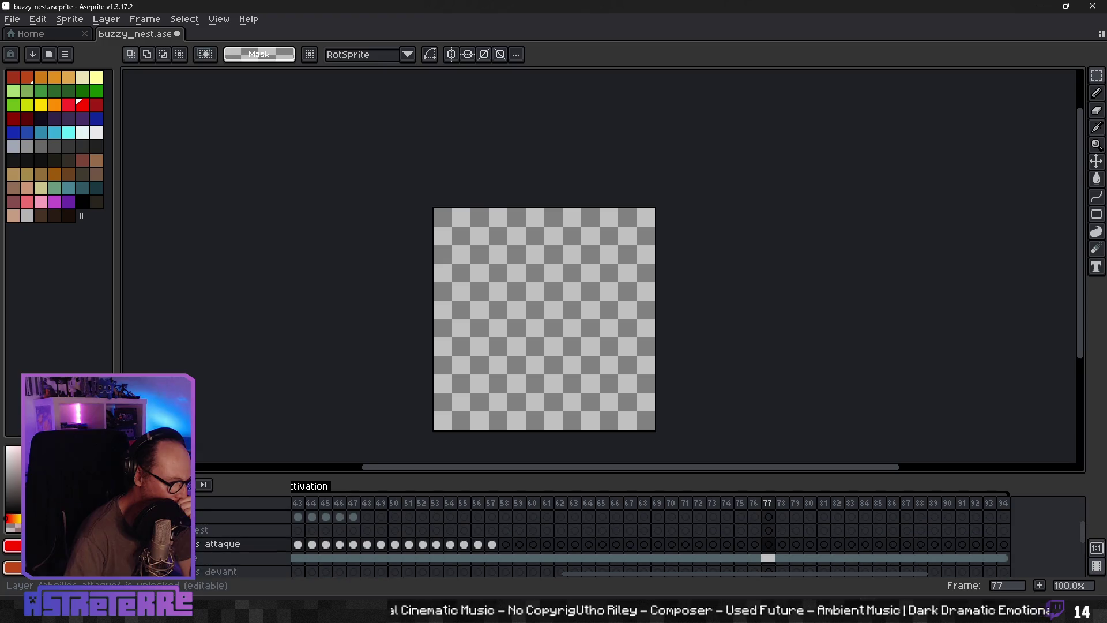
scroll(242, 542, "up", 2)
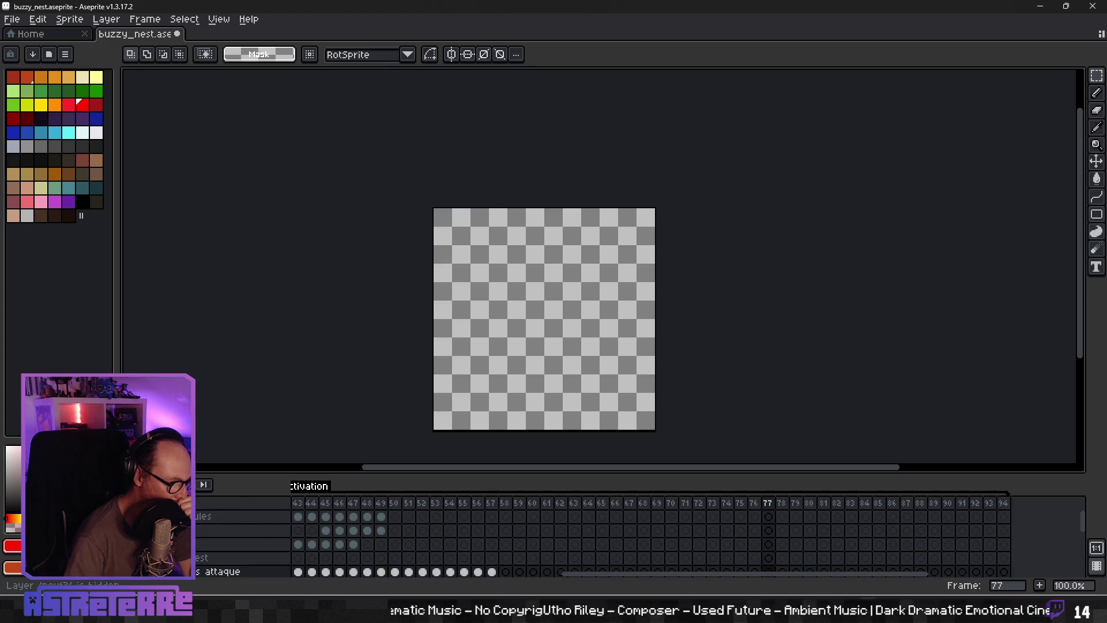
scroll(222, 556, "down", 2)
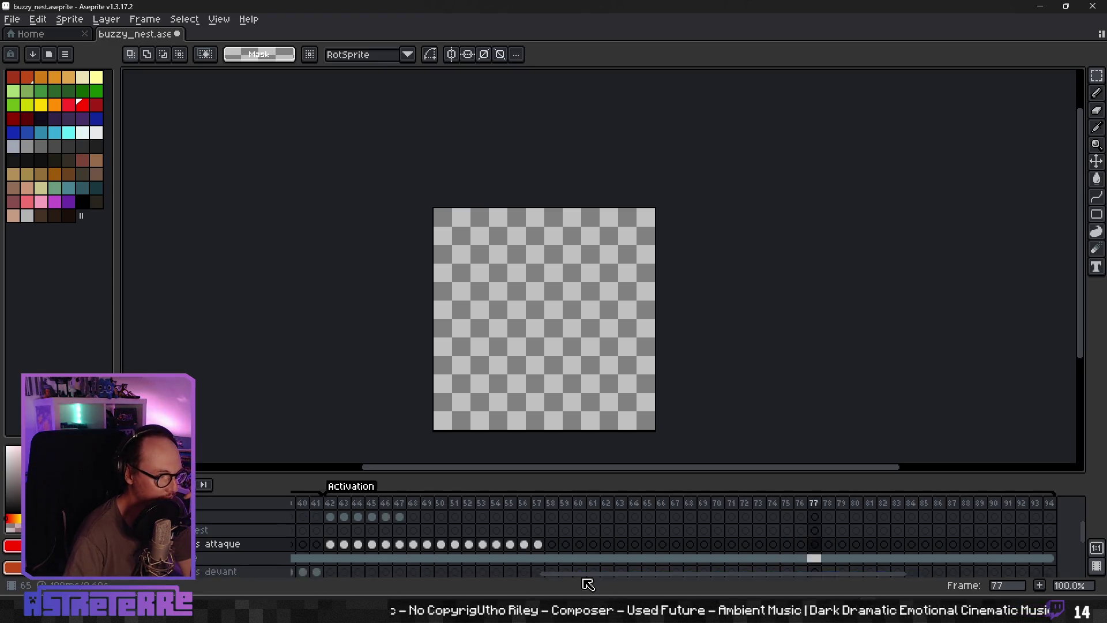
scroll(576, 581, "left", 5)
scroll(544, 583, "left", 4)
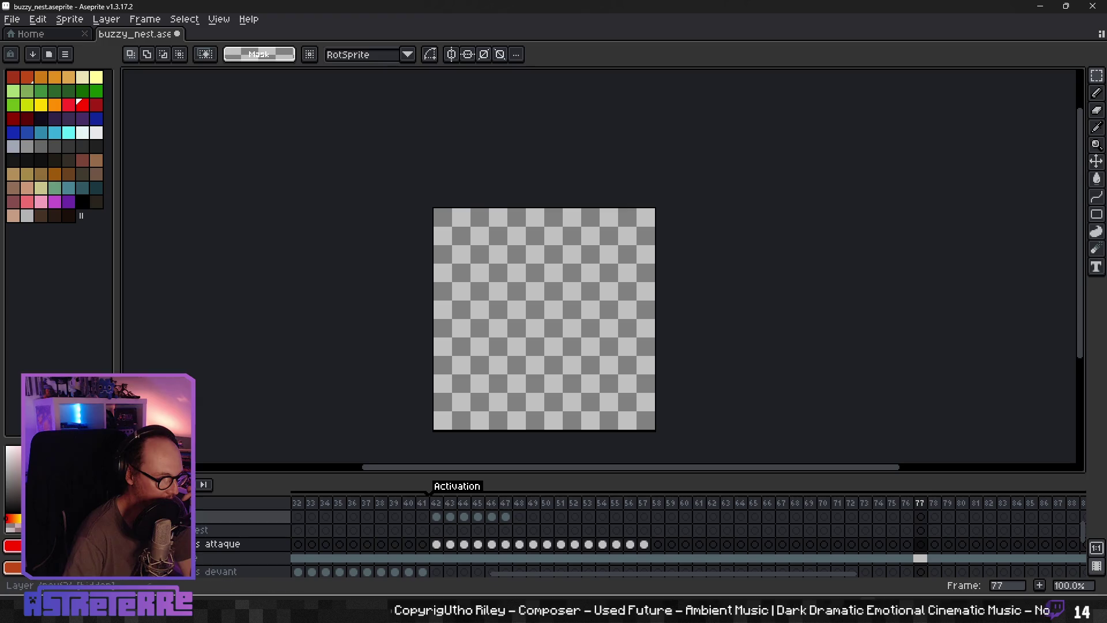
left_click(441, 519)
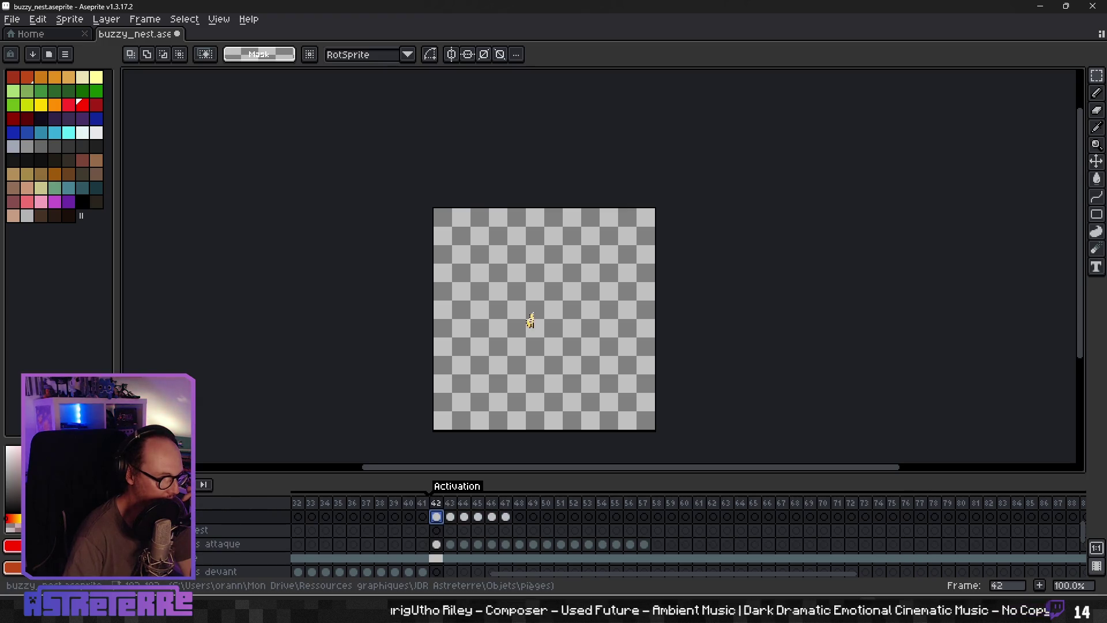
key("Return")
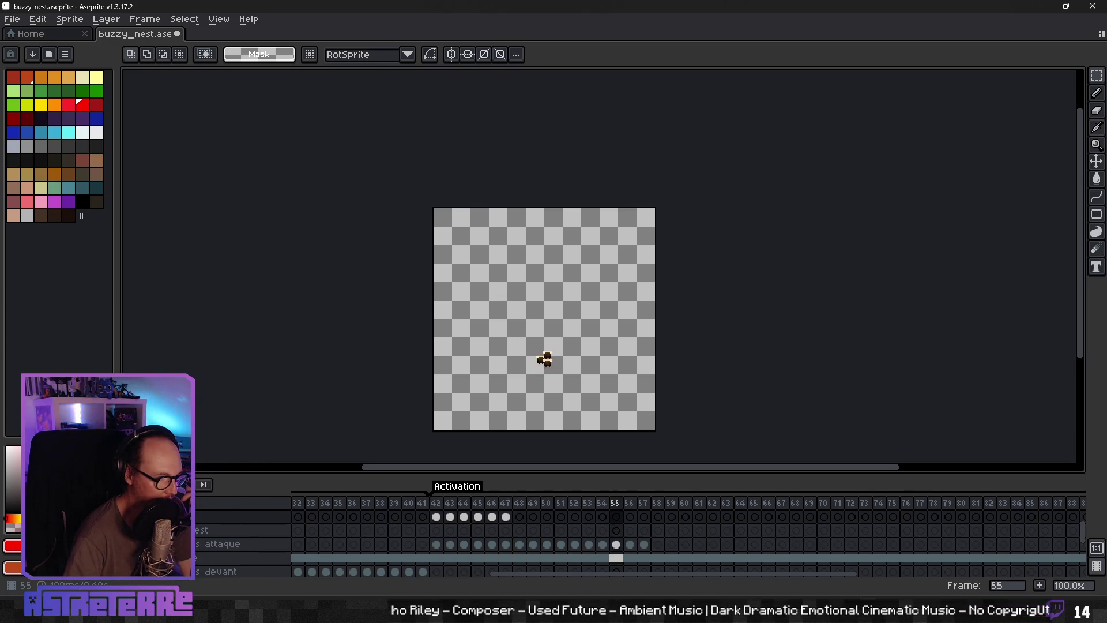
left_click_drag(437, 503, 644, 510)
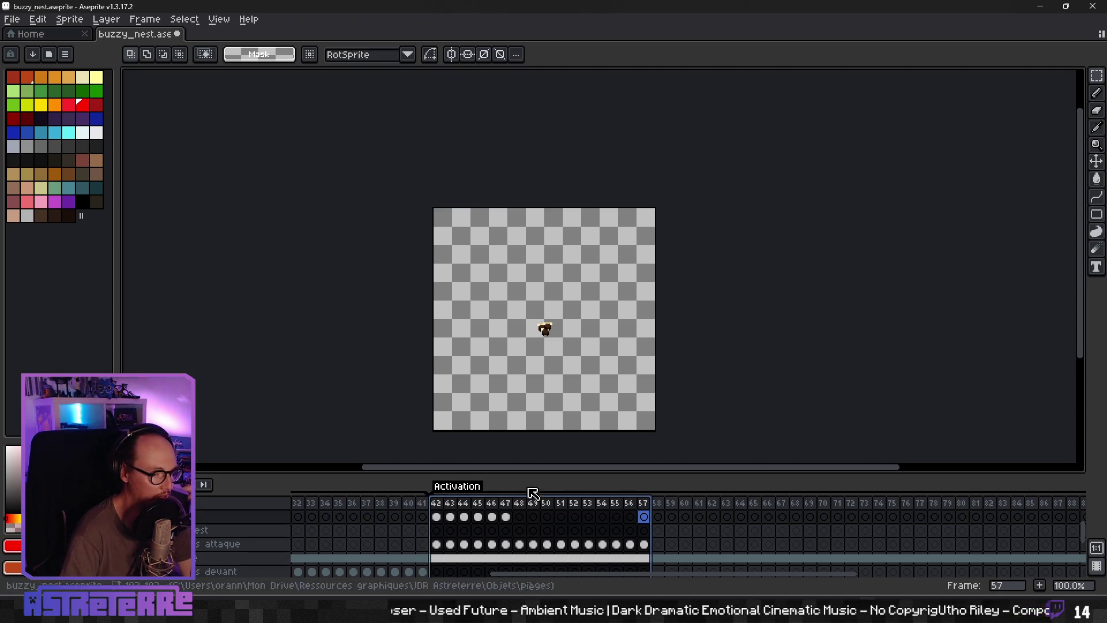
left_click(657, 503)
left_click_drag(436, 502, 668, 510)
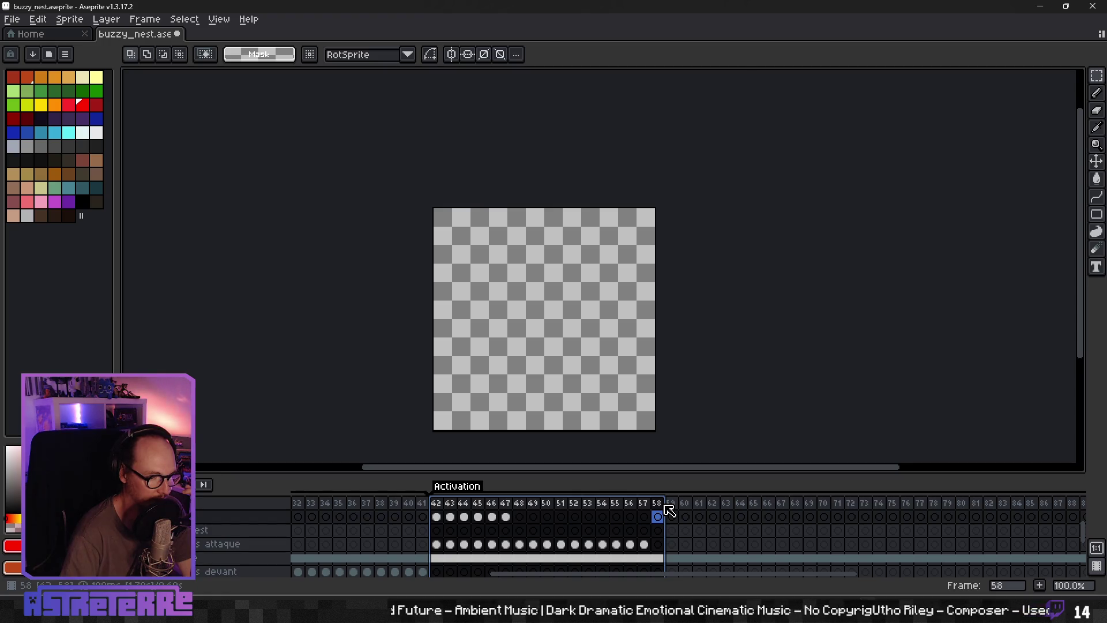
key("Return")
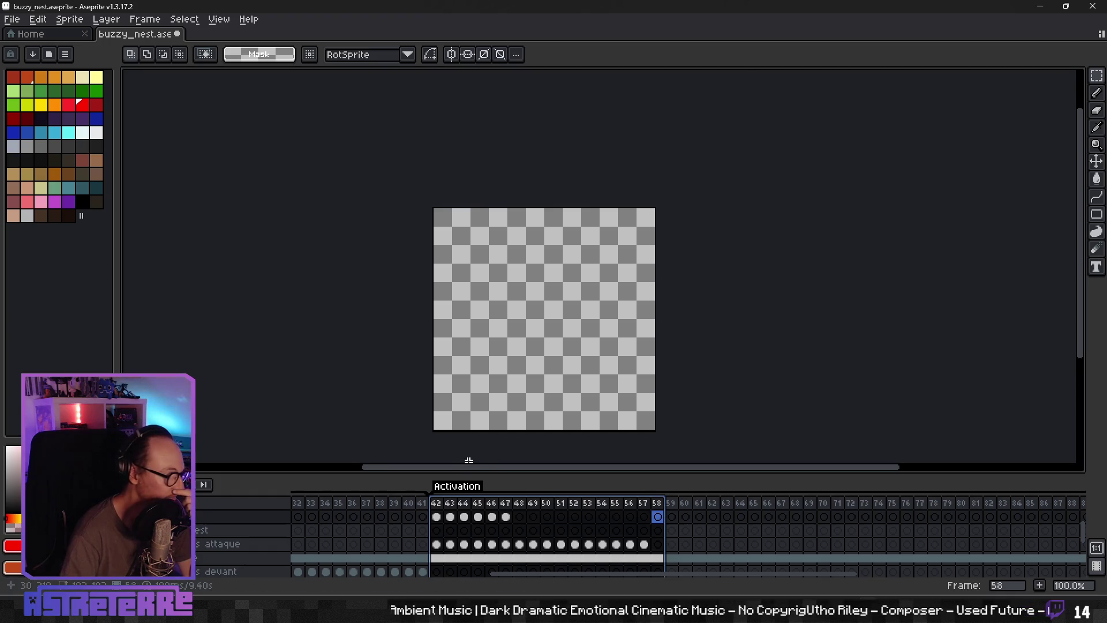
Step: Export the selected frames via Export Sprite Sheet as buzzy_nest_trap_attack.png
left_click(11, 19)
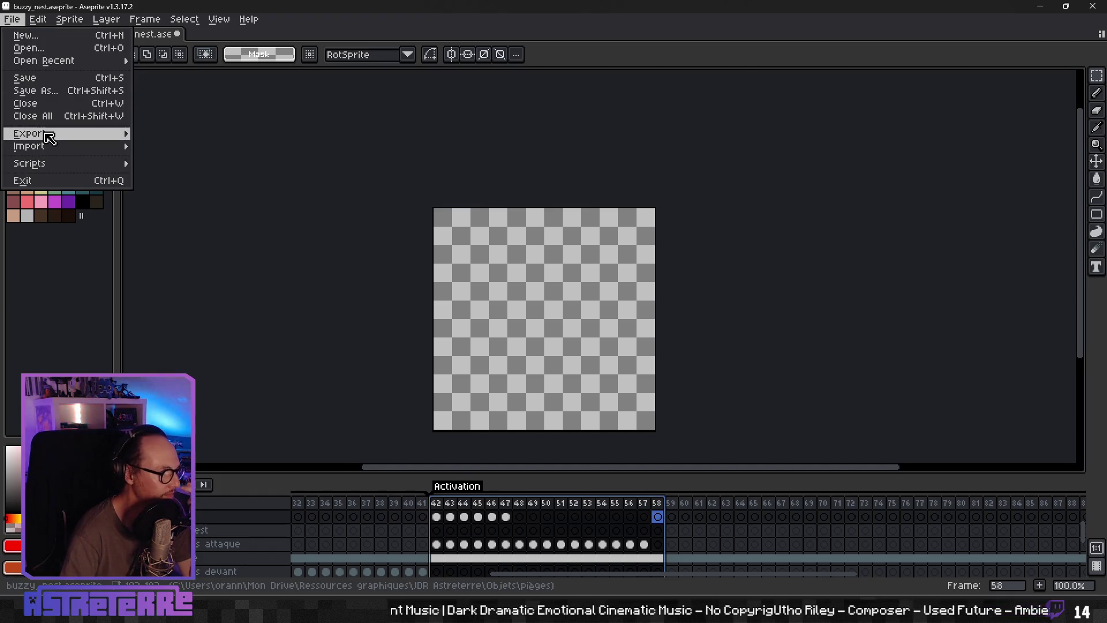
mouse_move(26, 133)
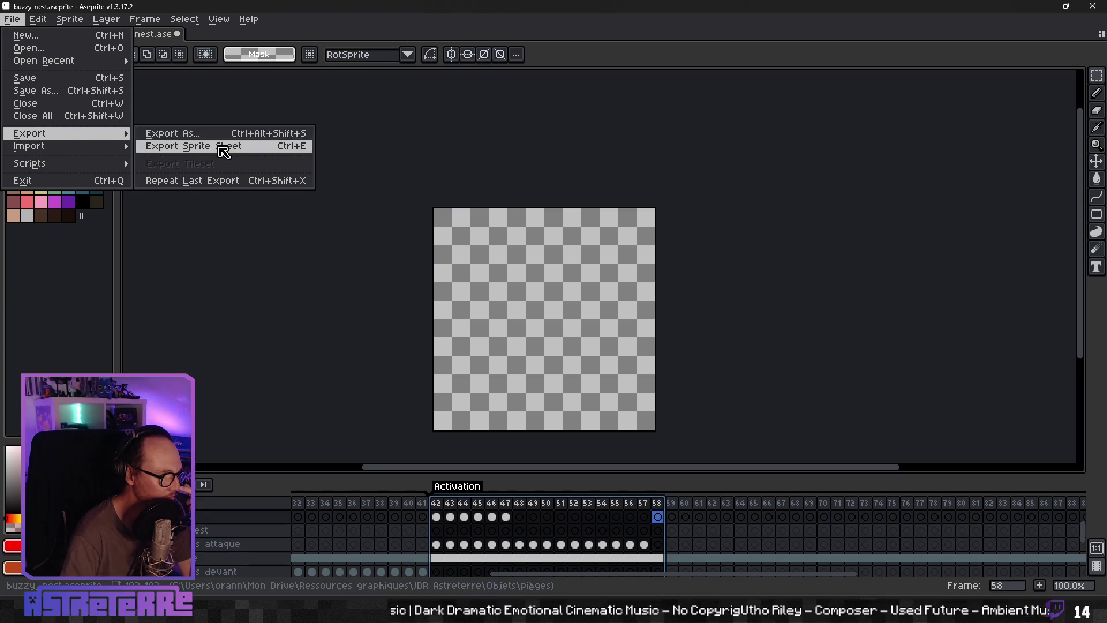
left_click(224, 152)
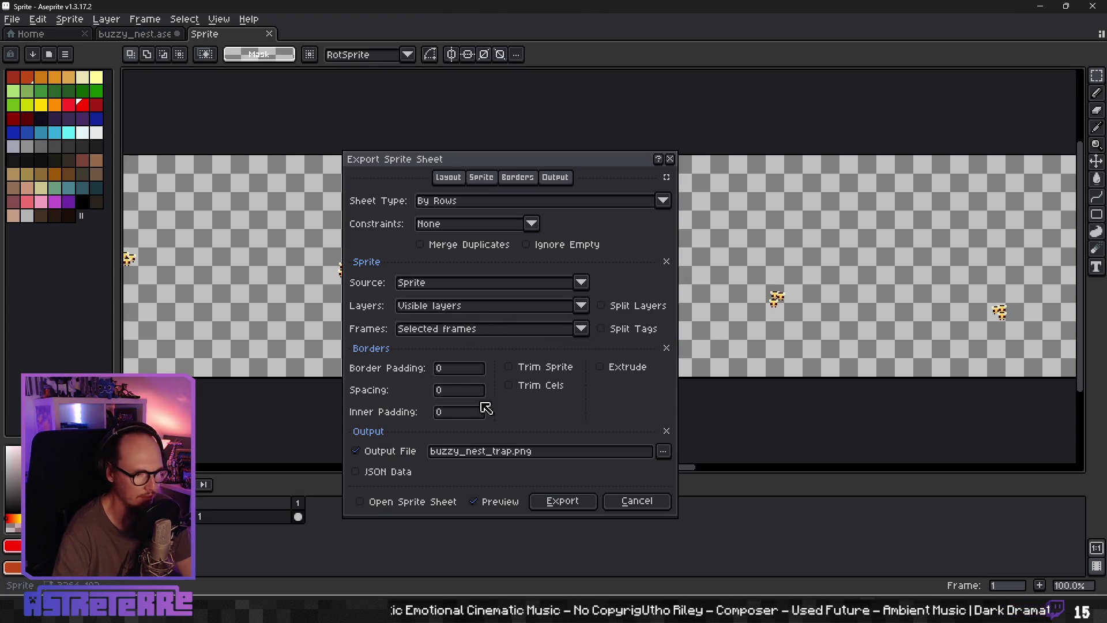
left_click(520, 454)
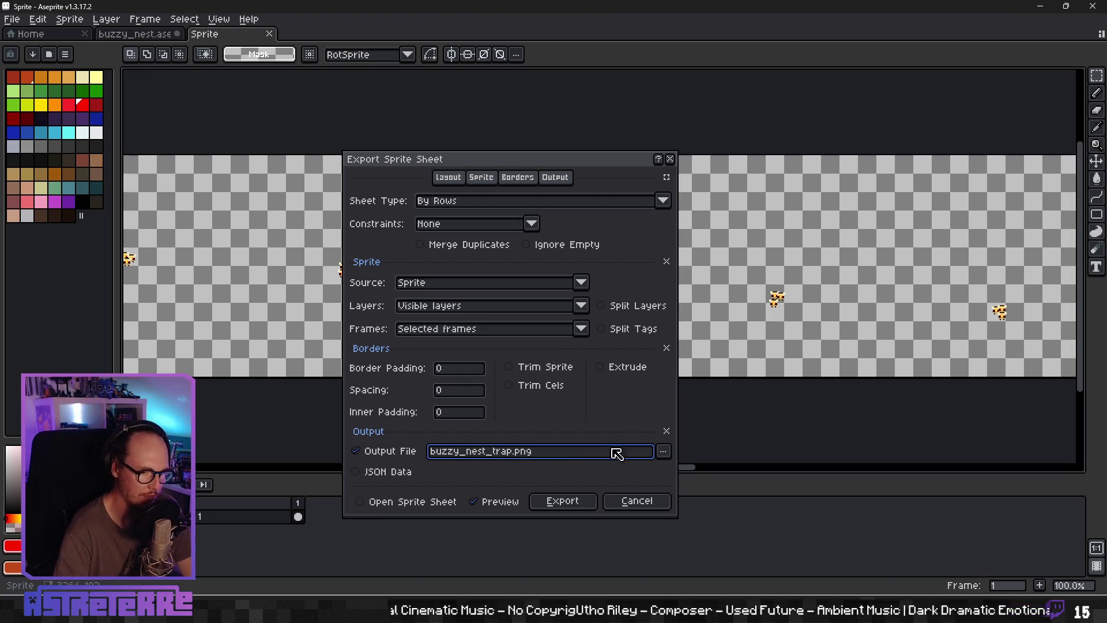
left_click(664, 451)
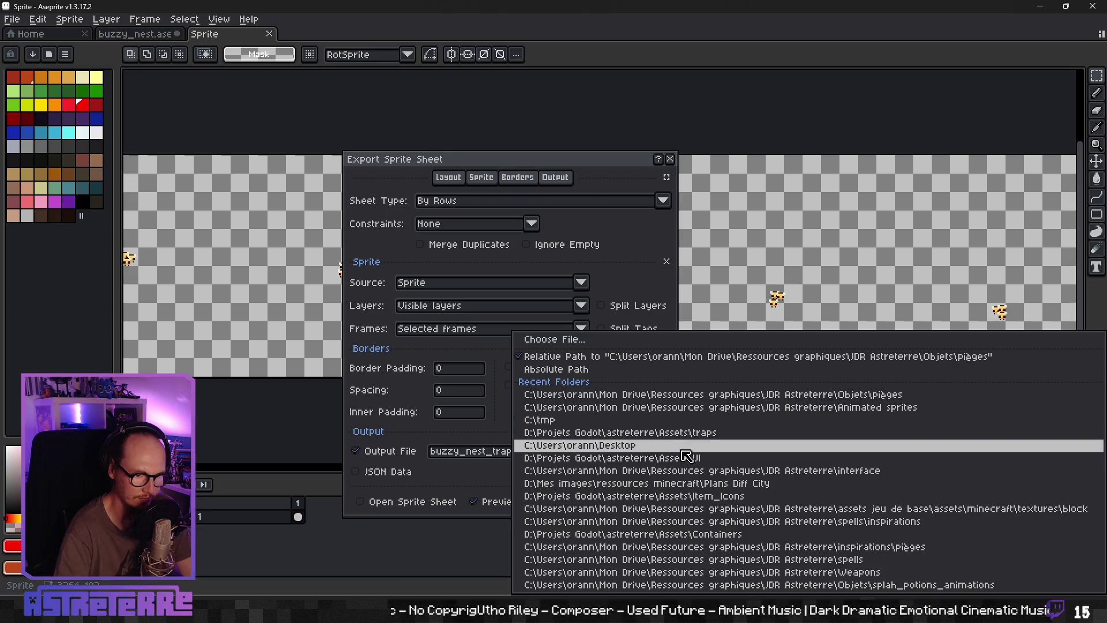
key("Escape")
left_click(513, 451)
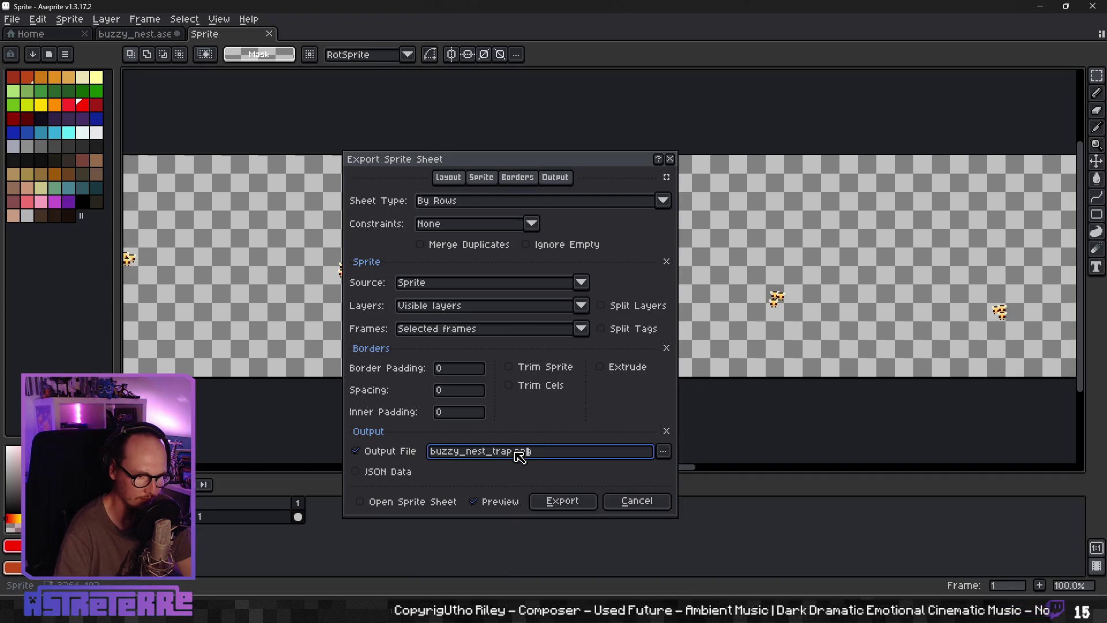
type("_atta")
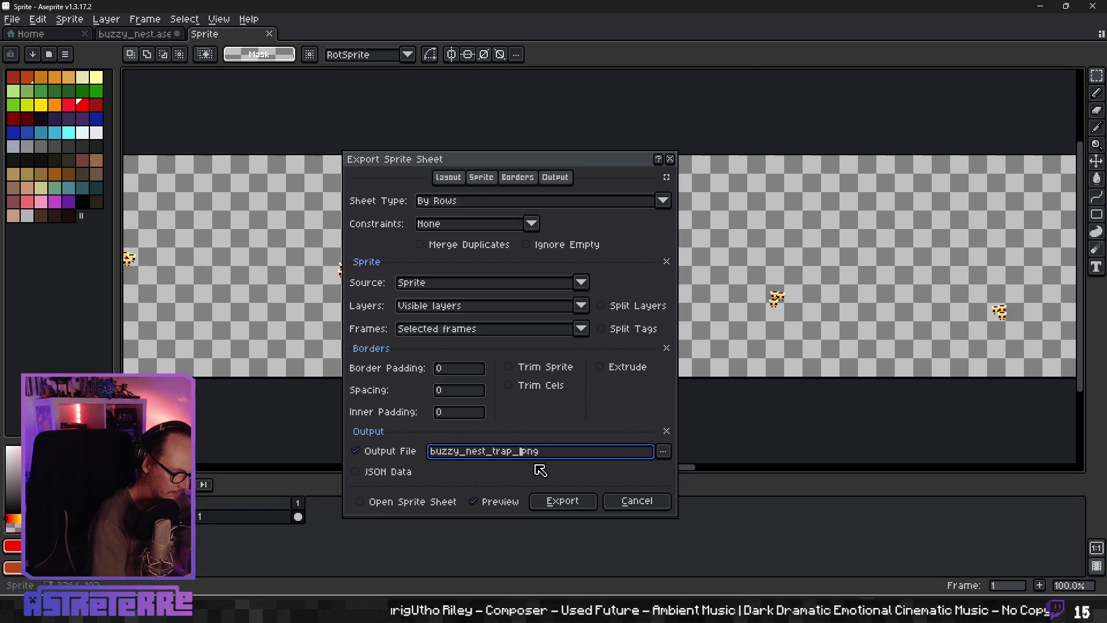
type("ck")
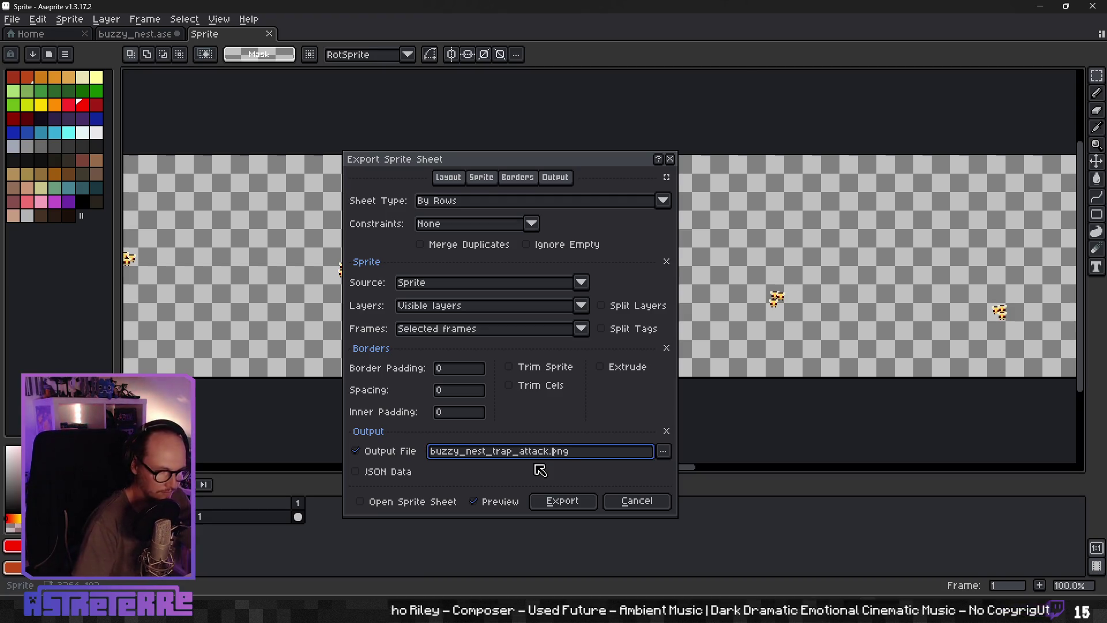
left_click(568, 501)
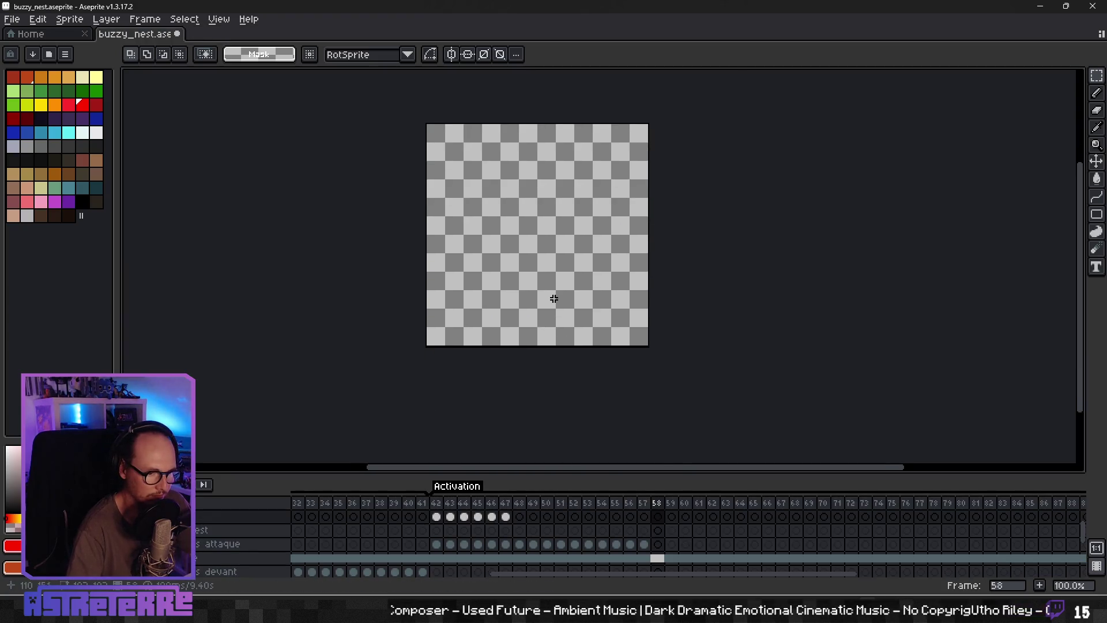
Step: Open the Astreterre project from Godot's Project Manager list
scroll(541, 257, "up", 2)
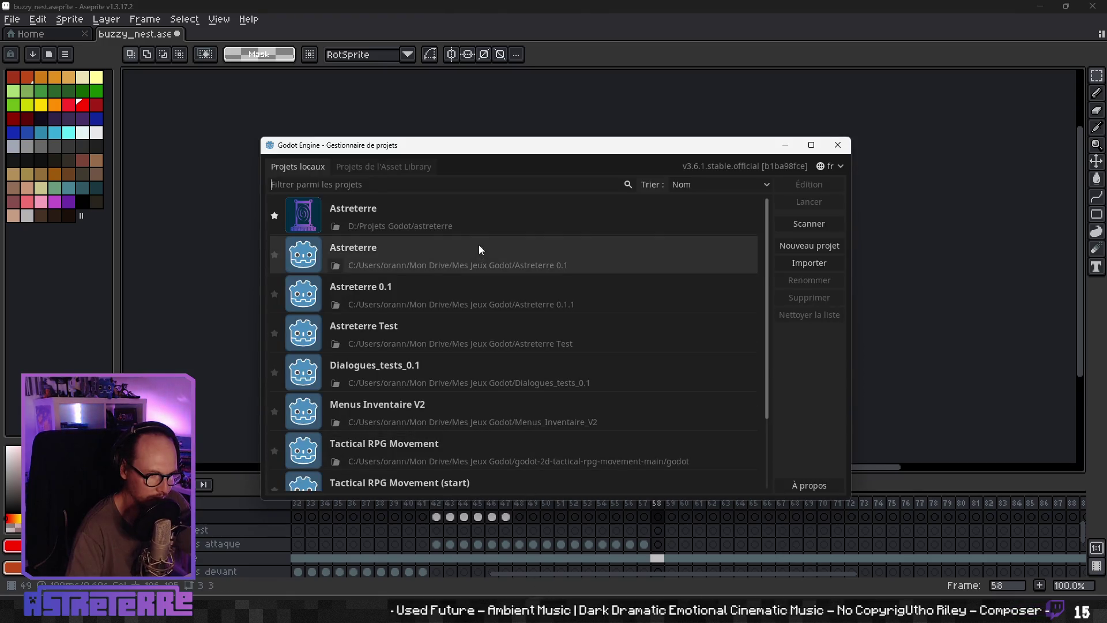
left_click(814, 263)
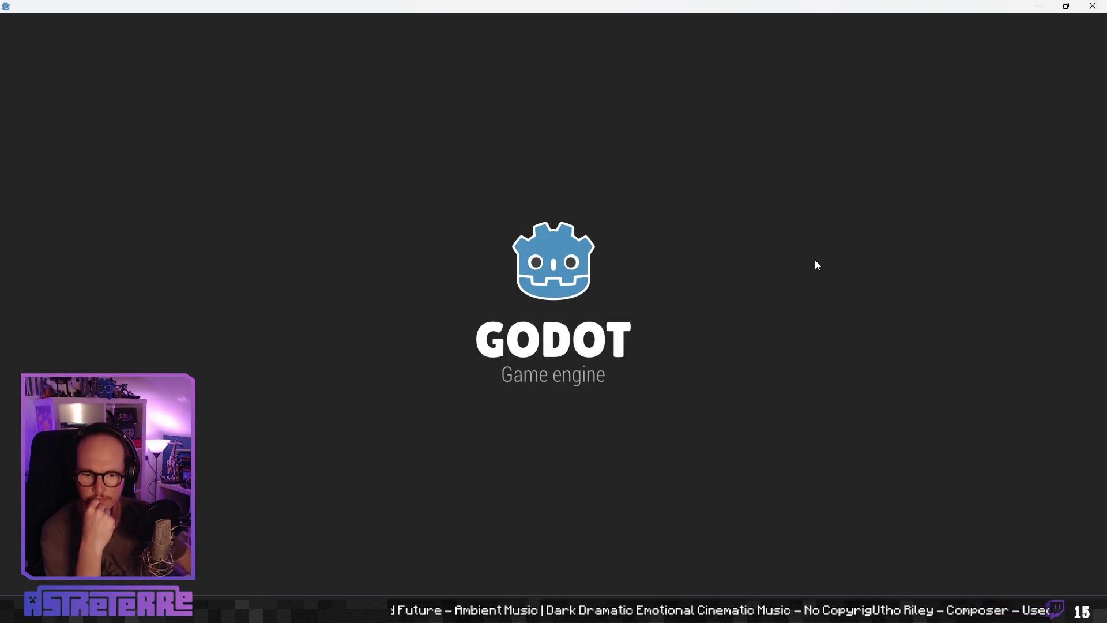
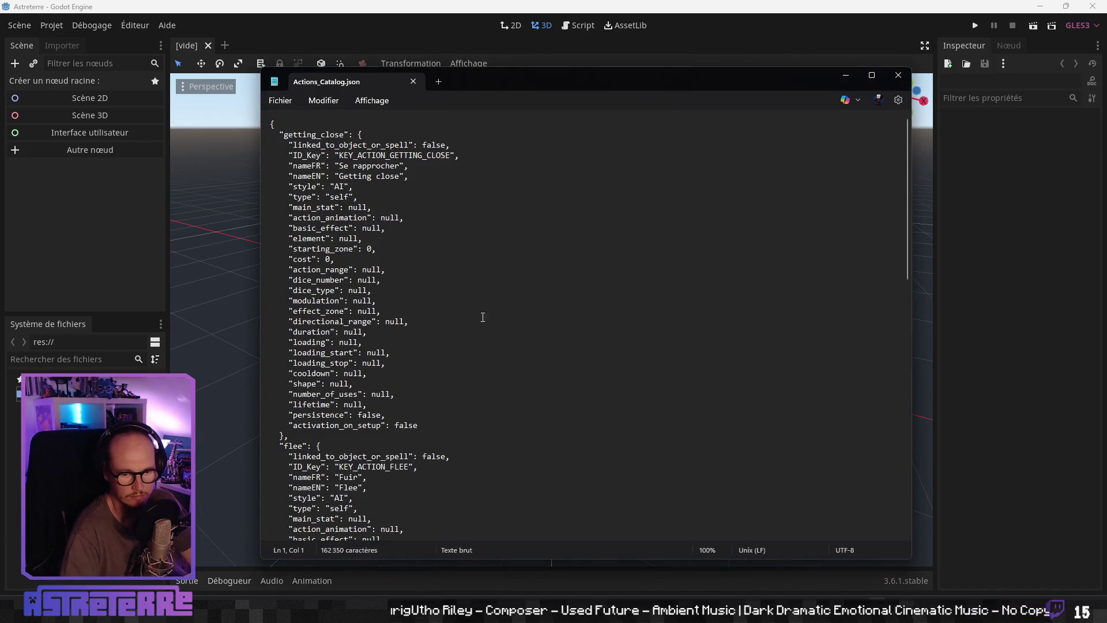
Step: Search Actions_Catalog.json for 'buzzy' and scroll to the buzzy_nest entry
left_click(452, 314)
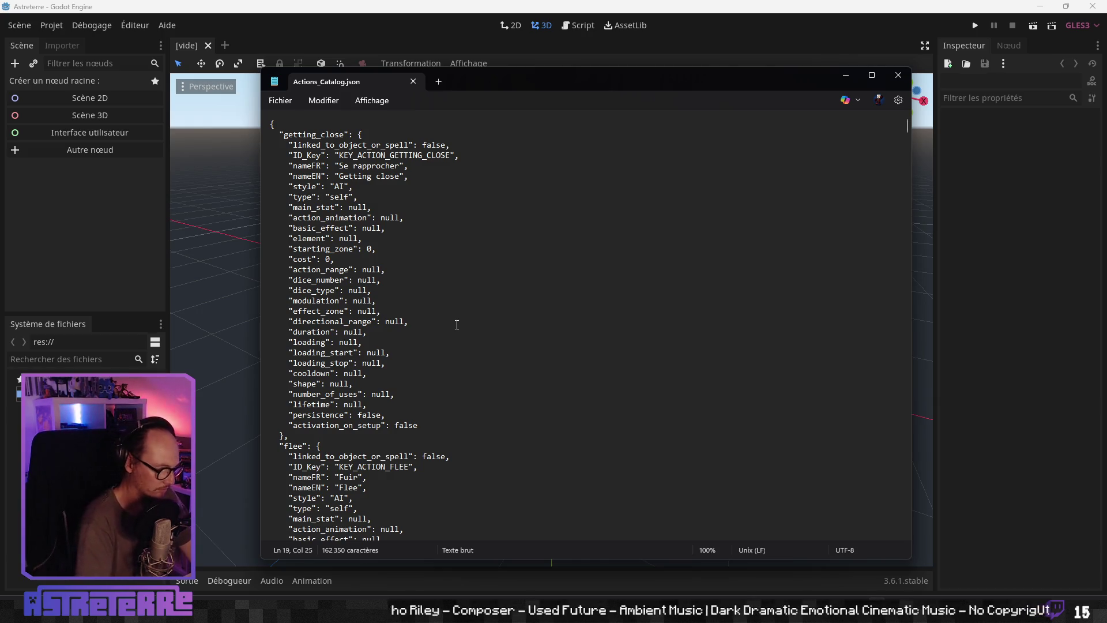
key("ctrl+f")
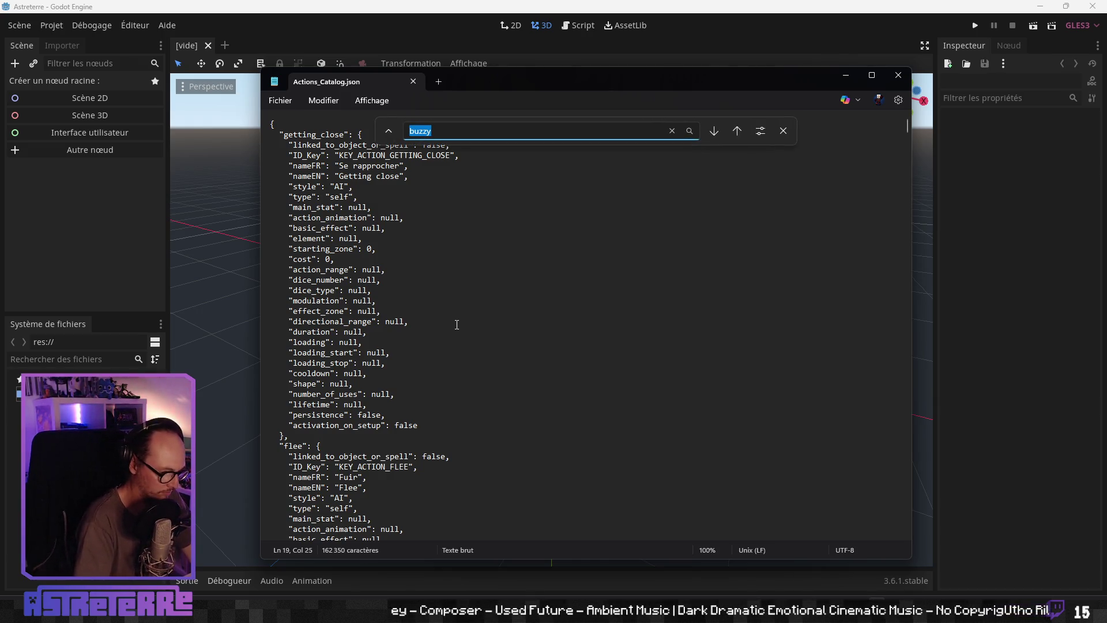
key("Return")
scroll(438, 344, "down", 7)
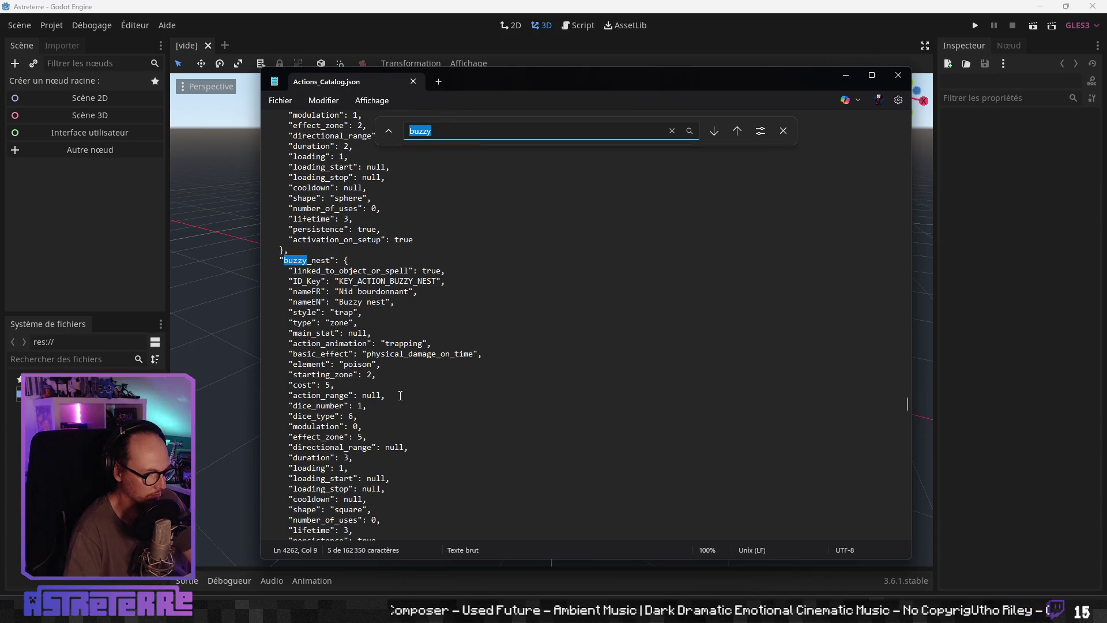
scroll(381, 384, "down", 3)
Step: Change buzzy_nest's effect_zone from 5 to 3, close the find bar and minimize Notepad
left_click(363, 354)
key("BackSpace")
type("3")
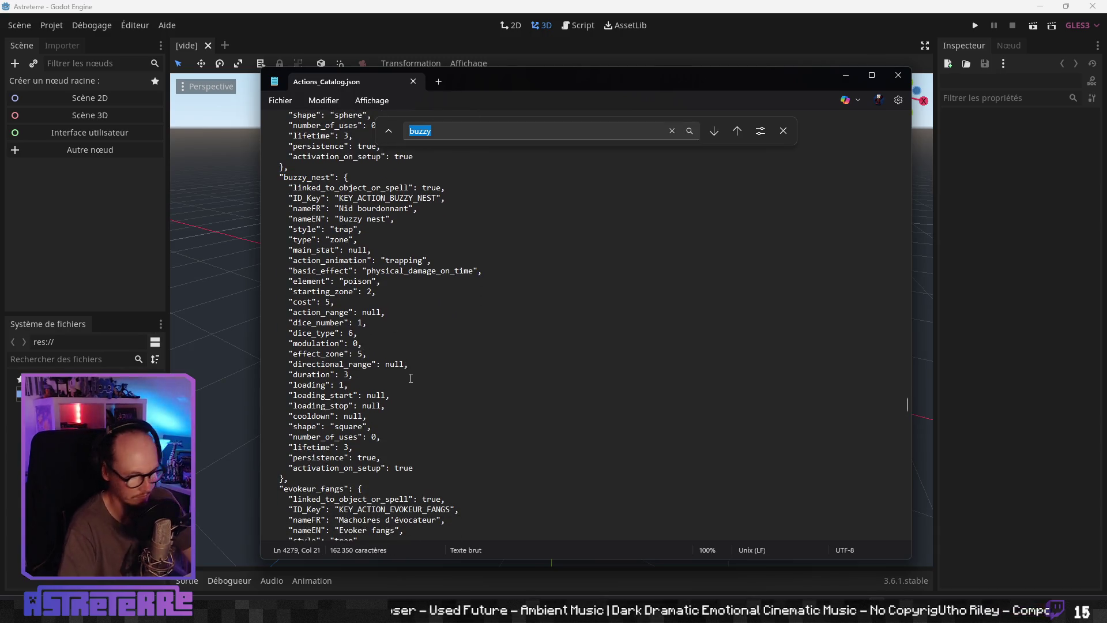
left_click(429, 374)
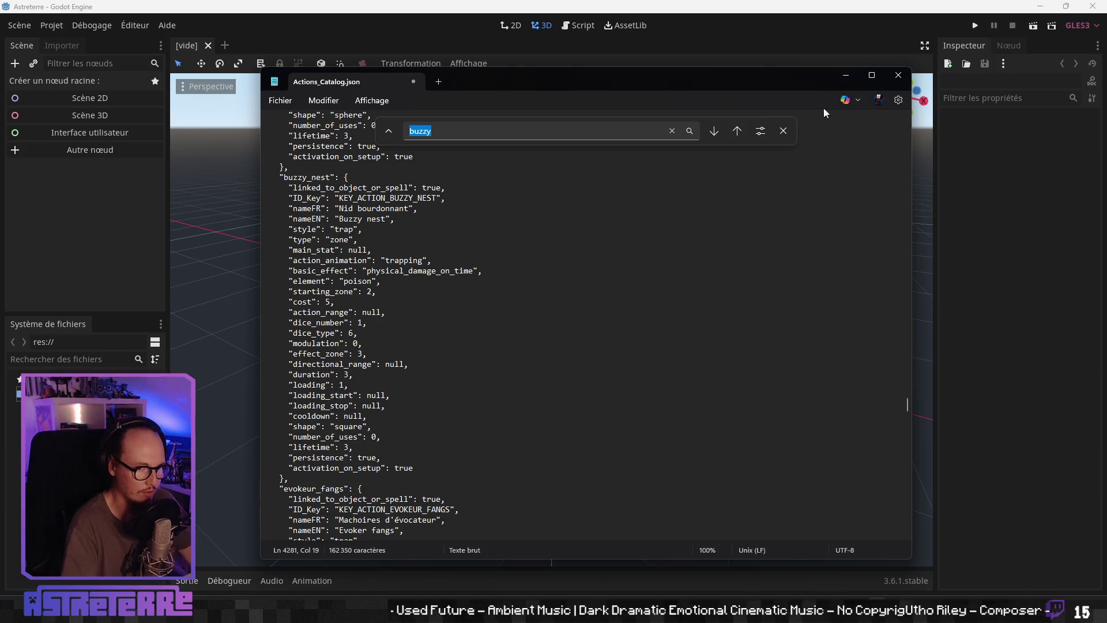
left_click(783, 131)
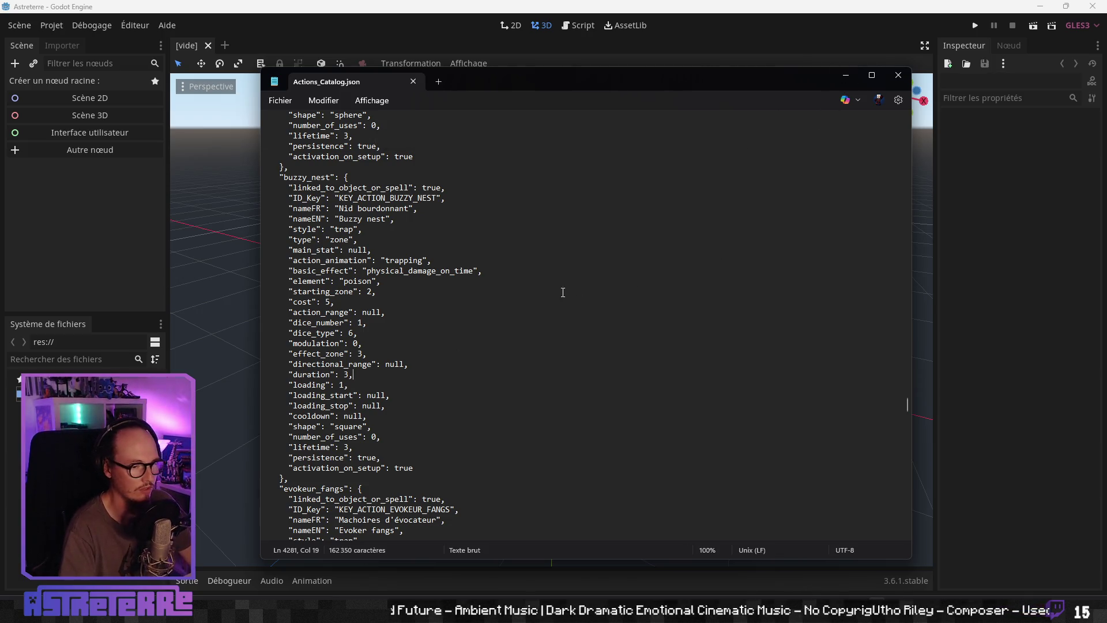
left_click(672, 17)
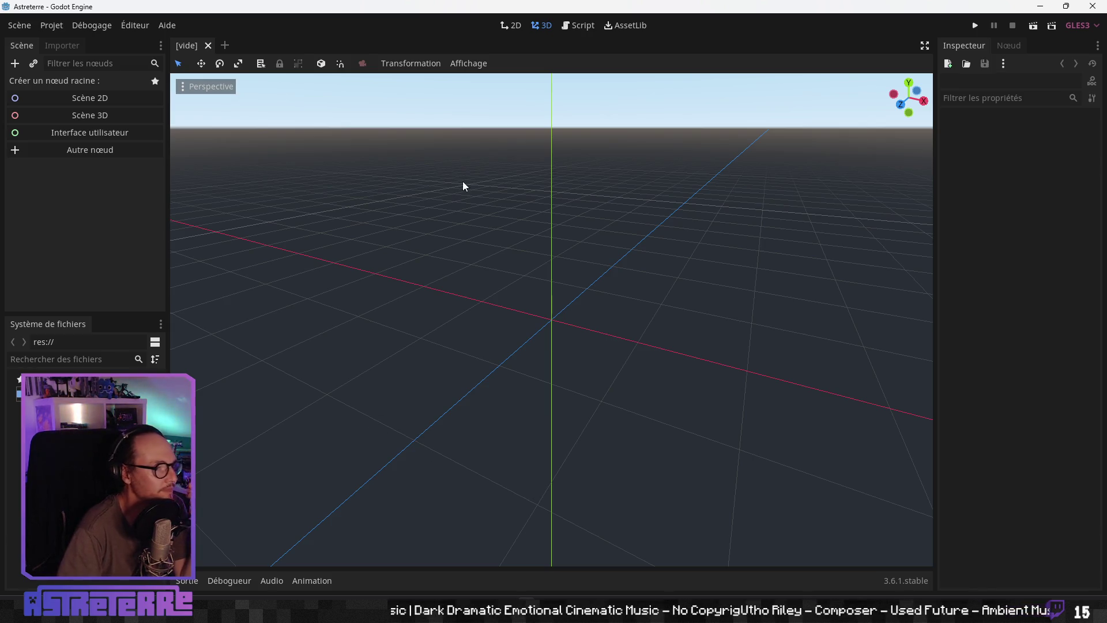
Step: Close the Godot editor window and confirm Fermer in the 'Quitter l'éditeur ?' prompt
scroll(723, 276, "up", 2)
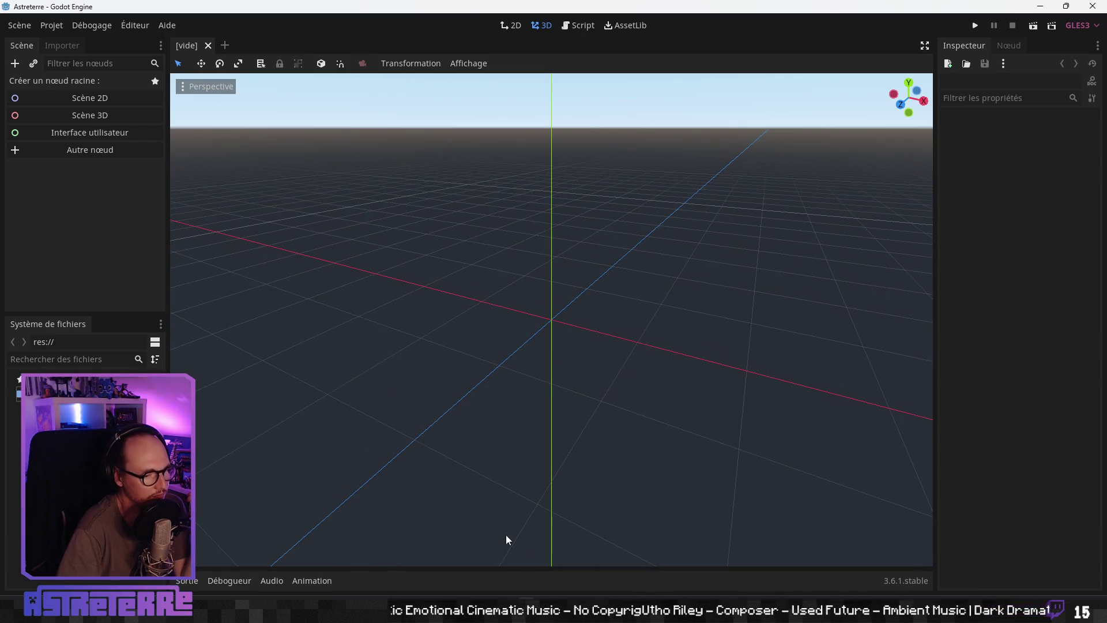
key("super+Down")
key("super+Up")
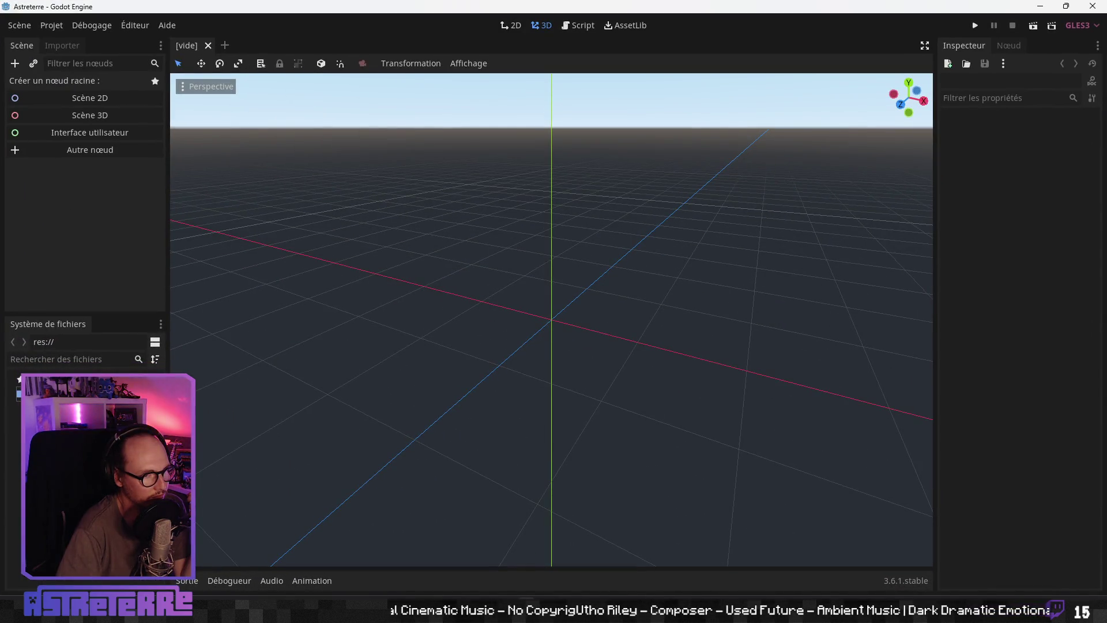
left_click(32, 26)
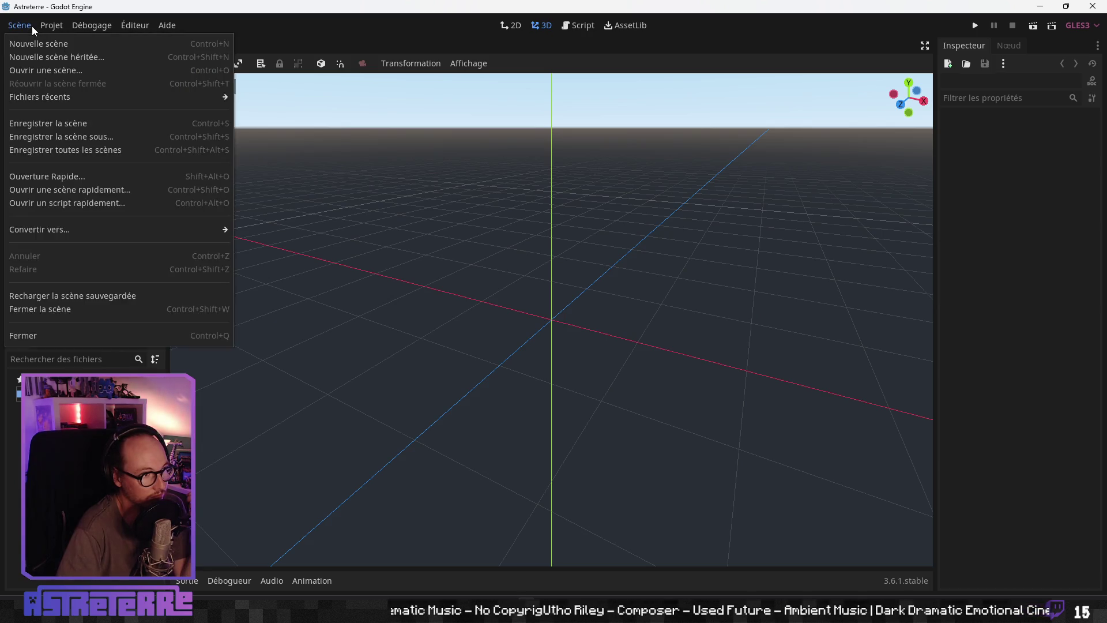
left_click(303, 29)
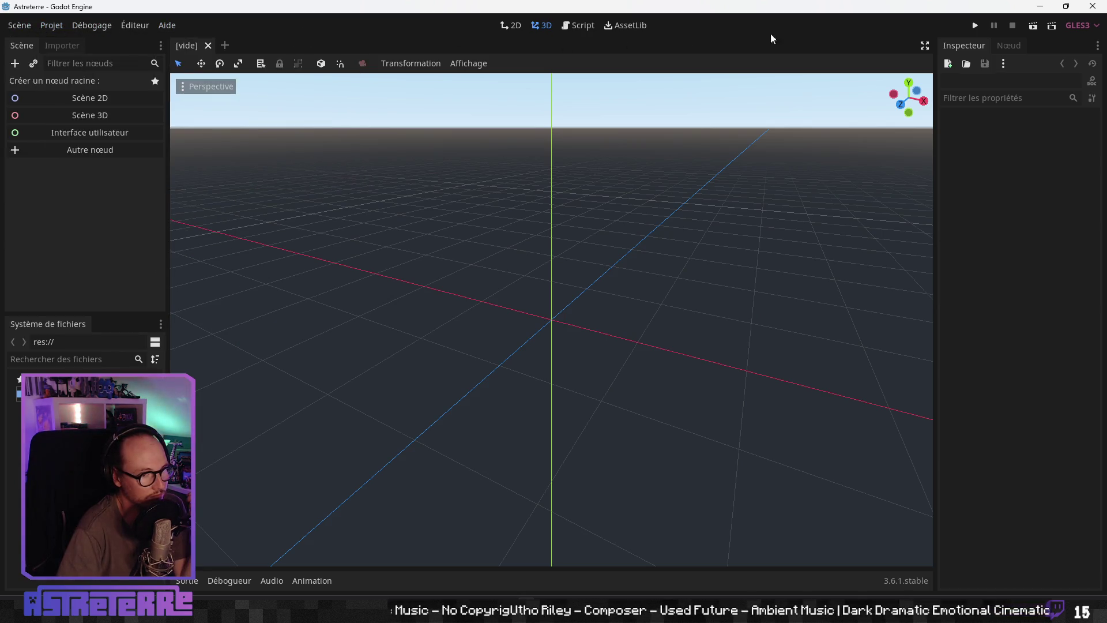
left_click(1093, 6)
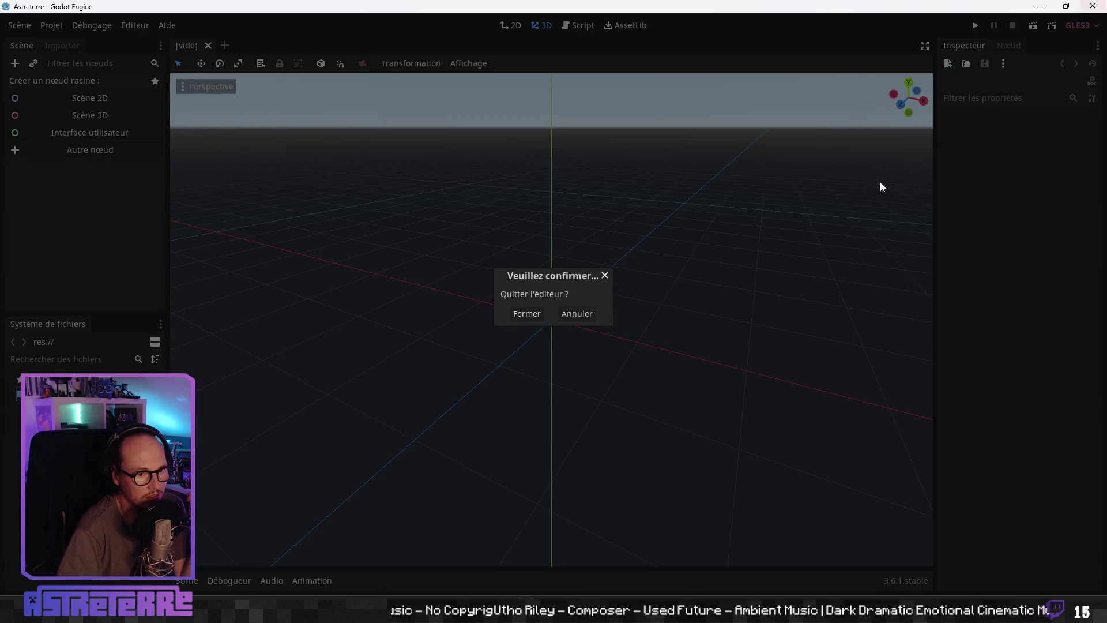
left_click(526, 313)
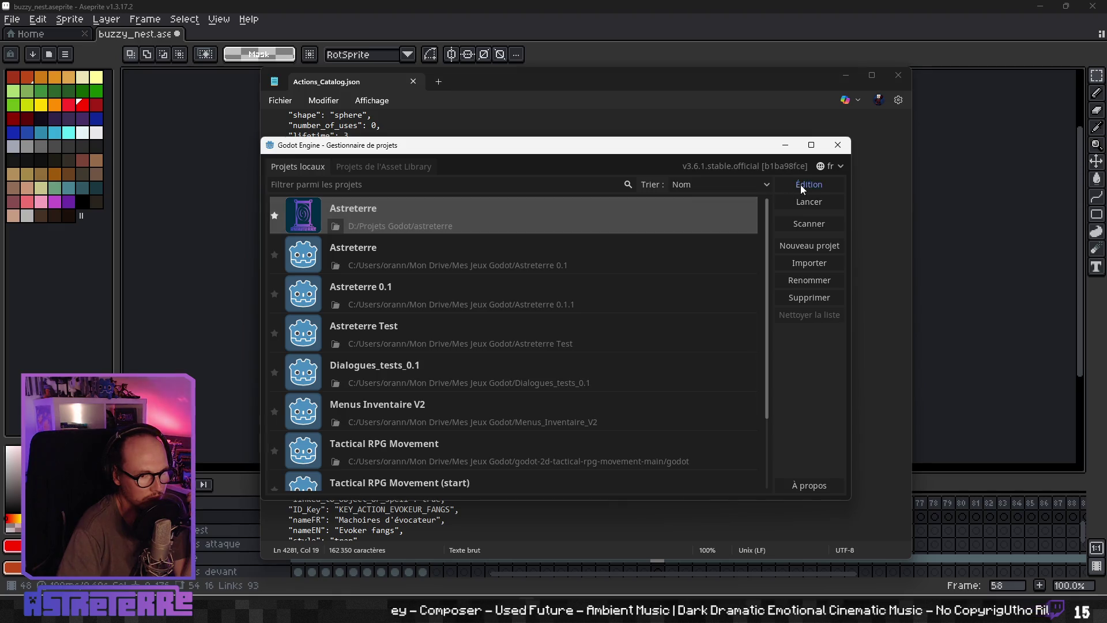
Step: Open the Astreterre project from the Project Manager for editing
left_click(800, 185)
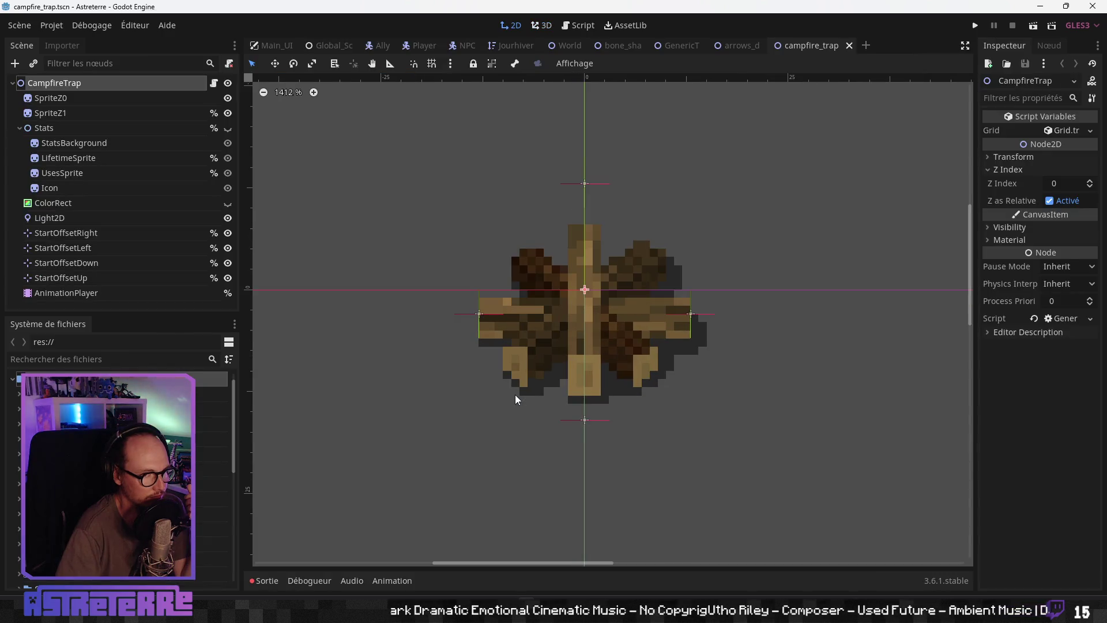
Step: View the arrows_dispenser scene tab, then return to campfire_trap
left_click(736, 43)
left_click(842, 45)
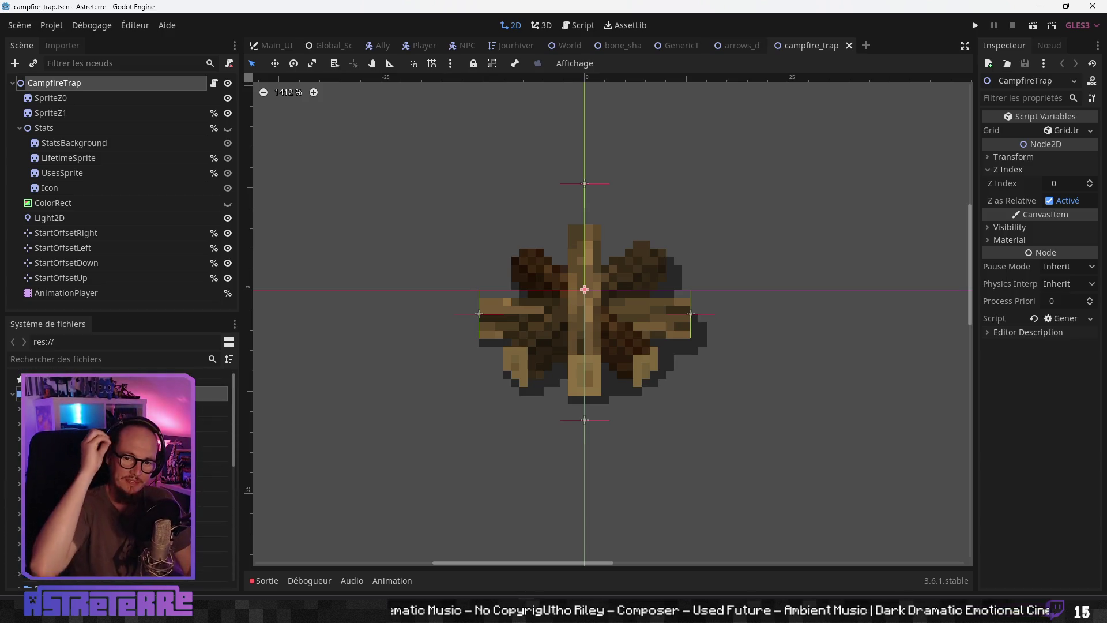
scroll(555, 352, "up", 1)
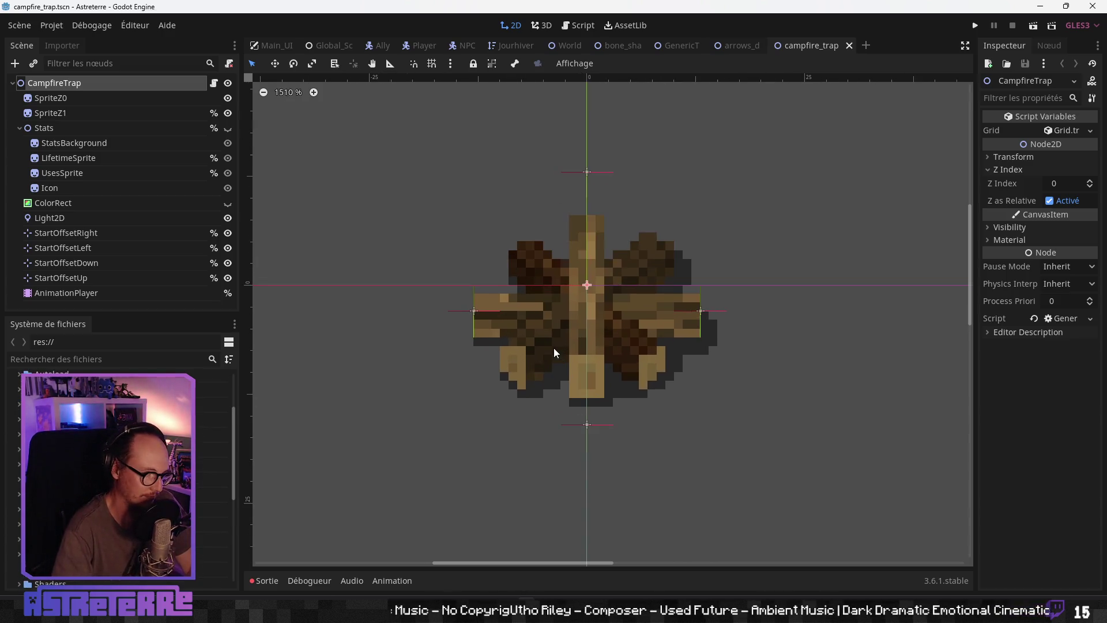
scroll(555, 352, "up", 2)
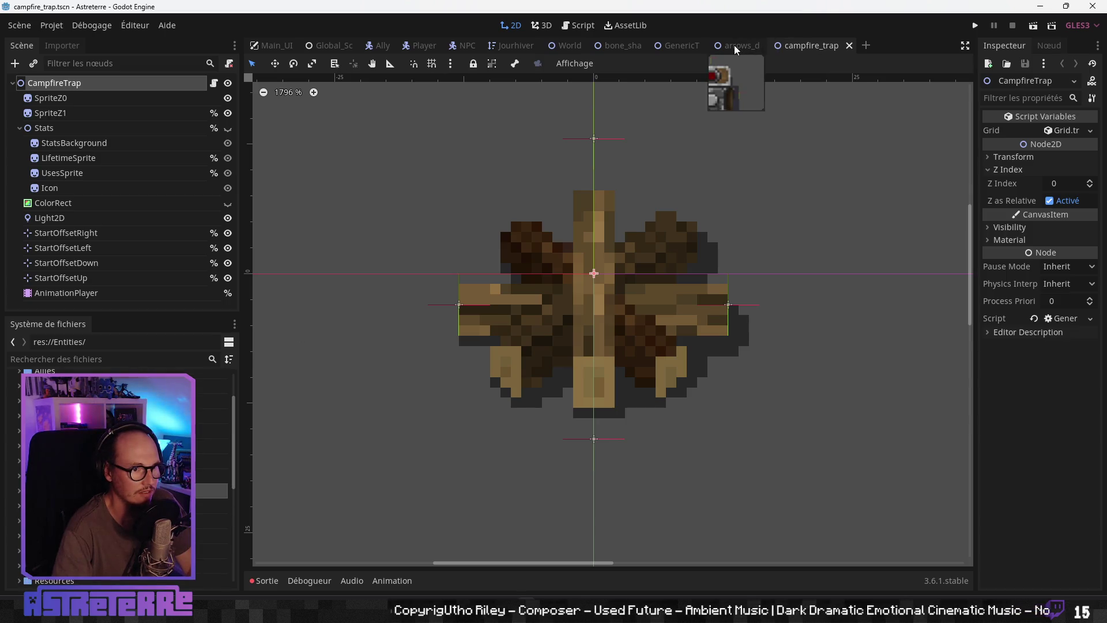
scroll(115, 472, "up", 2)
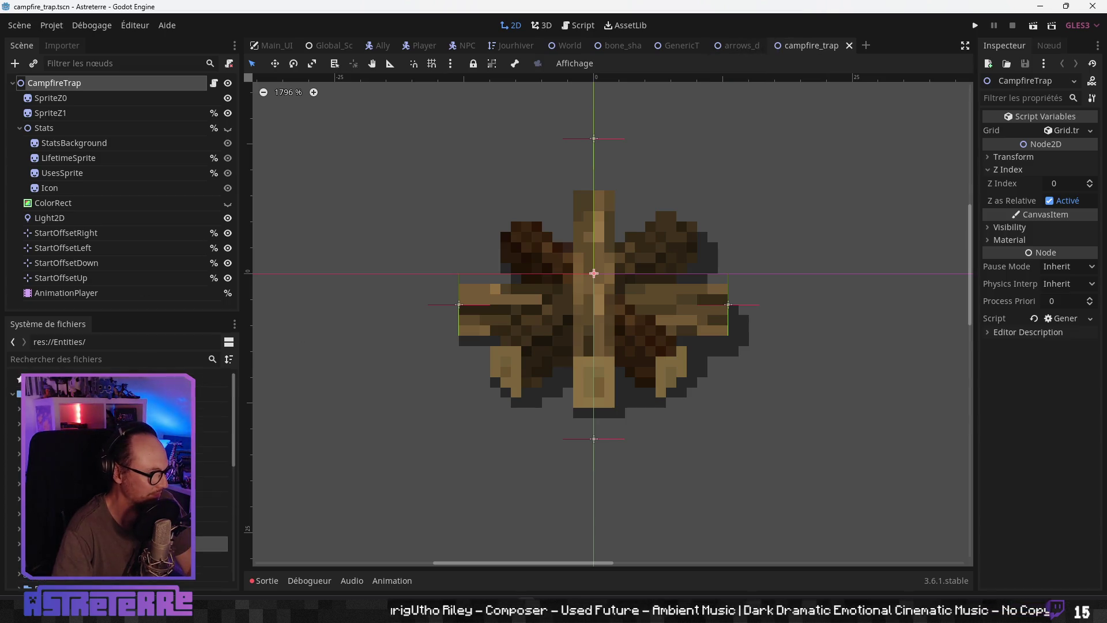
Step: Check the GenericTrapScene and bone shards tabs, then filter FileSystem by 'buzz'
left_click(736, 47)
left_click(669, 45)
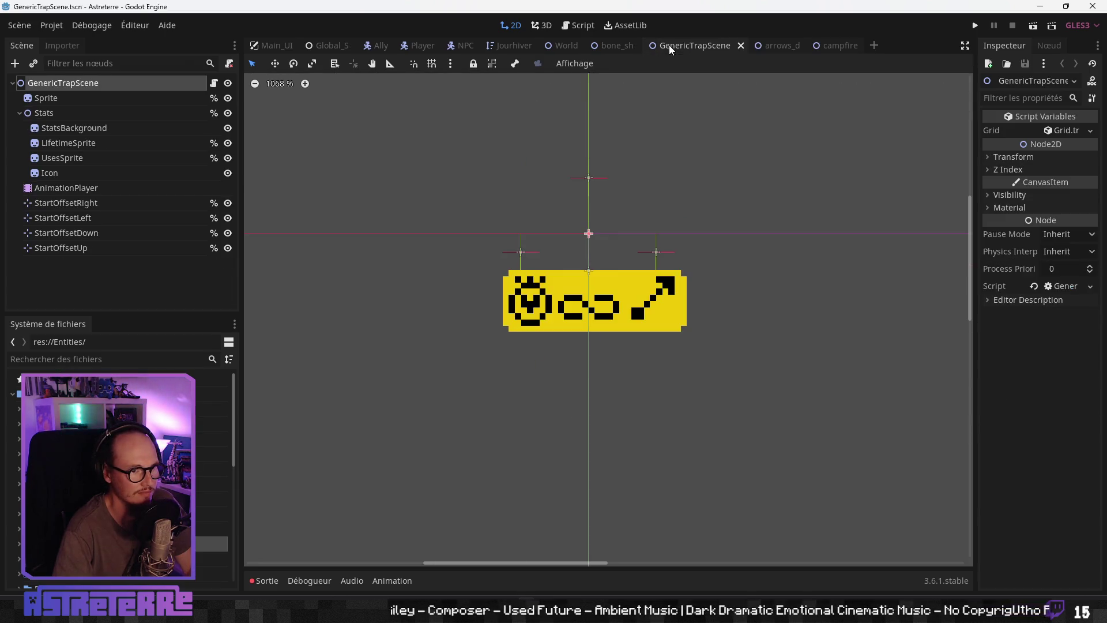
left_click(616, 45)
left_click(835, 45)
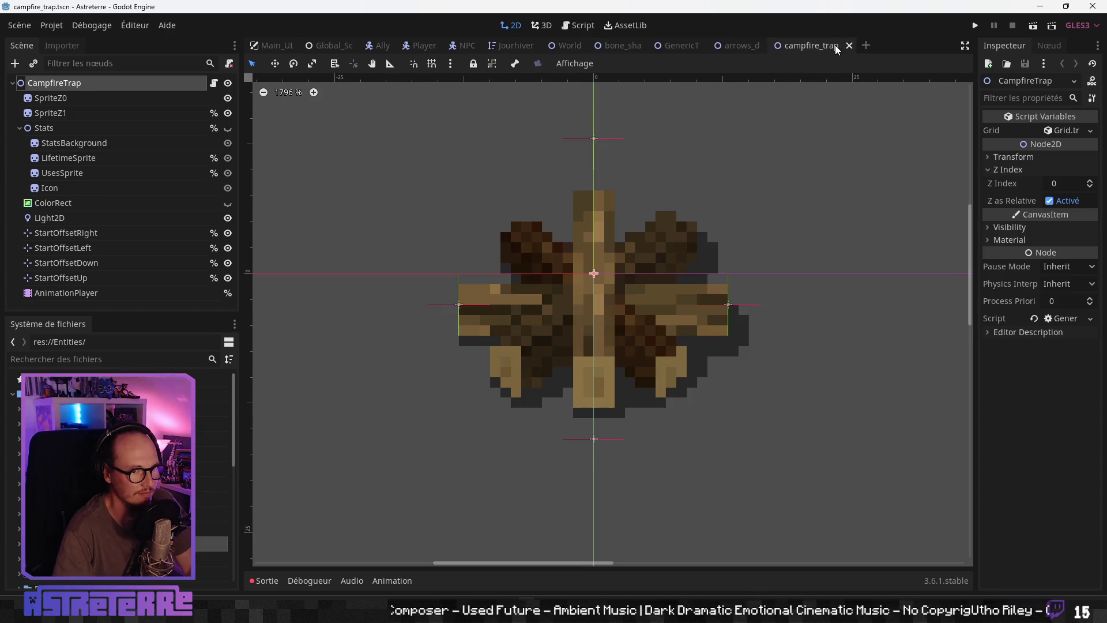
left_click(49, 363)
type("buzz")
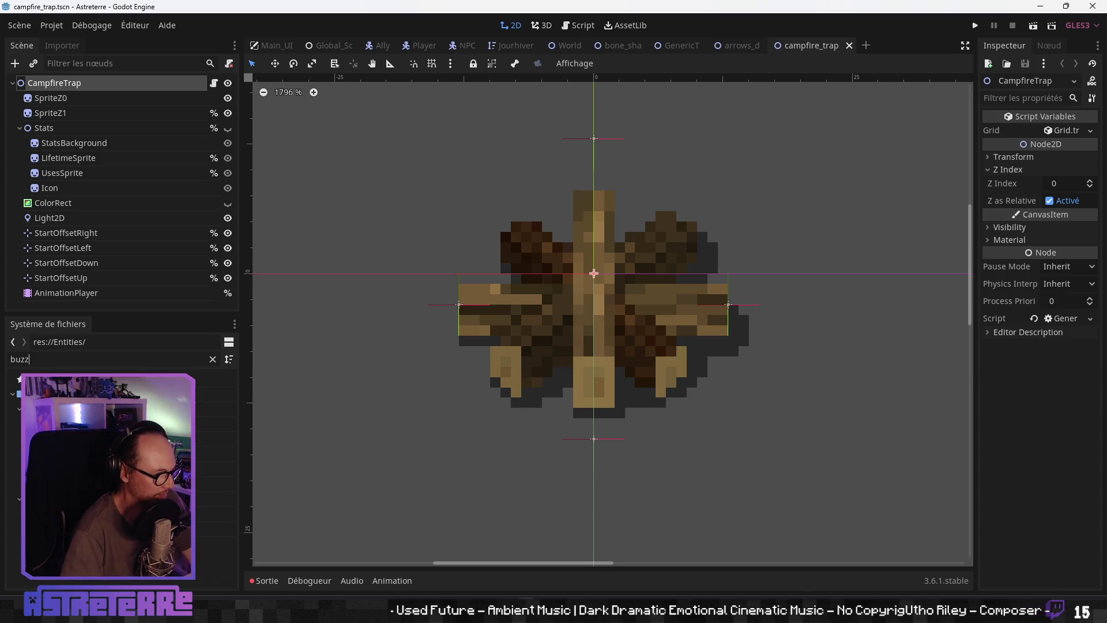
Step: Open buzzy_nest.tscn, centre the nest, and inspect SpriteZ1 and the AnimationPlayer
double_click(86, 528)
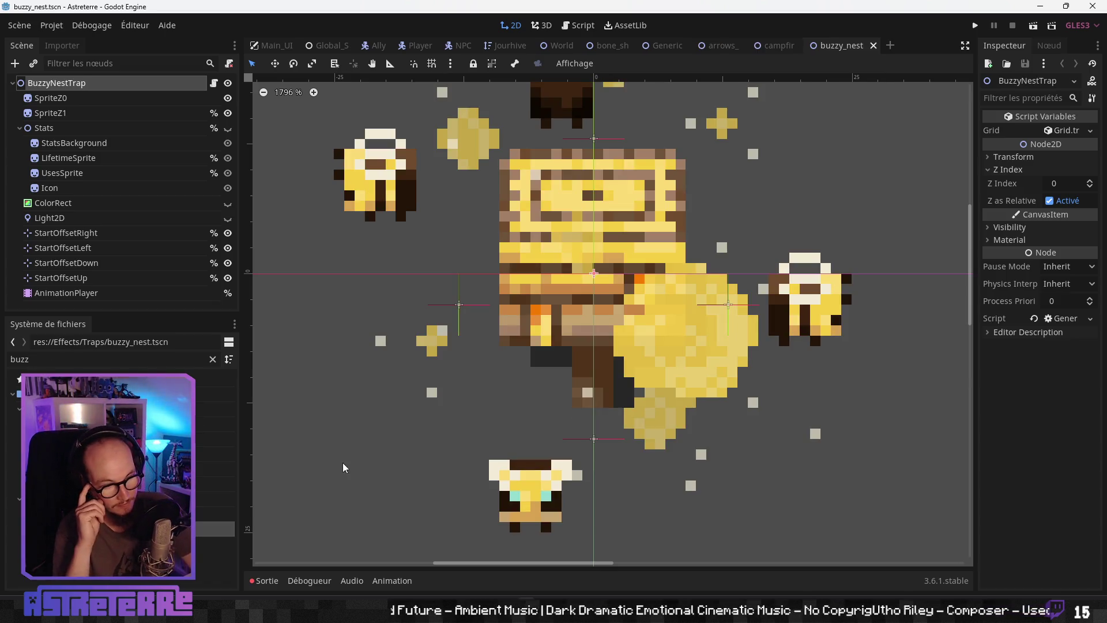
scroll(326, 459, "down", 3)
scroll(324, 454, "down", 2)
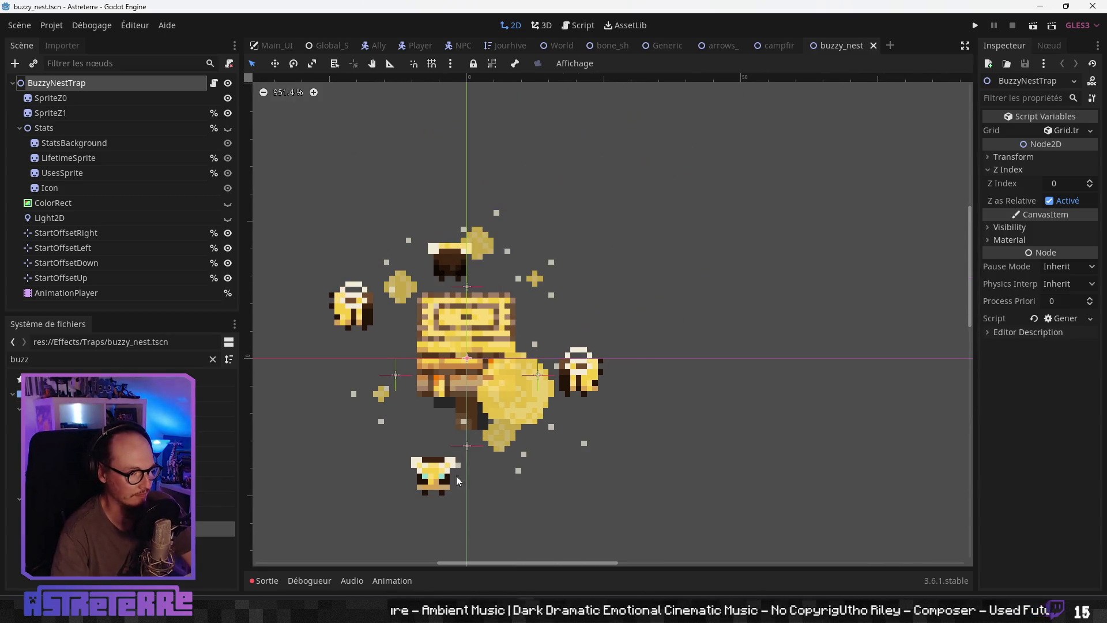
left_click_drag(456, 475, 644, 400)
left_click_drag(558, 435, 485, 483)
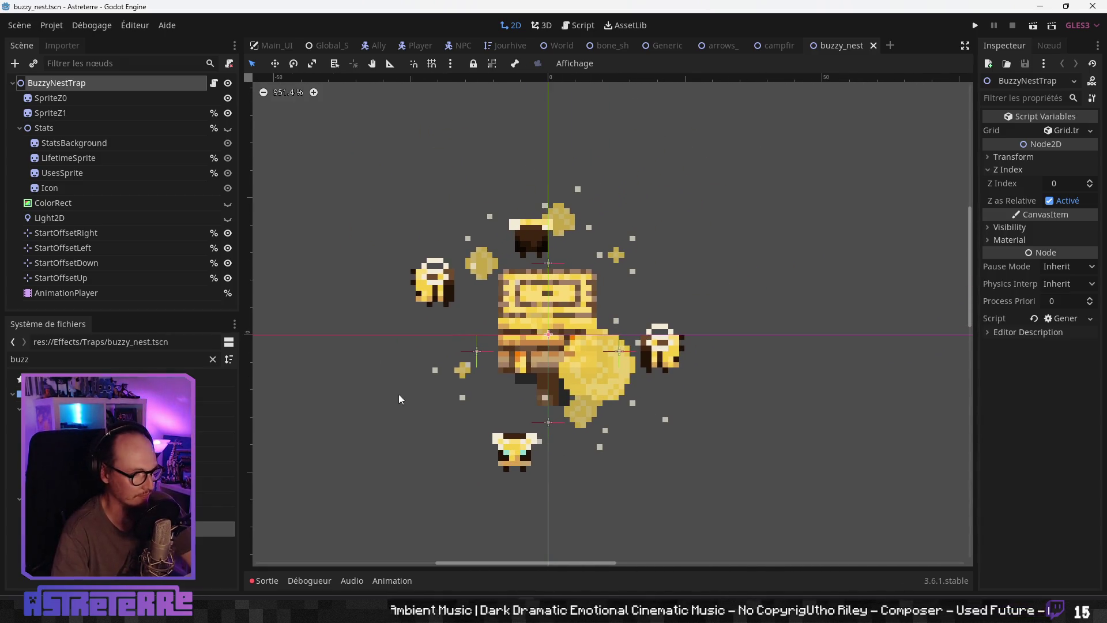
left_click(67, 112)
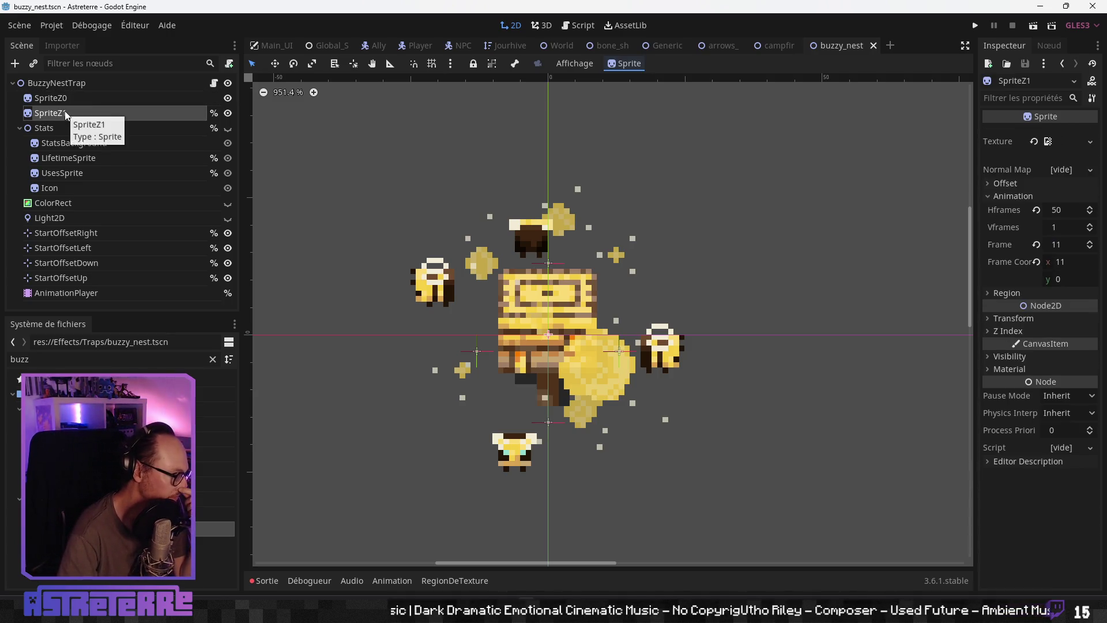
left_click(55, 293)
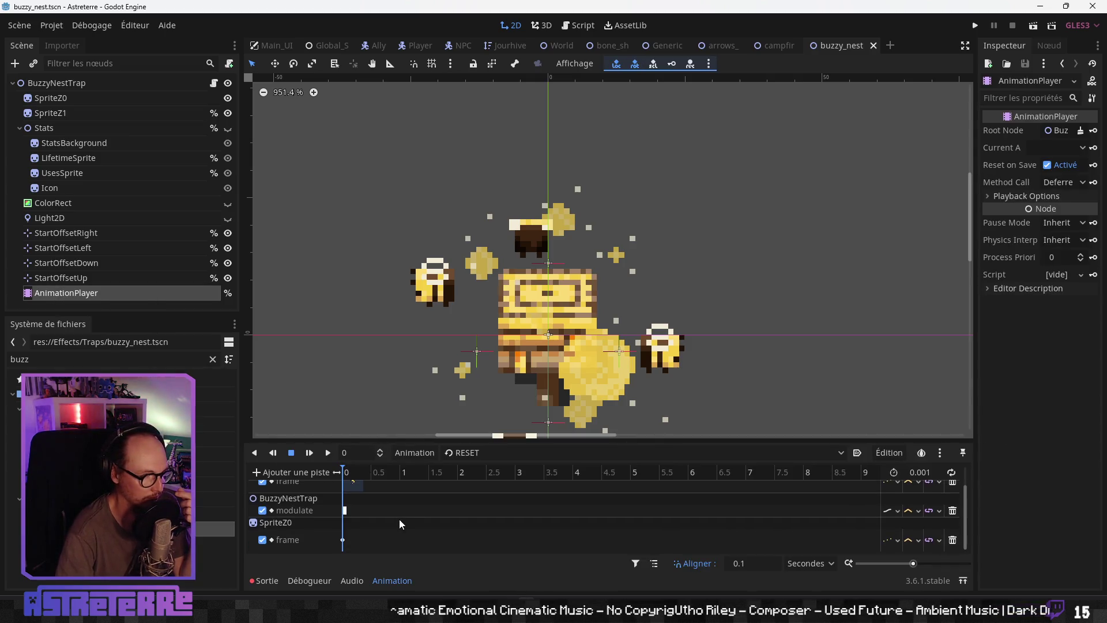
Step: Enlarge the animation panel and check the animation list, keeping RESET selected
scroll(400, 520, "up", 1)
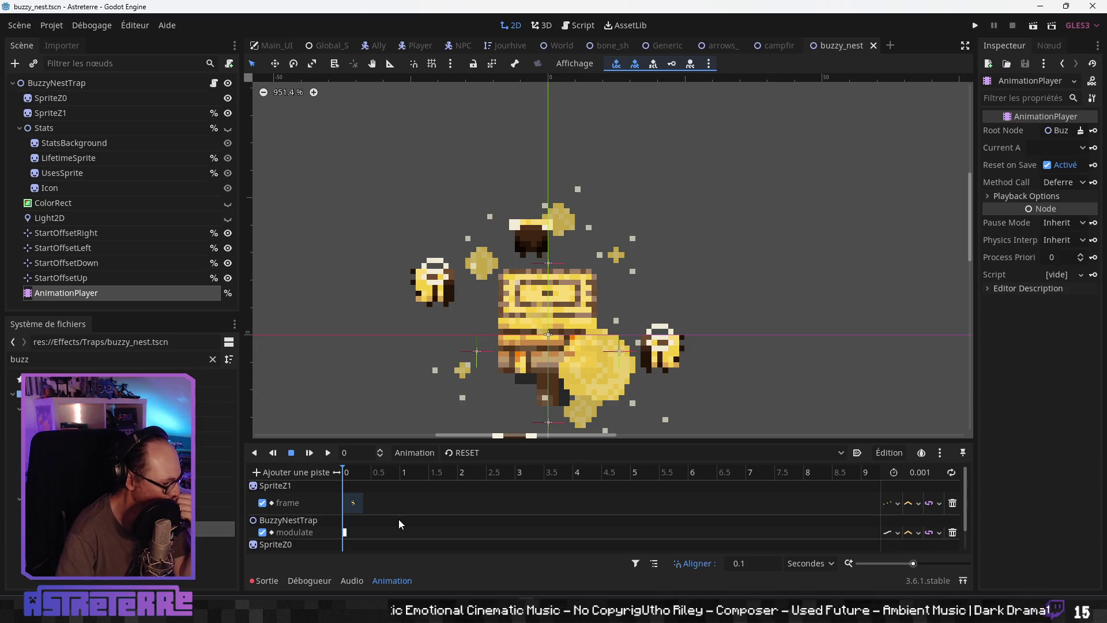
scroll(399, 523, "down", 1)
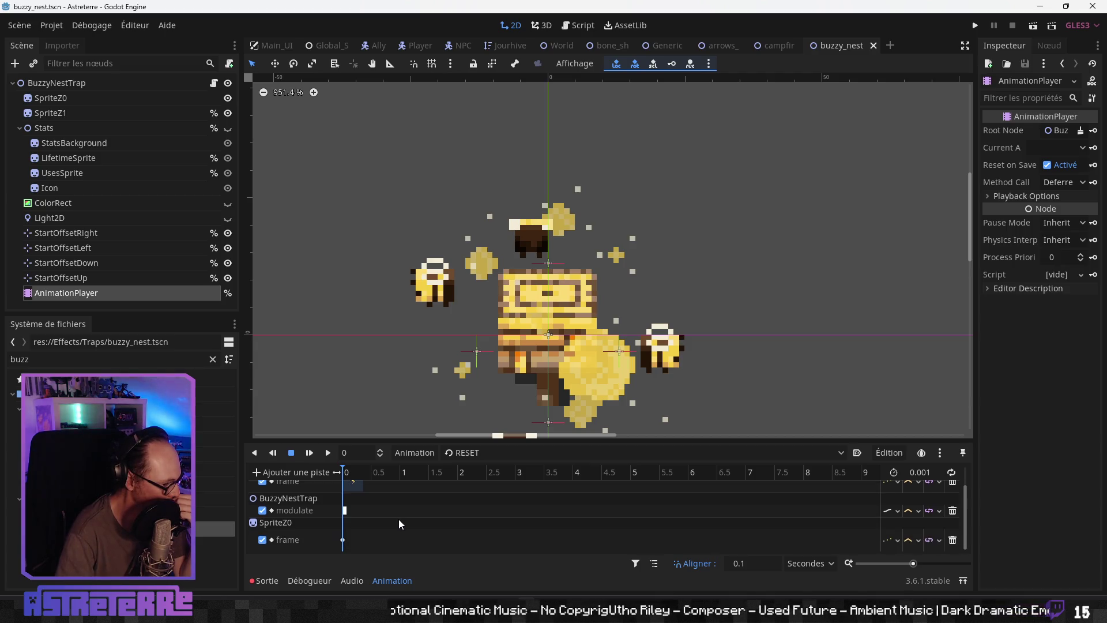
scroll(399, 521, "up", 1)
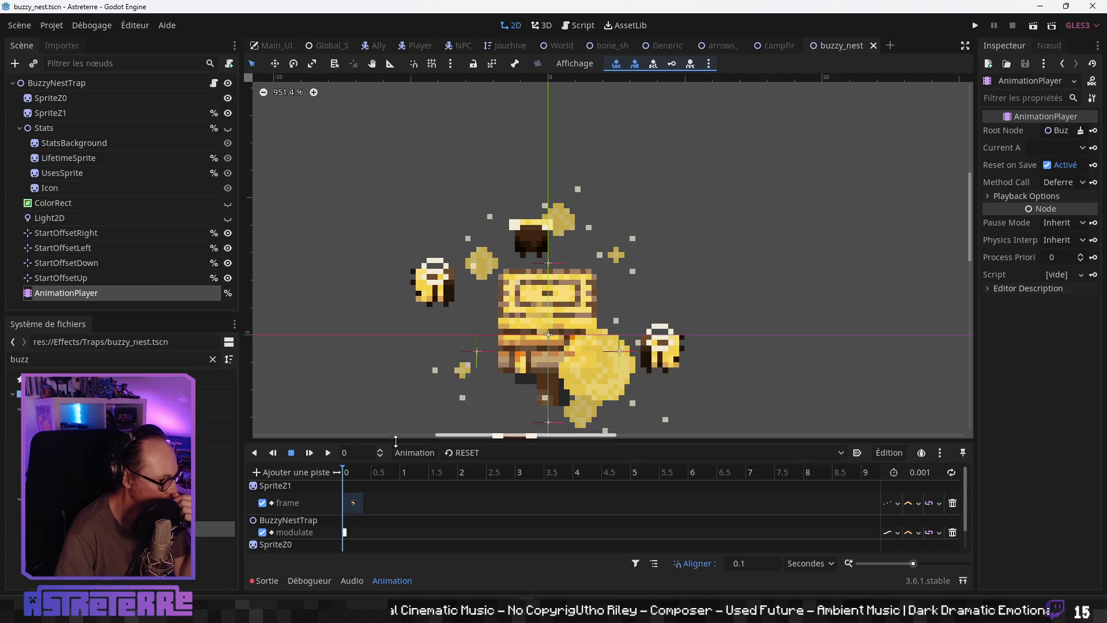
left_click_drag(395, 442, 510, 312)
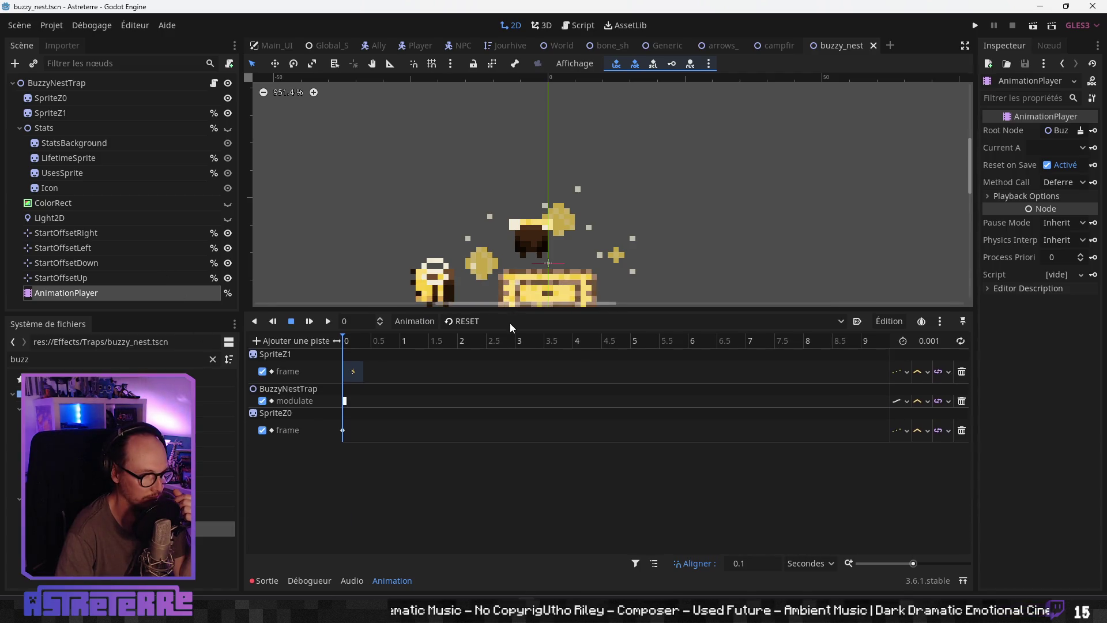
left_click(508, 322)
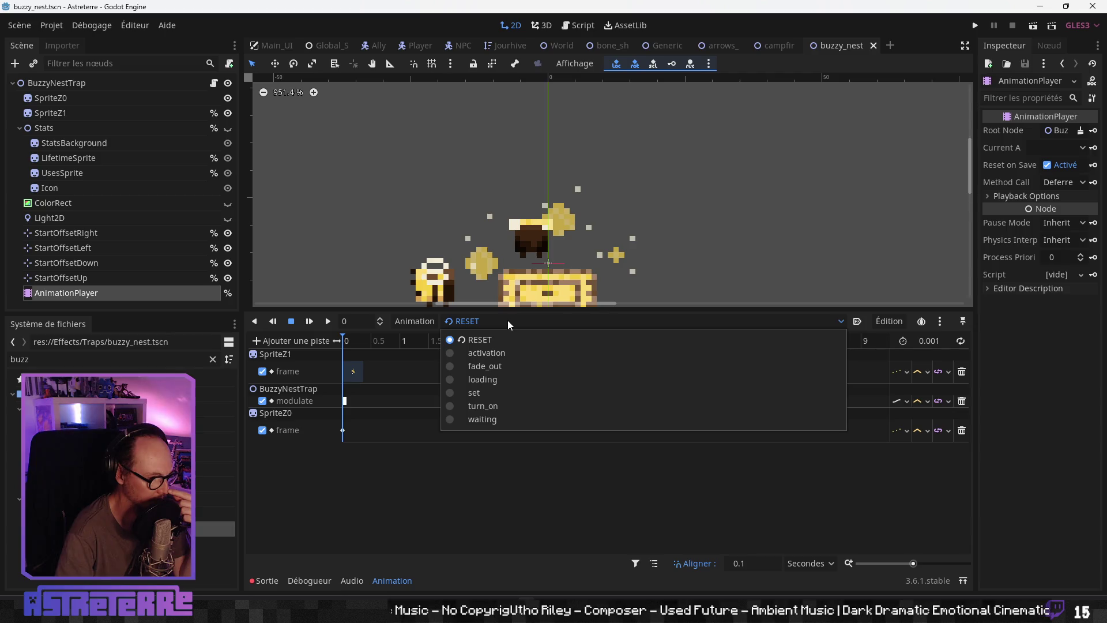
left_click(508, 320)
Step: Resize the animation panel, recentre the bee nest, and show the animation dropdown
left_click_drag(509, 313, 503, 447)
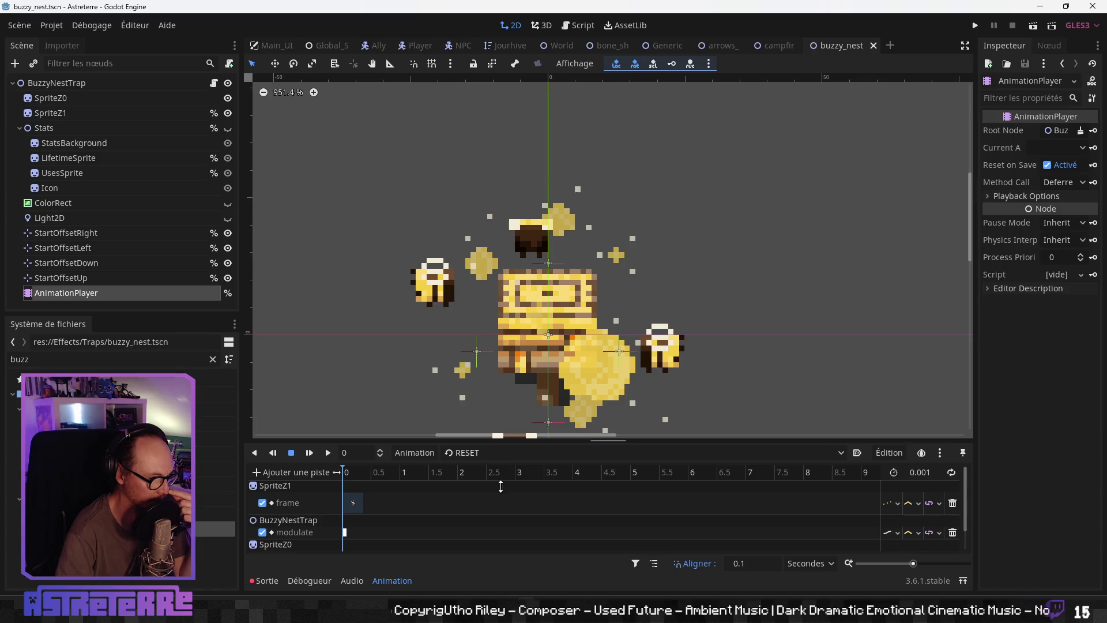
scroll(573, 337, "down", 5)
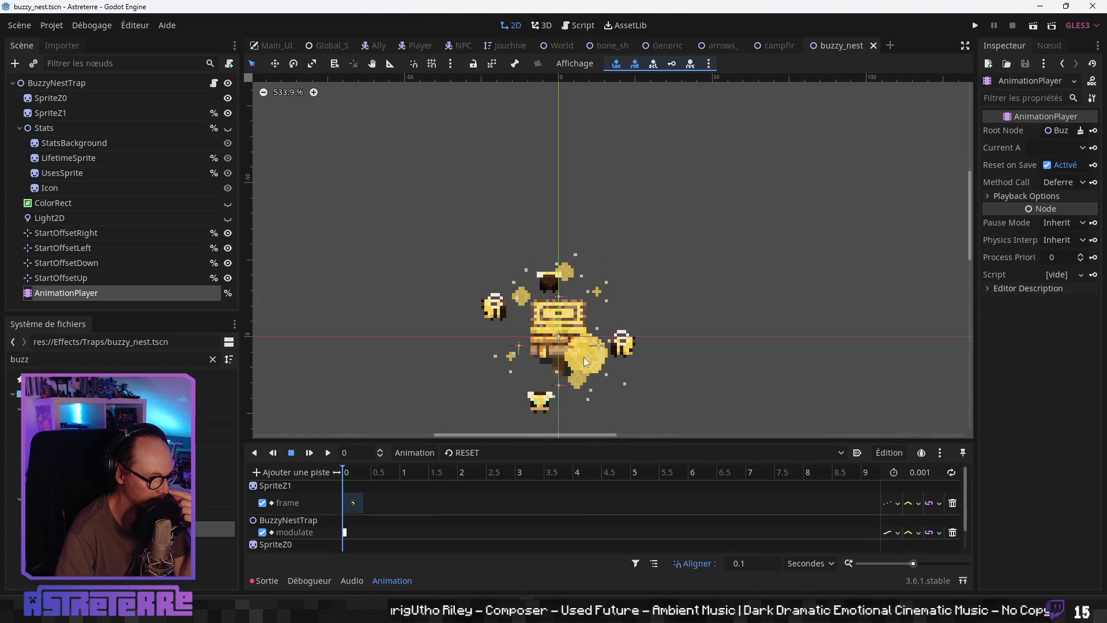
left_click_drag(584, 358, 592, 295)
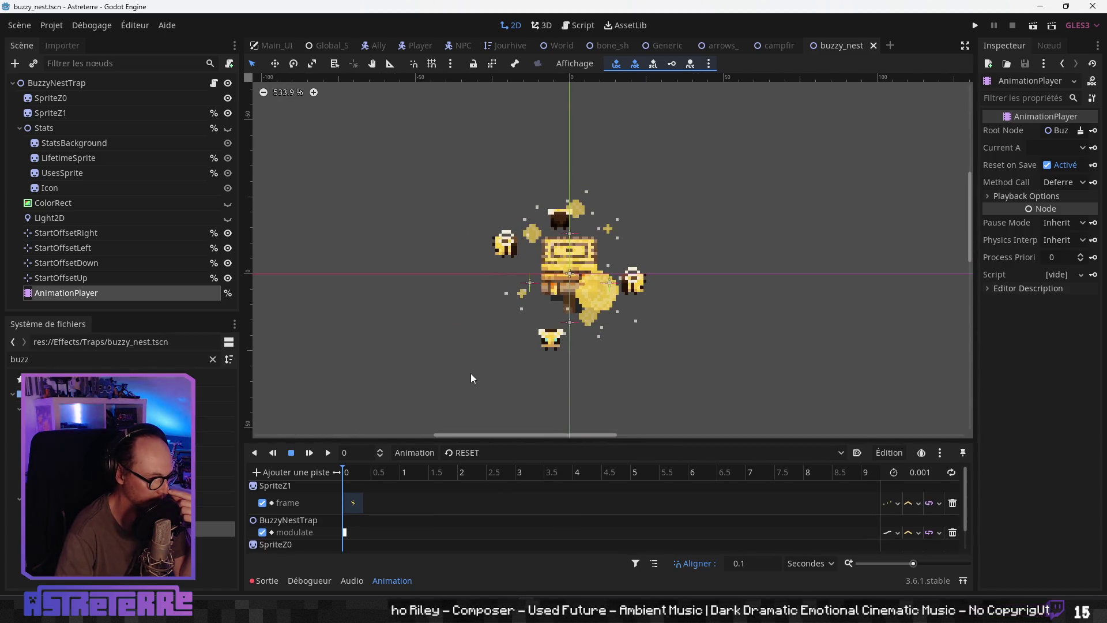
left_click_drag(469, 438, 484, 367)
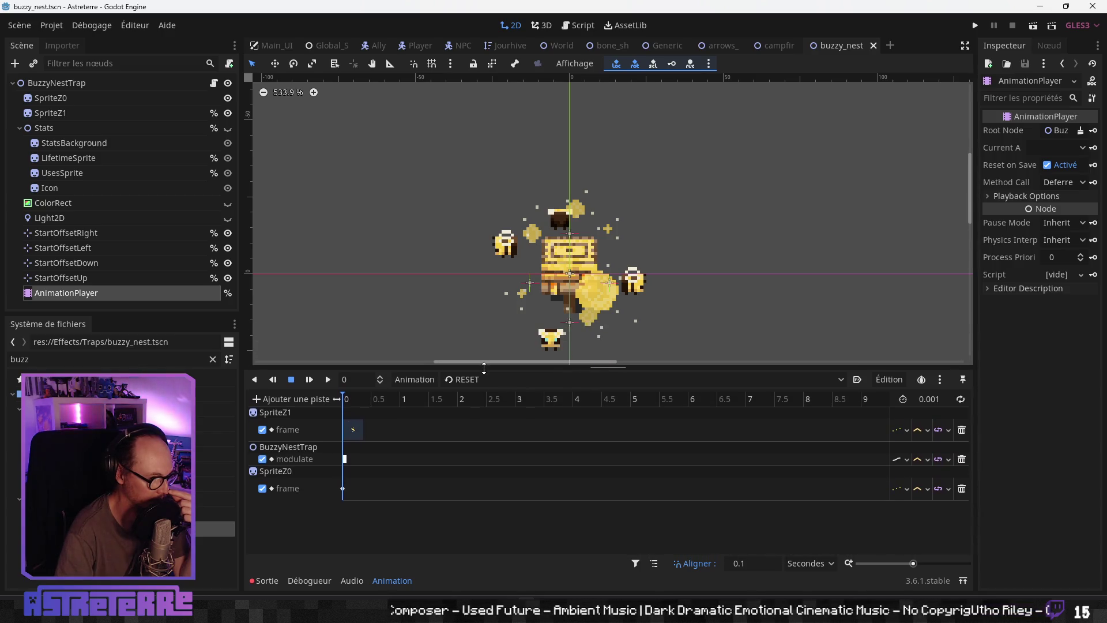
left_click(465, 381)
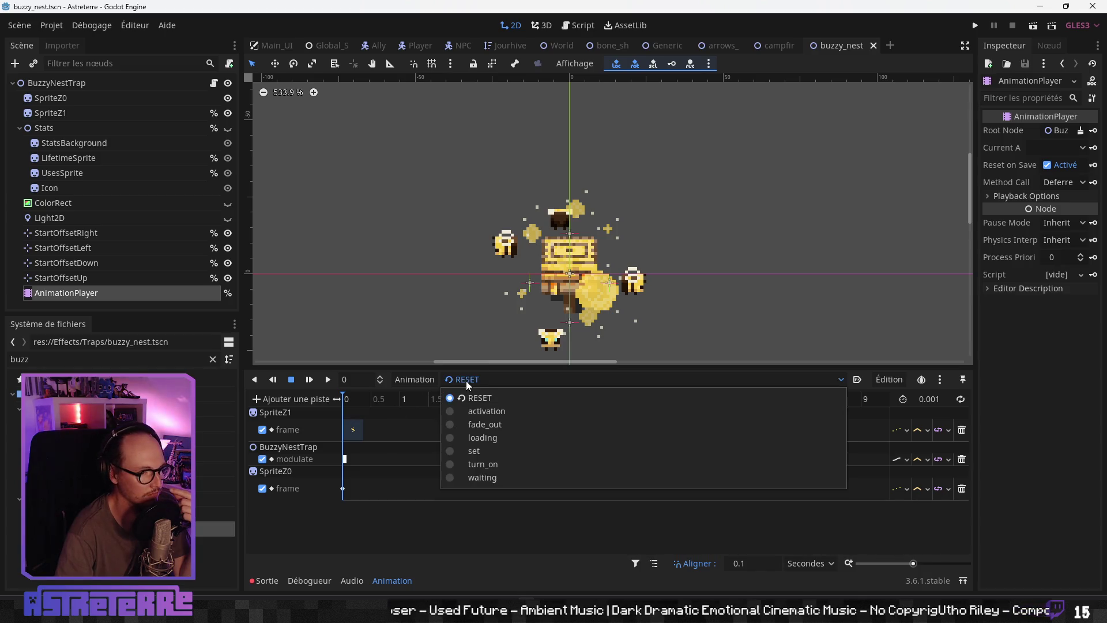
Step: Play the 'waiting' animation zoomed out, then stop it and return to frame one
left_click(476, 478)
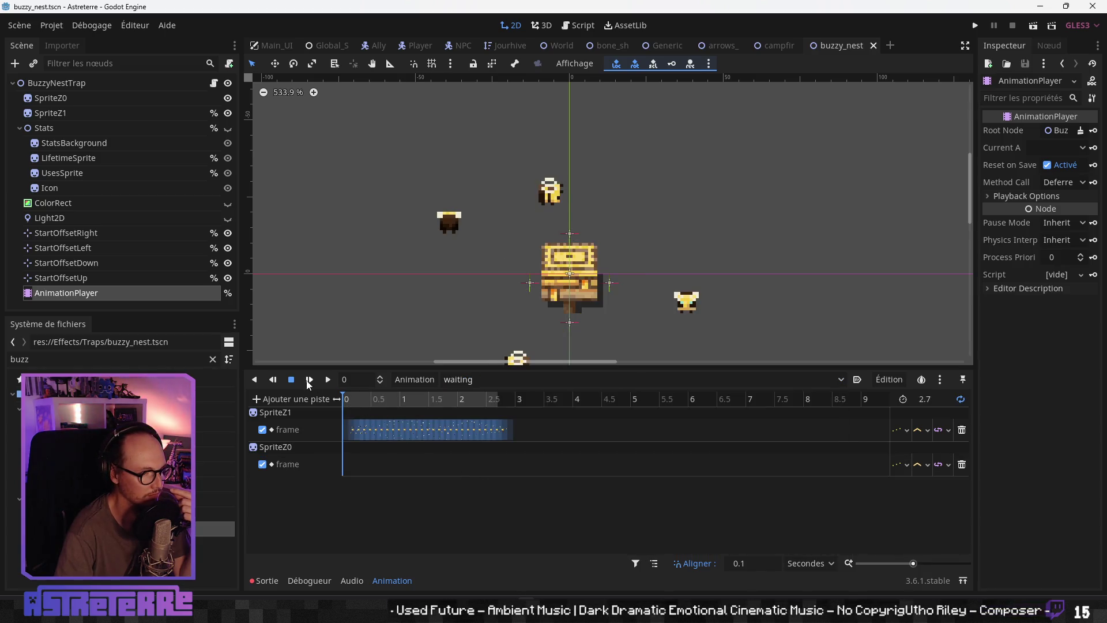
left_click(330, 380)
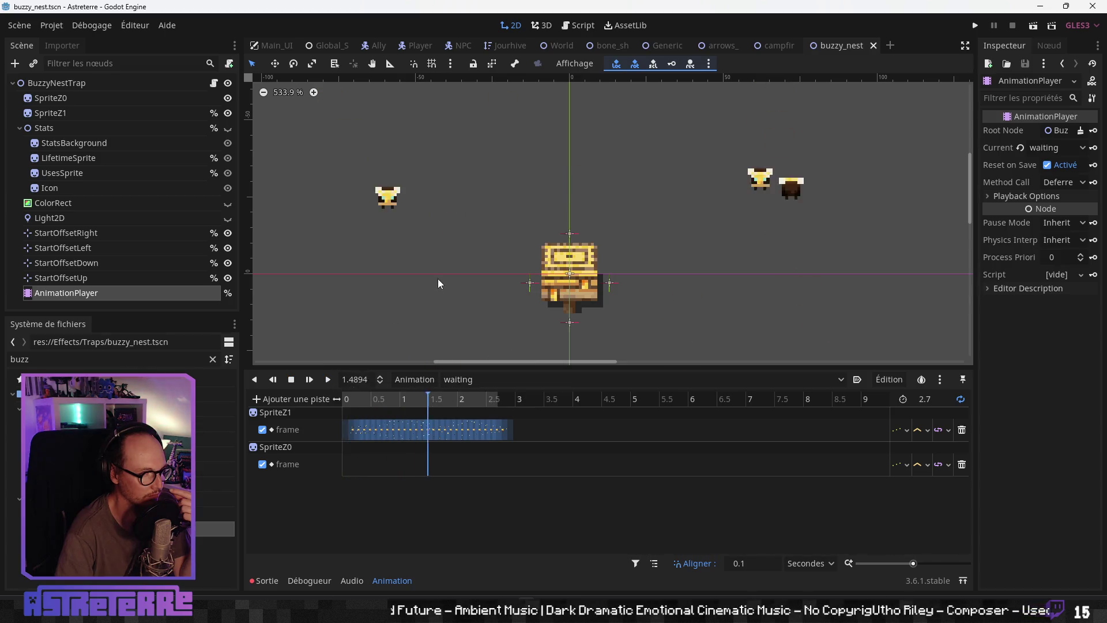
scroll(437, 279, "down", 1)
scroll(438, 280, "down", 3)
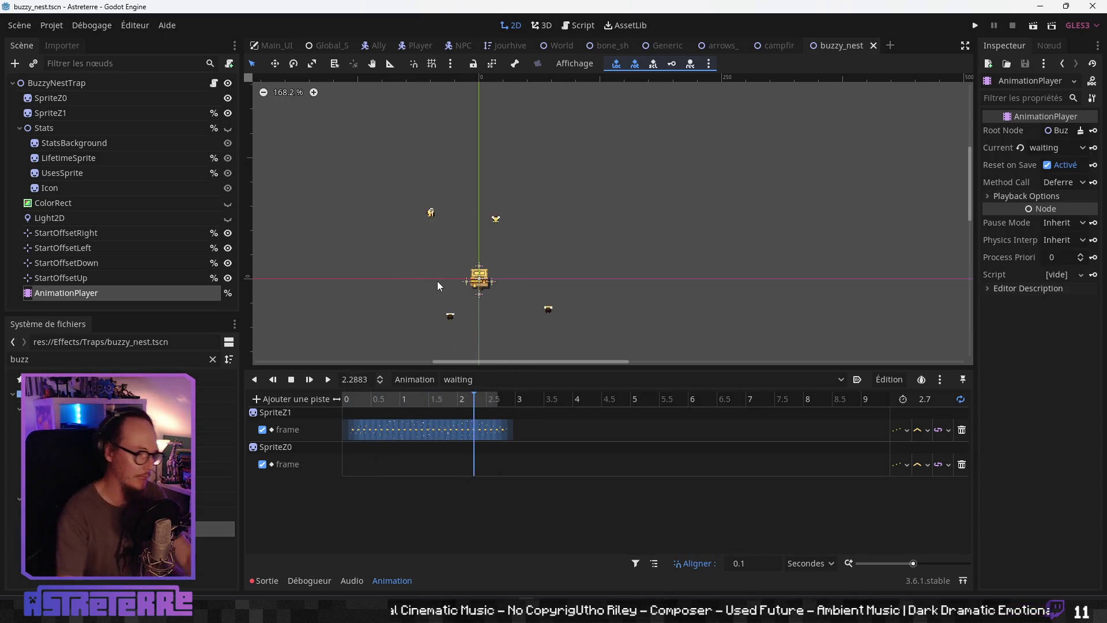
left_click(291, 379)
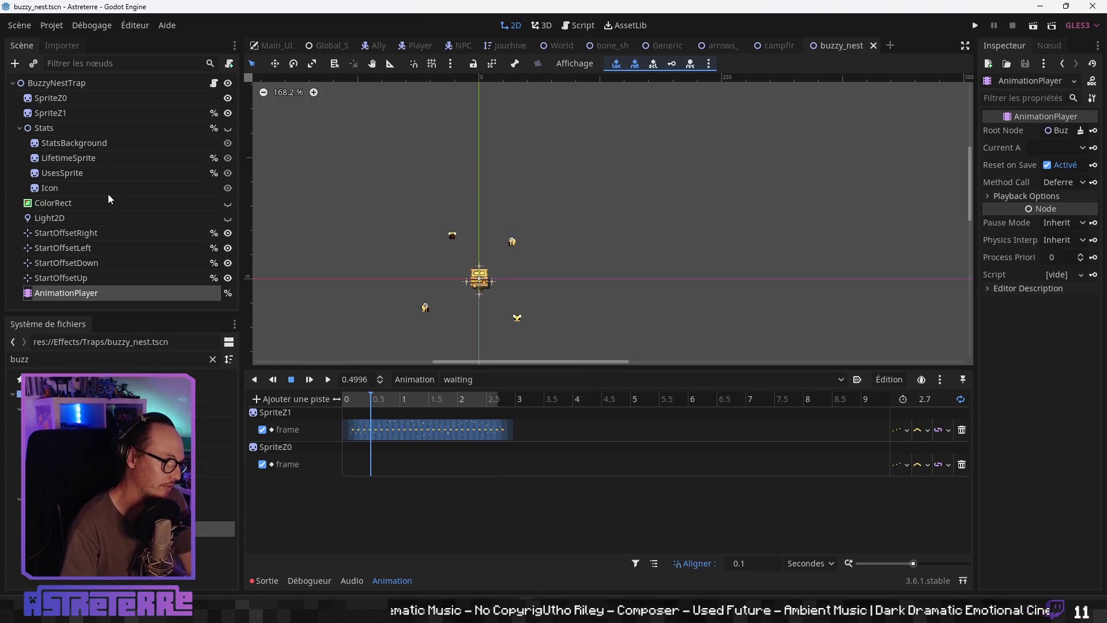
left_click(68, 278)
left_click(67, 292)
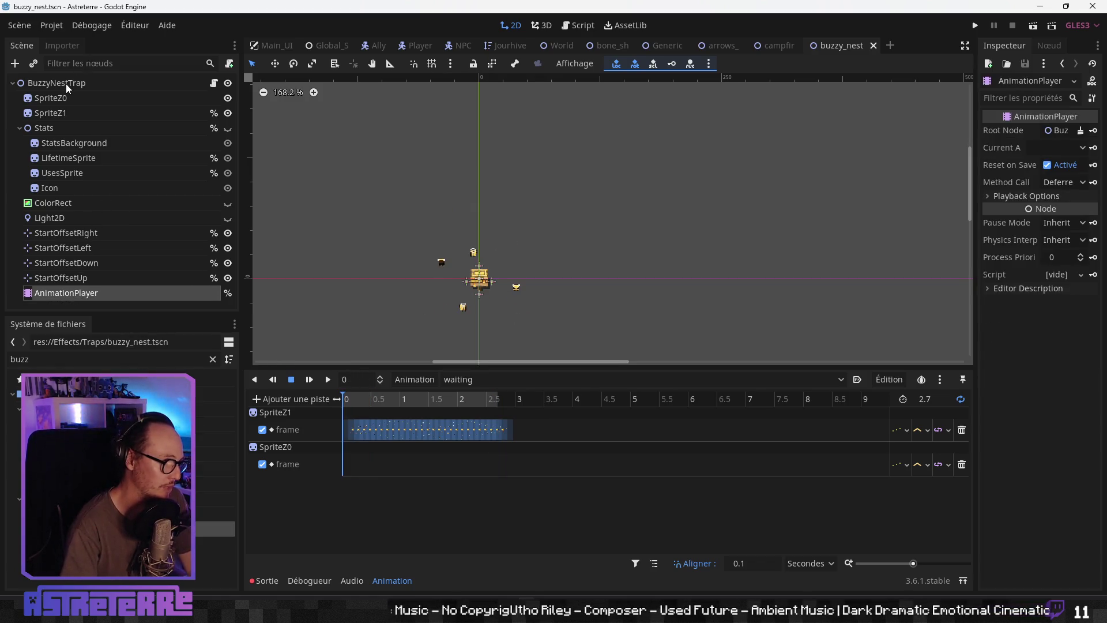
Step: Add an AnimationPlayer child node to BuzzyNestTrap
right_click(66, 84)
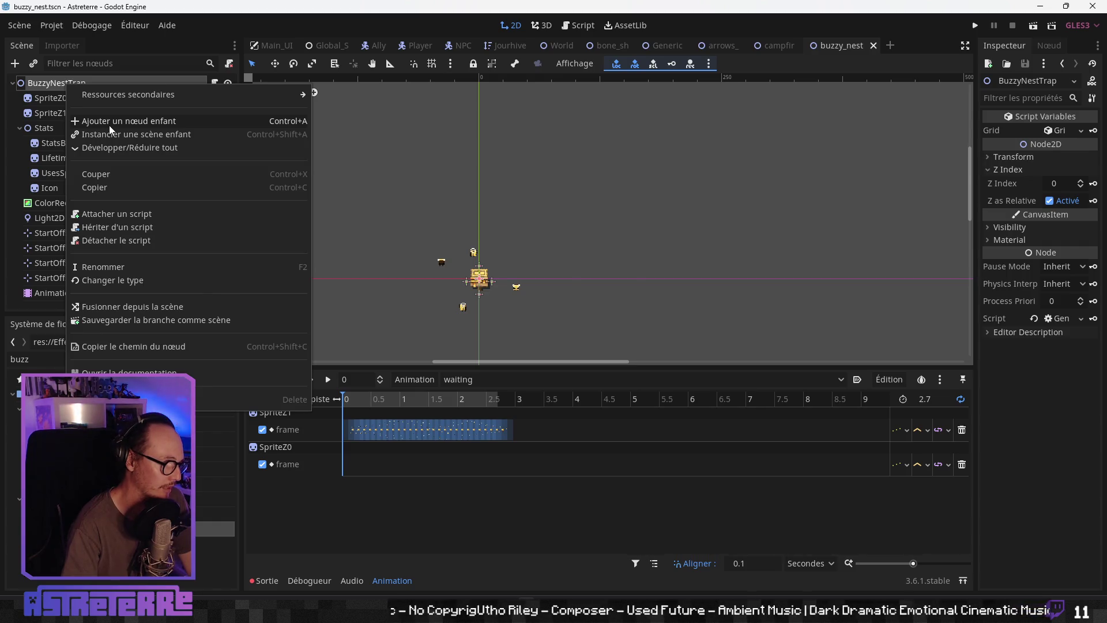
left_click(109, 126)
left_click(465, 244)
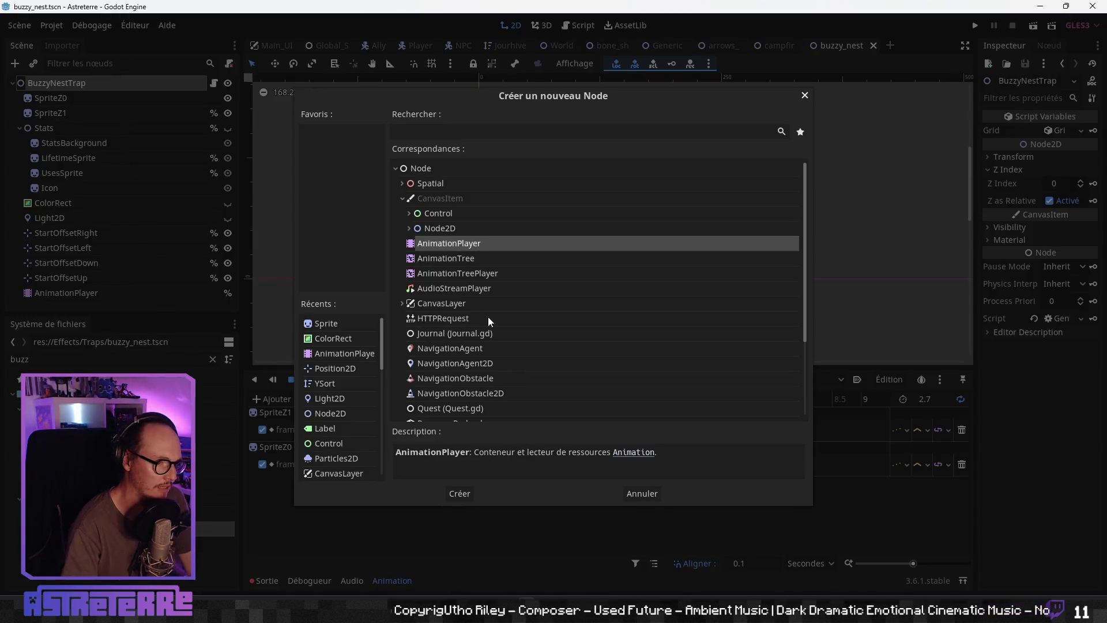
left_click(463, 494)
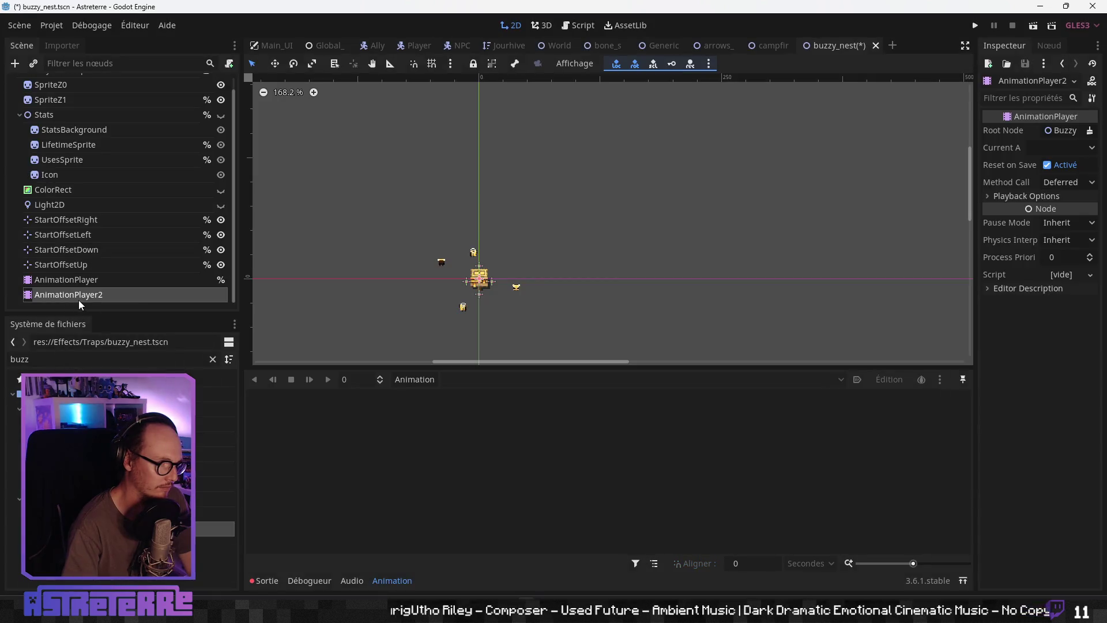
Step: Rename AnimationPlayer2 to AttackAnimationPlayer
double_click(96, 294)
key("End")
key("BackSpace")
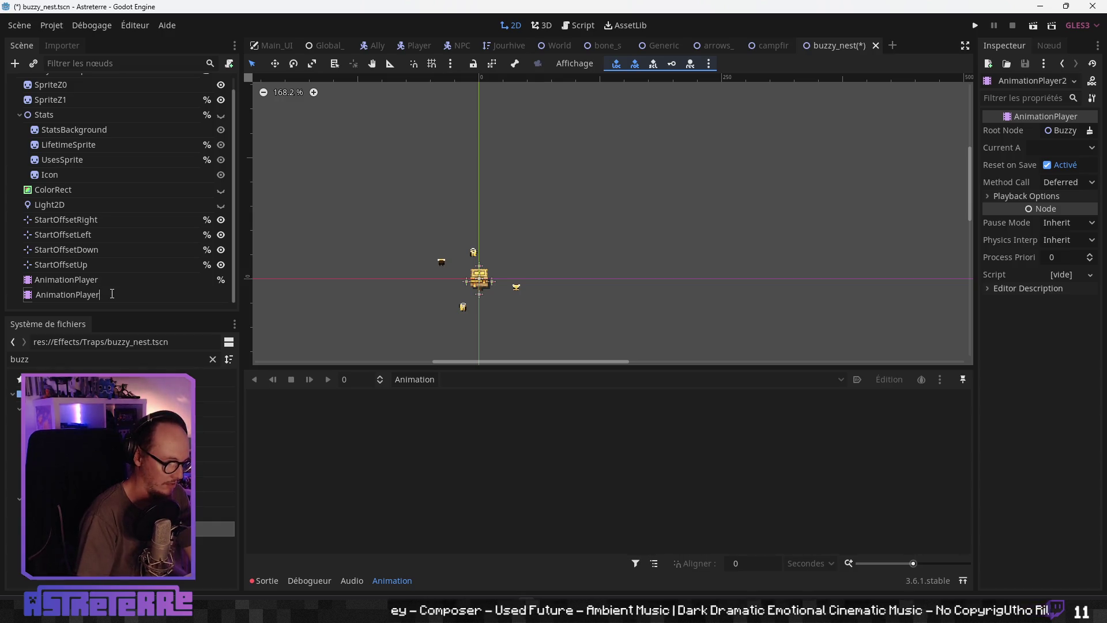
key("Home")
type("Attack")
key("Return")
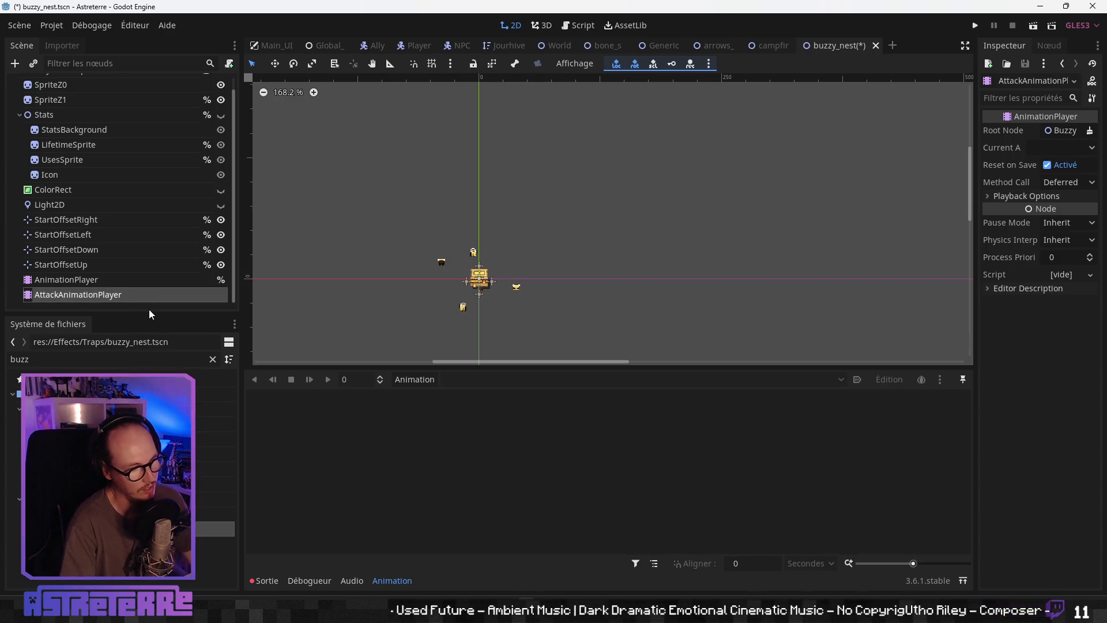
Step: Reselect the original AnimationPlayer node to show its animations
left_click(148, 279)
right_click(218, 296)
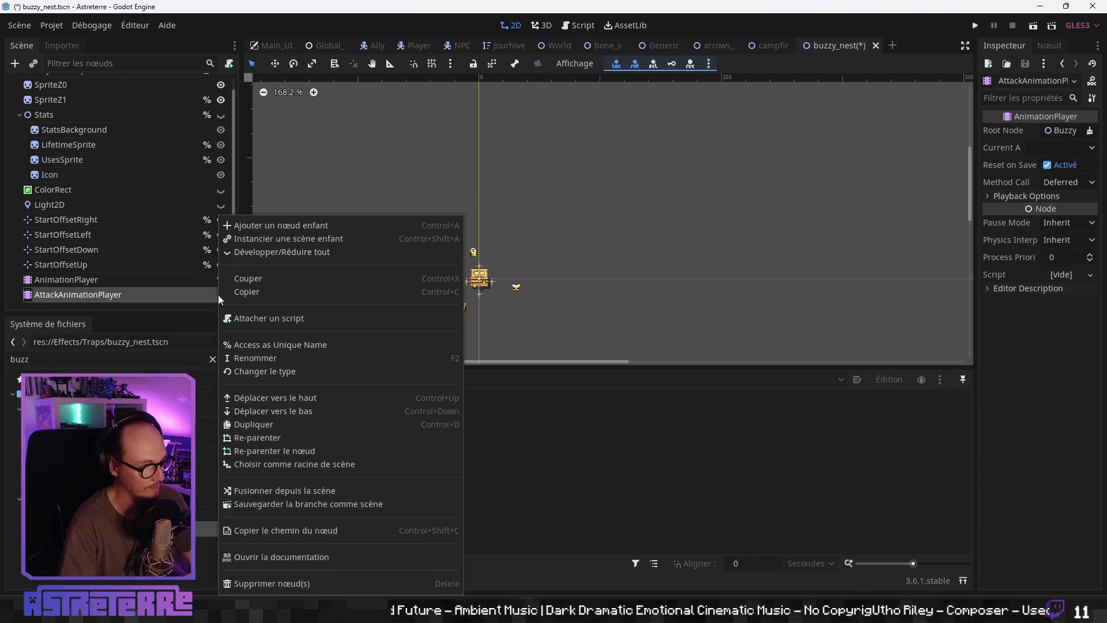
key("Escape")
left_click(114, 281)
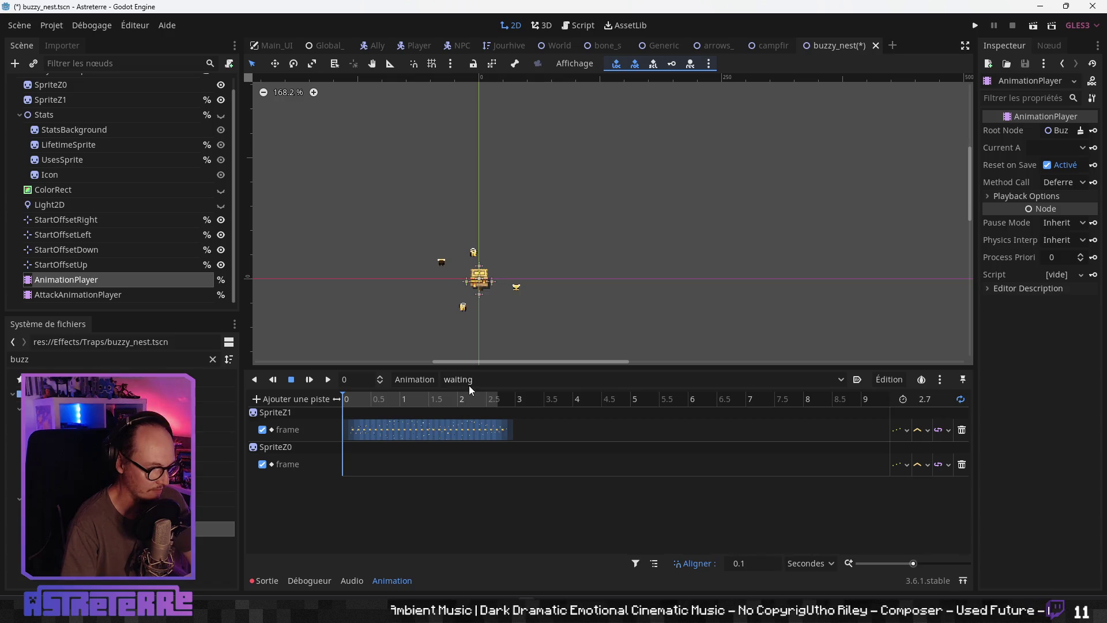
Step: Browse the set, loading and turn_on animations, scrubbing through turn_on
left_click(491, 382)
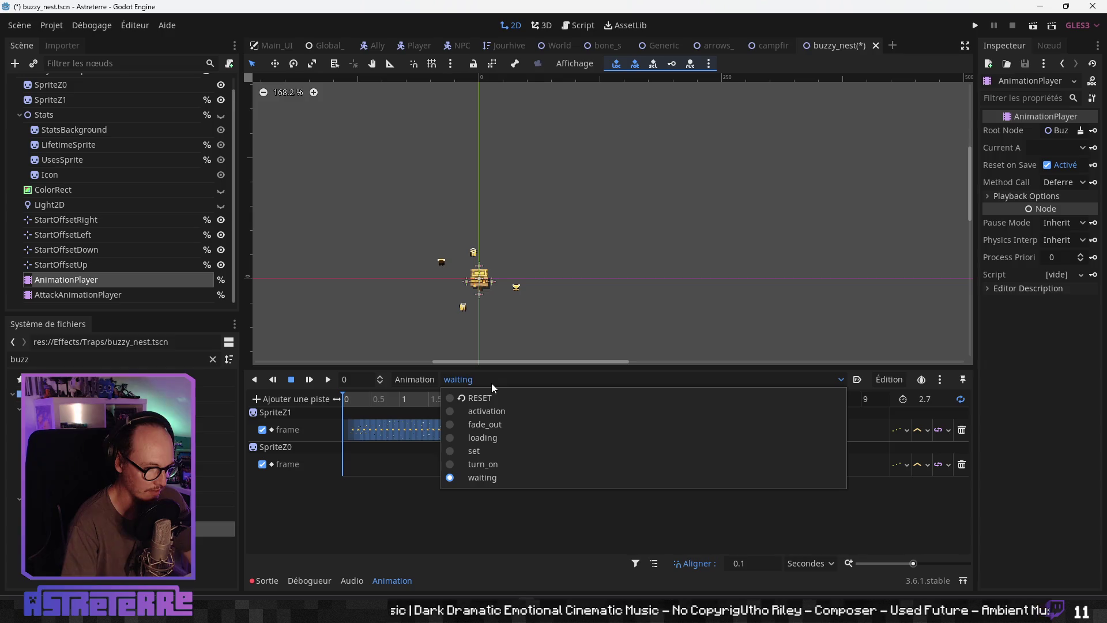
left_click(479, 451)
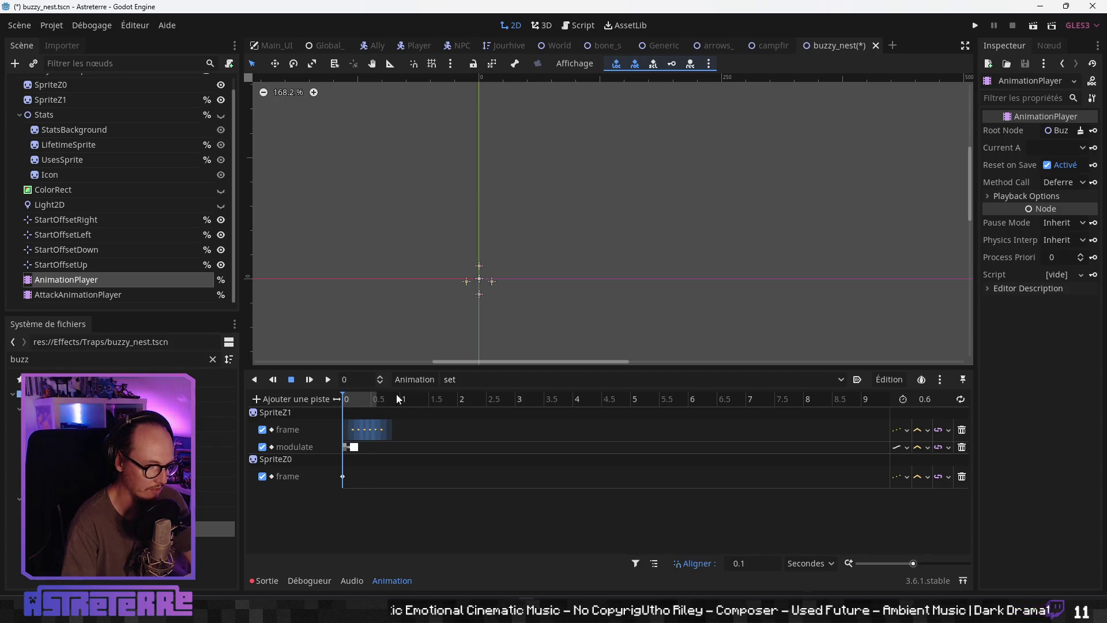
left_click(482, 380)
left_click(482, 437)
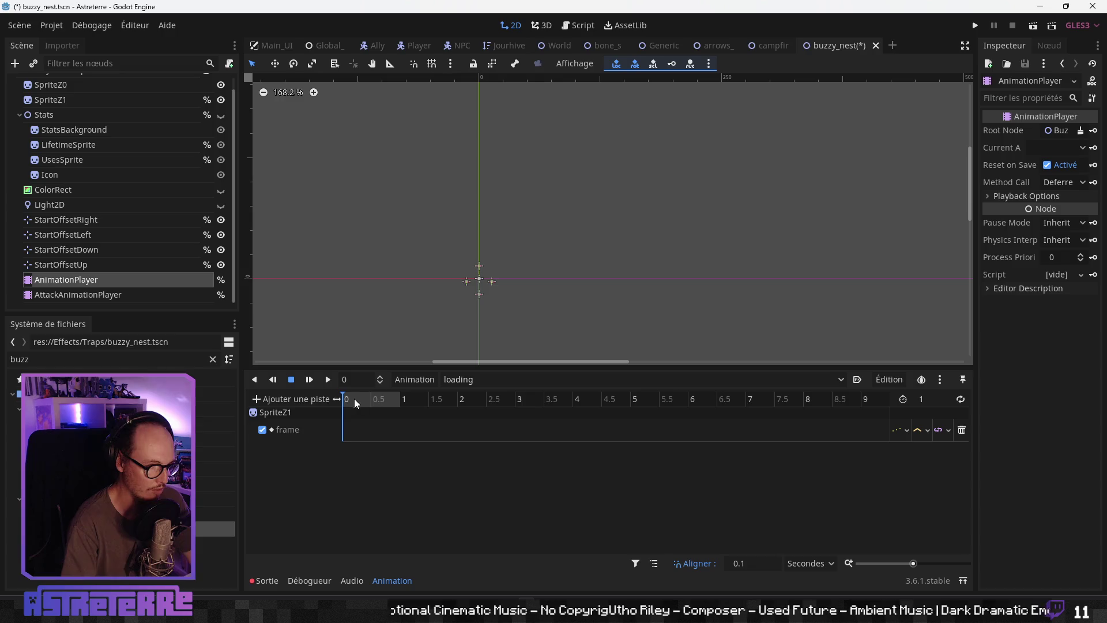
left_click(487, 381)
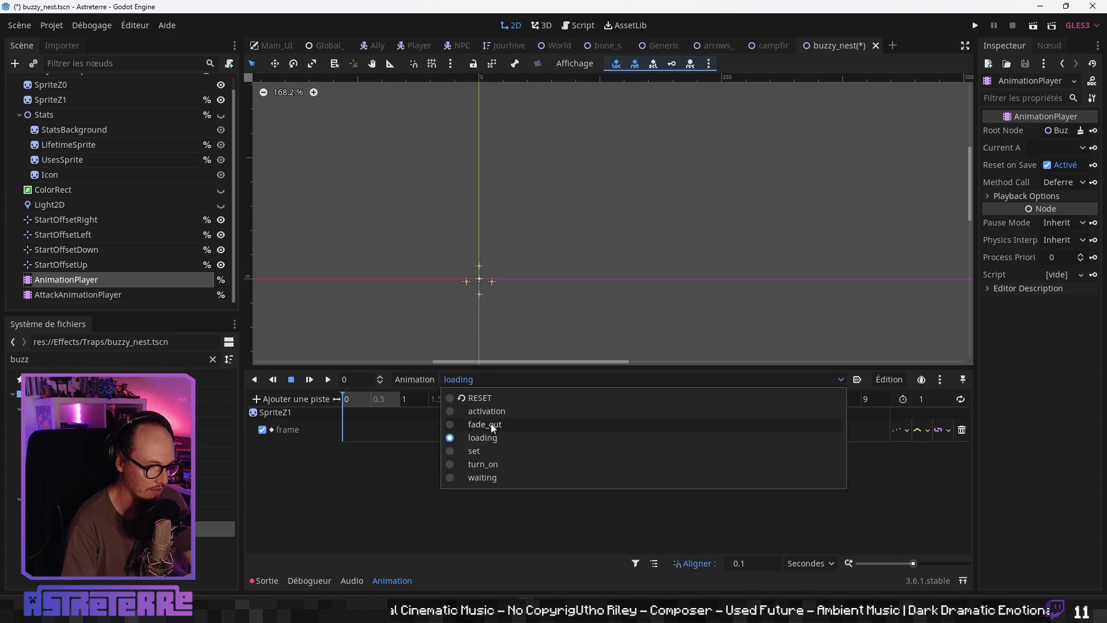
left_click(487, 465)
left_click_drag(347, 400, 396, 400)
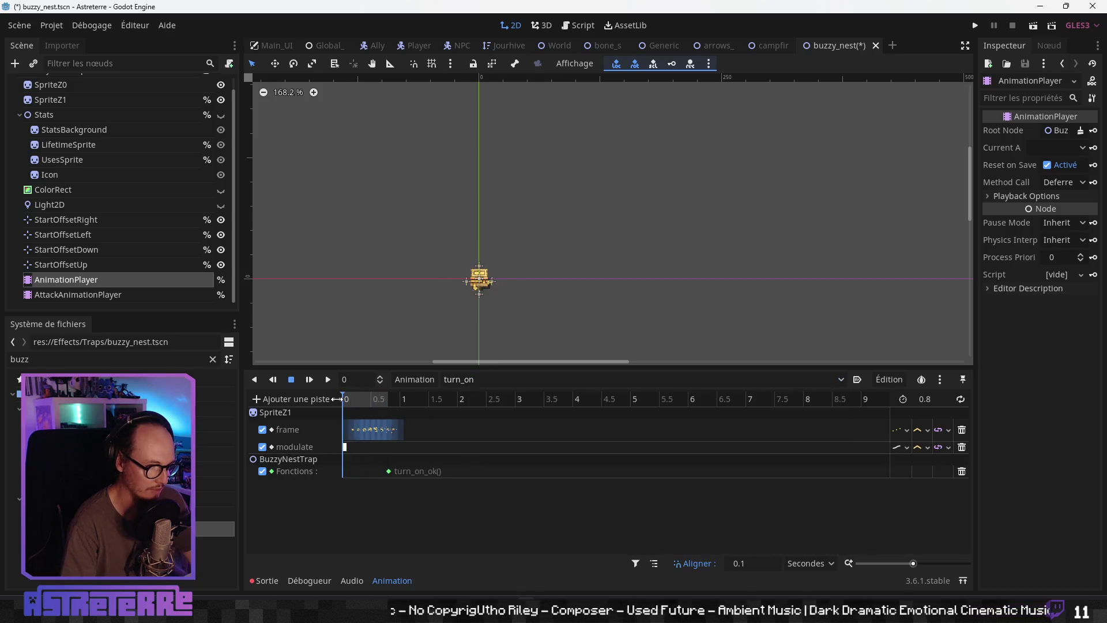
mouse_move(403, 400)
left_mouse_down()
mouse_move(323, 399)
mouse_move(500, 407)
left_mouse_up()
Step: Scrub the waiting animation back to 0, then switch to Aseprite
left_click(496, 379)
left_click(490, 472)
left_click_drag(368, 400, 514, 404)
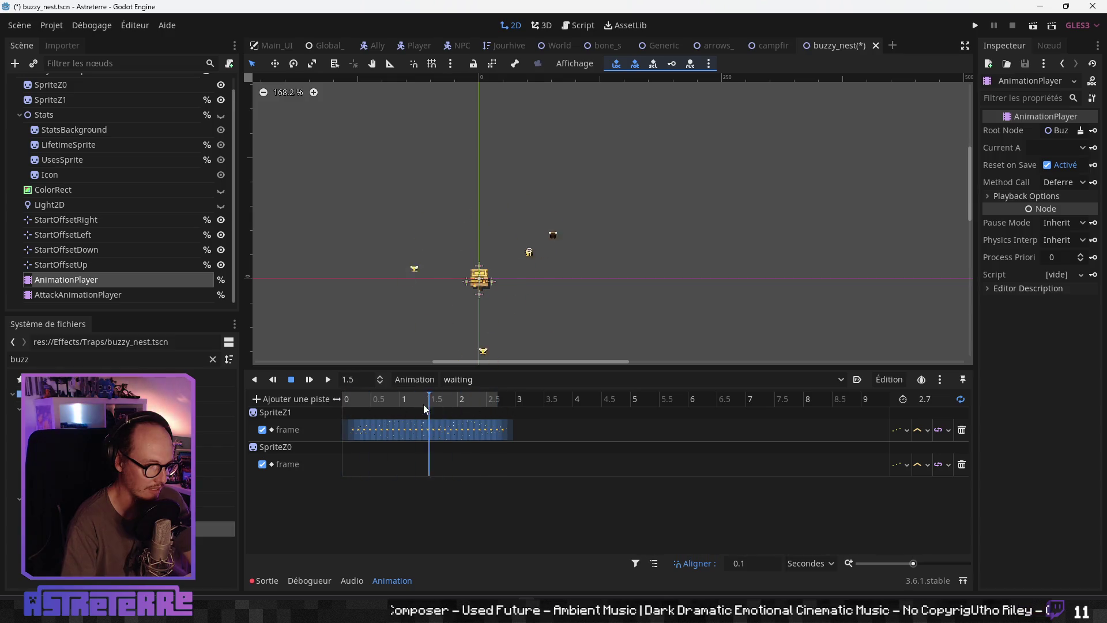
left_click_drag(511, 403, 317, 404)
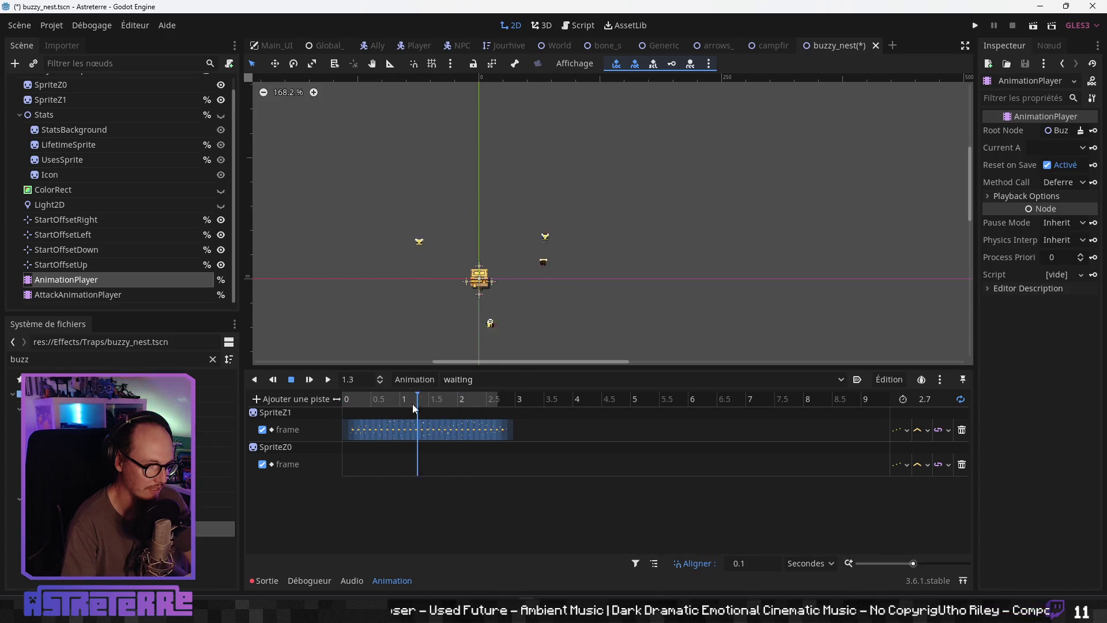
left_click_drag(503, 404, 328, 406)
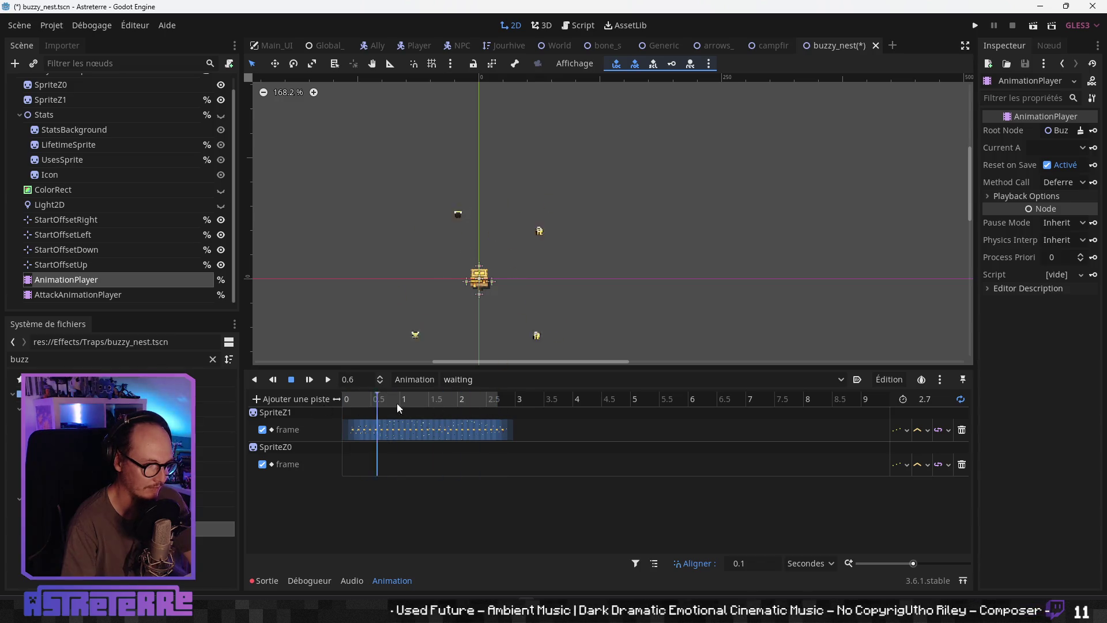
key("alt+Tab")
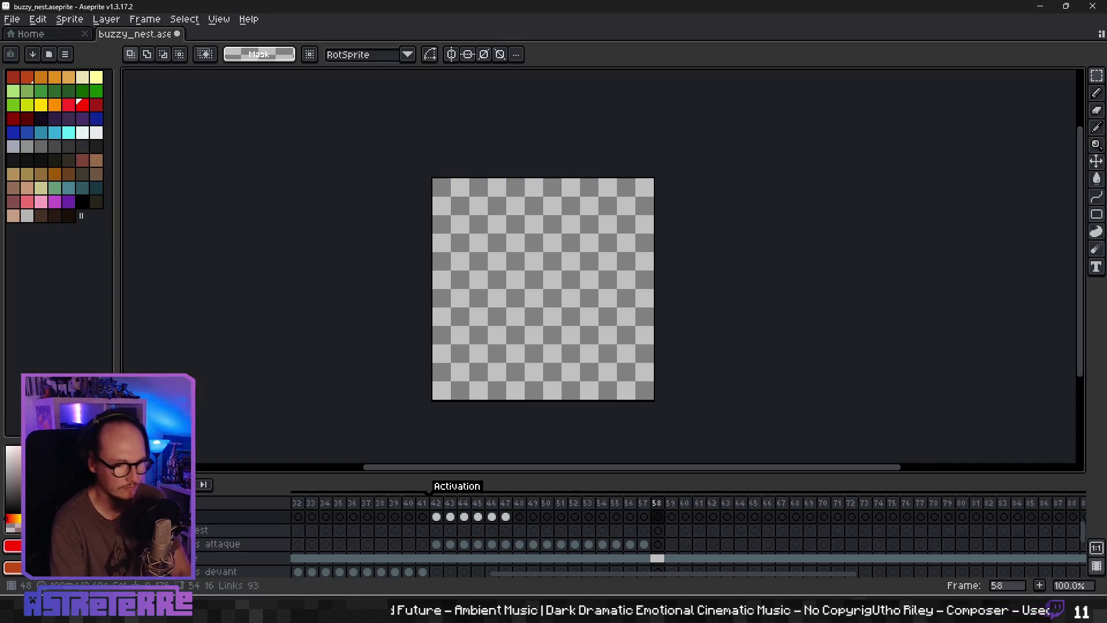
Step: Enlarge Aseprite's timeline and select the nest layer's cels from frame 15 to 41
scroll(494, 547, "down", 2)
scroll(494, 547, "down", 1)
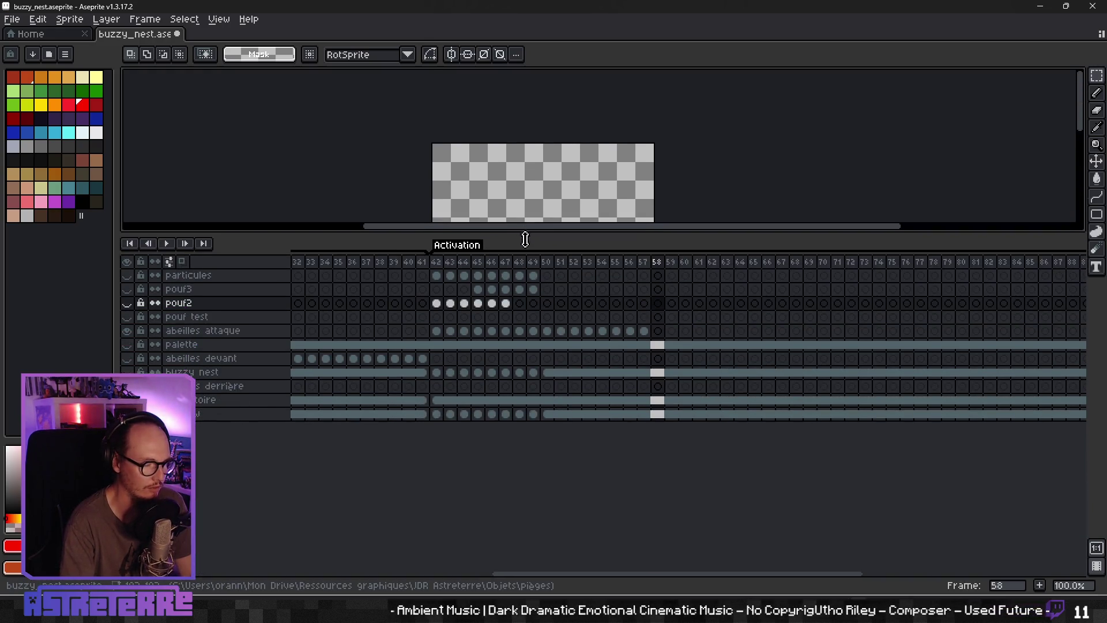
left_click_drag(532, 472, 531, 315)
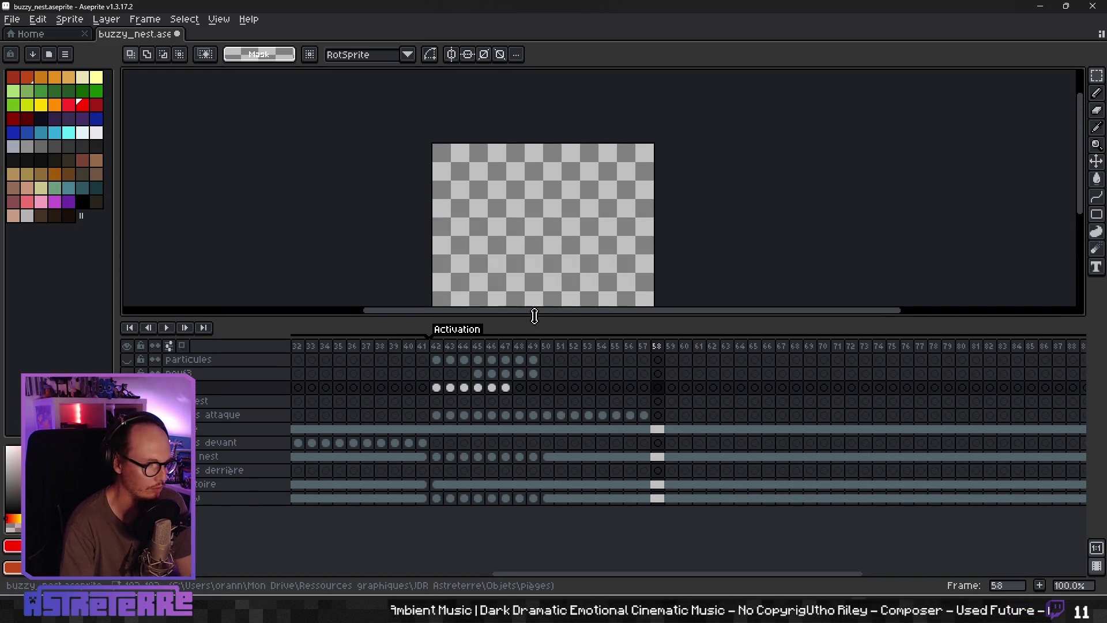
left_click(439, 353)
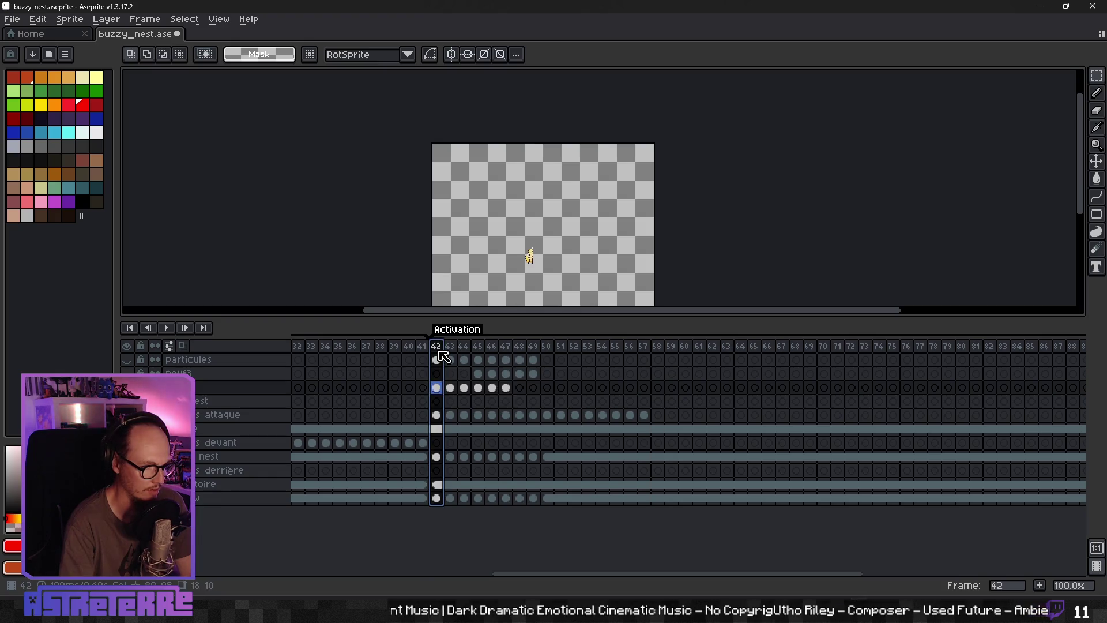
key("Left")
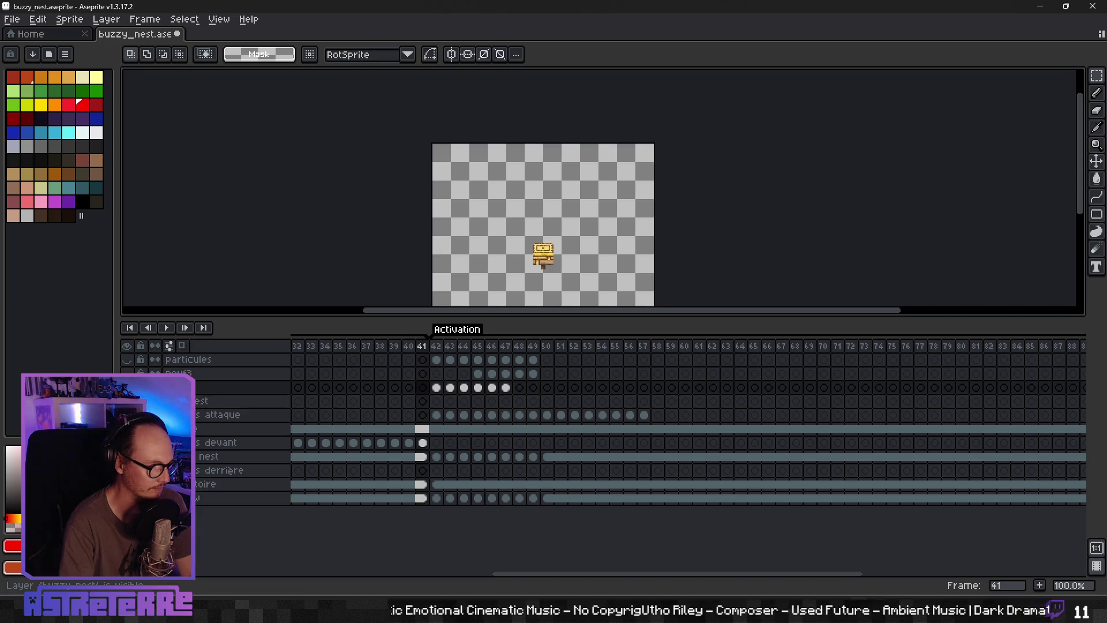
left_click_drag(514, 574, 323, 572)
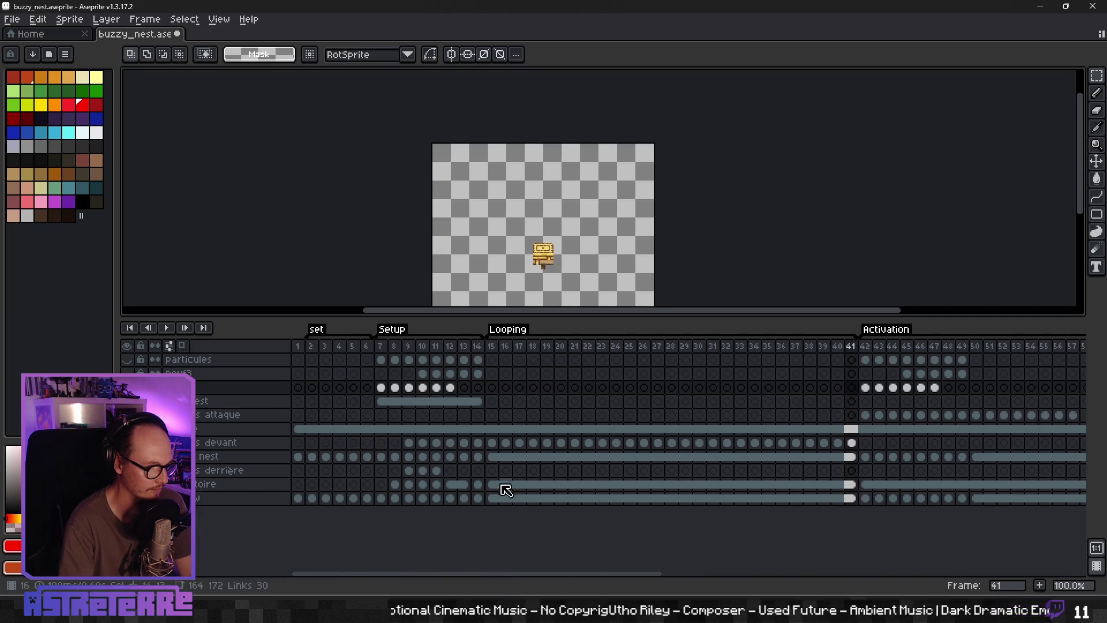
left_click(493, 457)
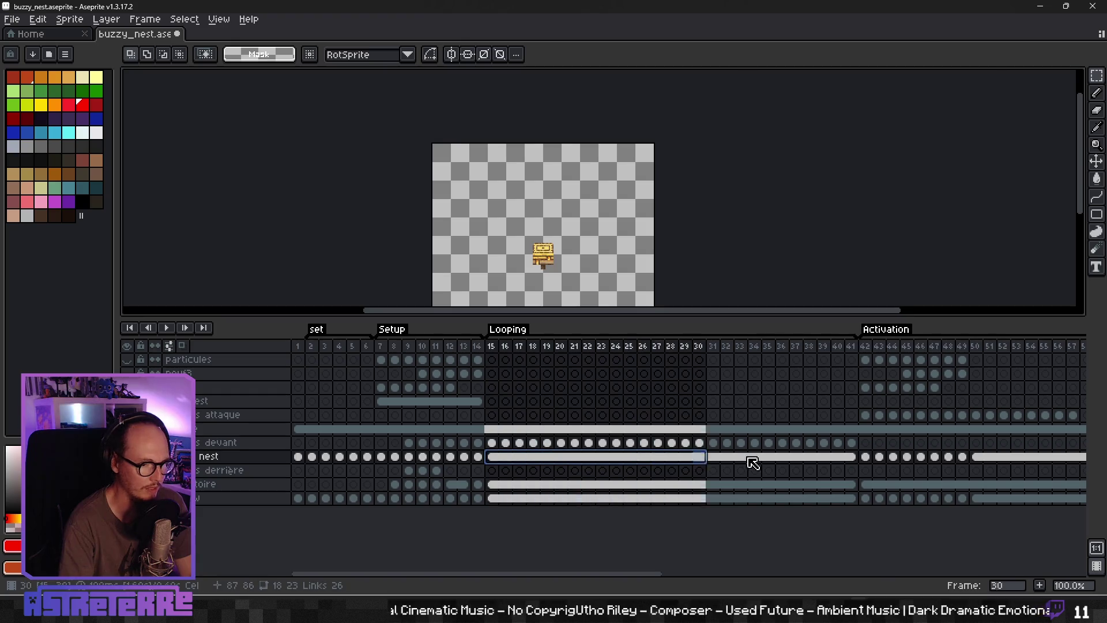
left_click_drag(493, 458, 851, 459)
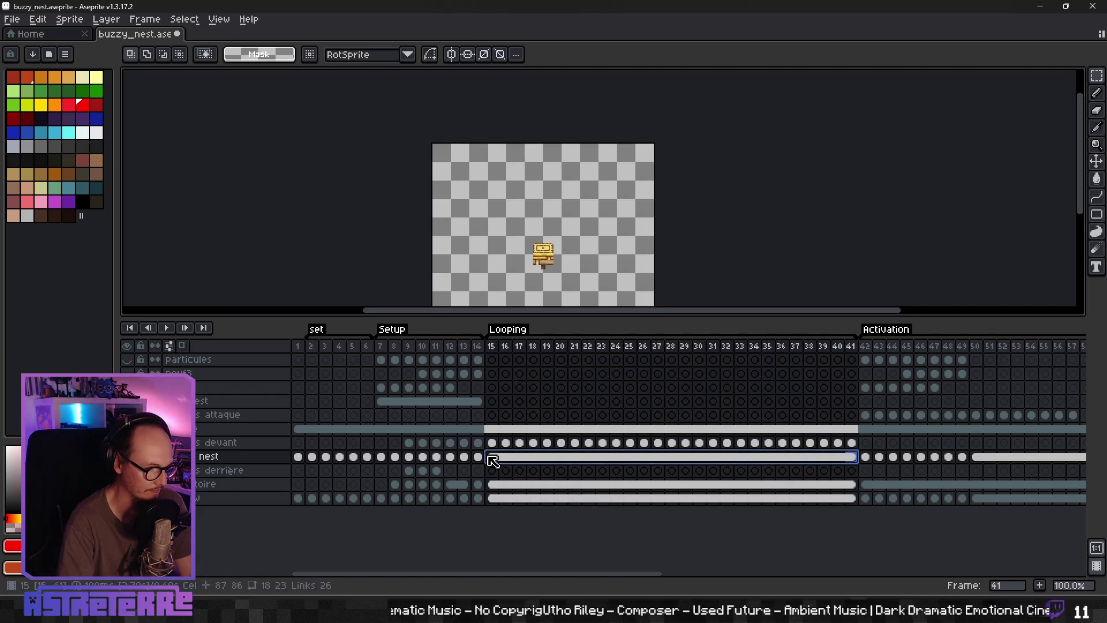
Step: Add a new layer above nest named buzzy_nest_attack
right_click(208, 456)
mouse_move(208, 482)
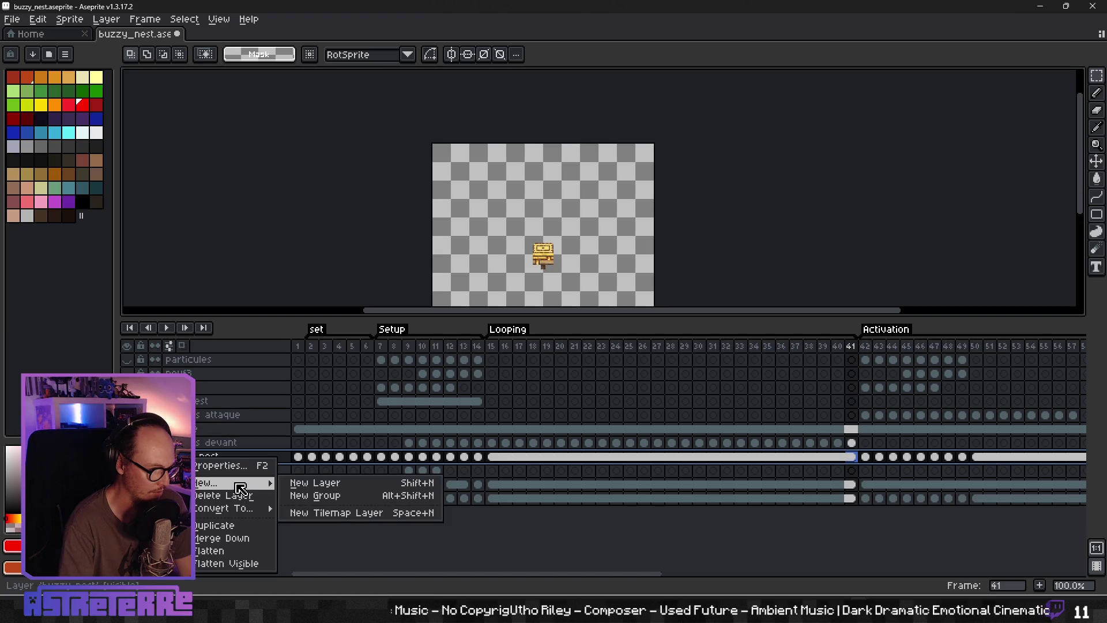
left_click(306, 483)
double_click(198, 458)
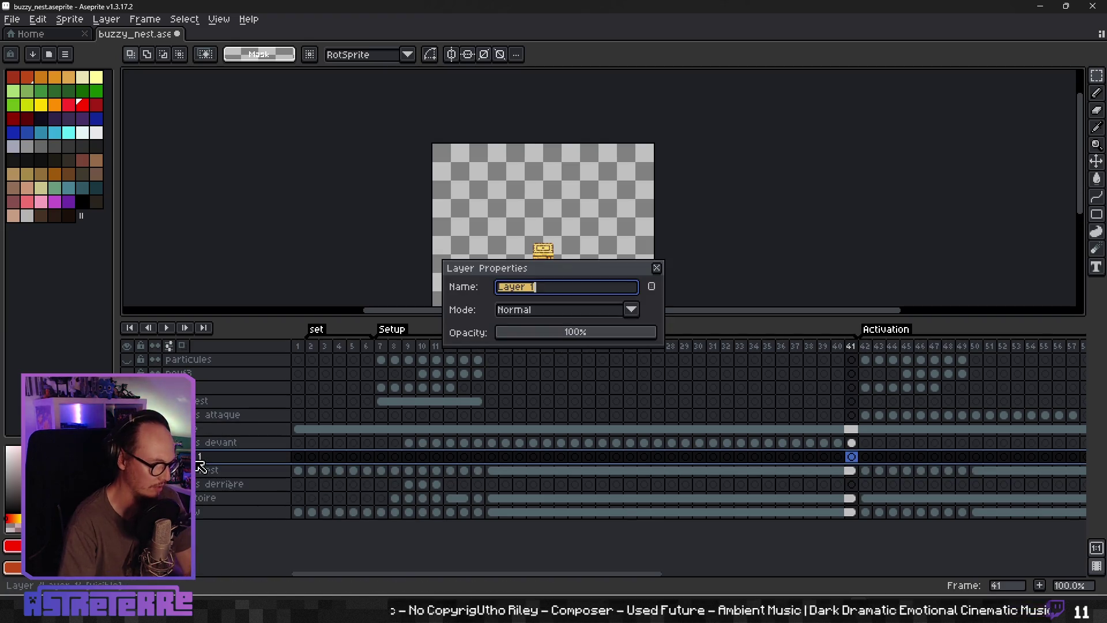
type("bu")
type("y")
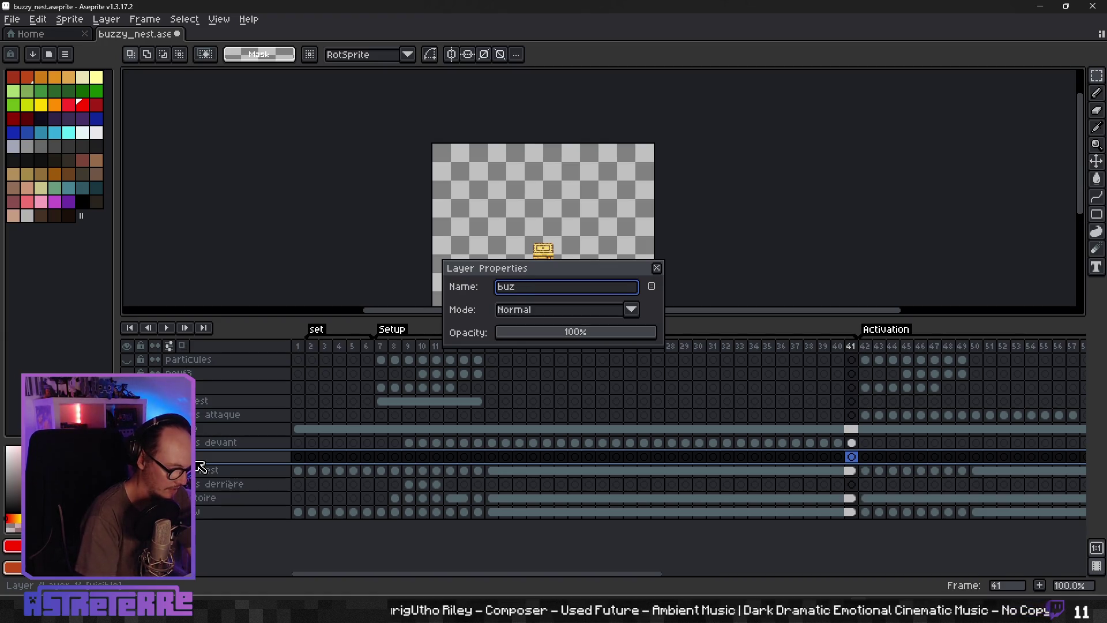
type("y_nest_")
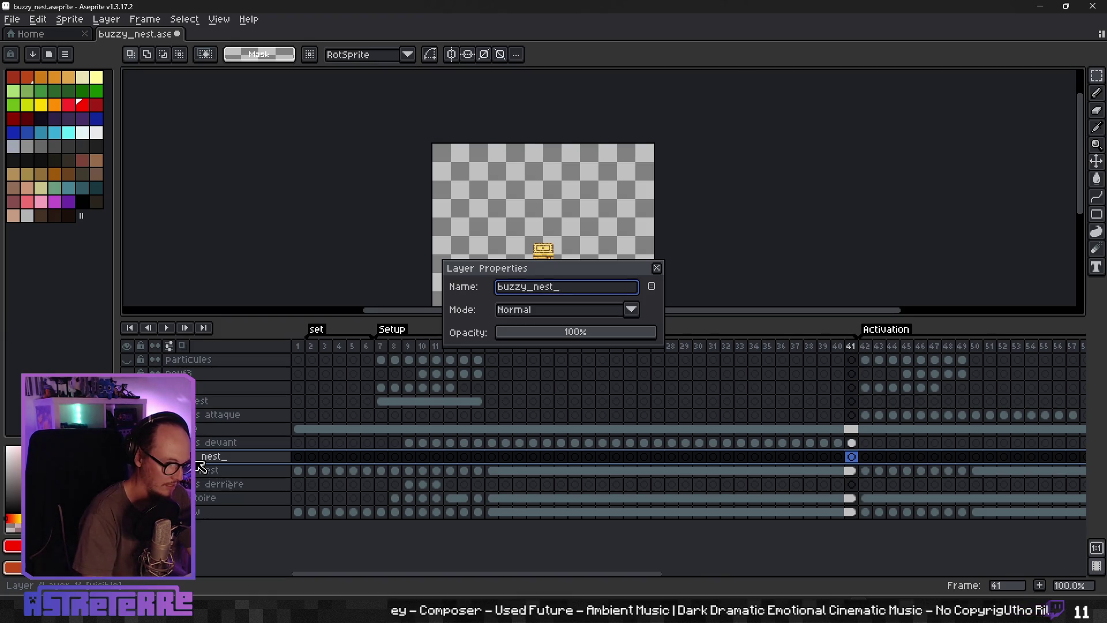
key("BackSpace")
key("BackSpace")
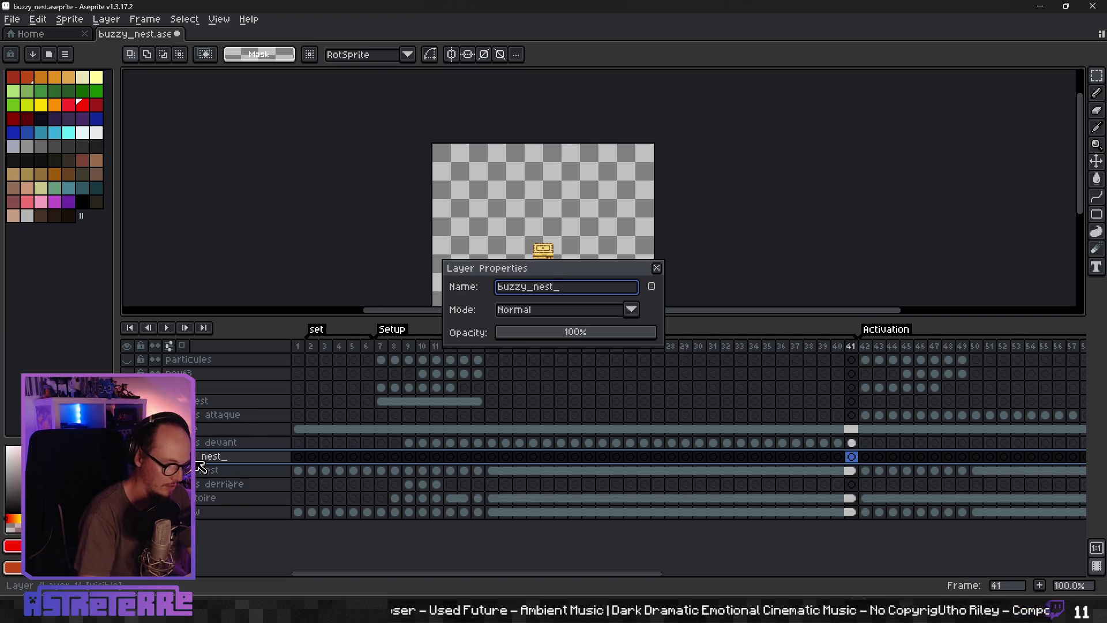
type("attack")
key("Return")
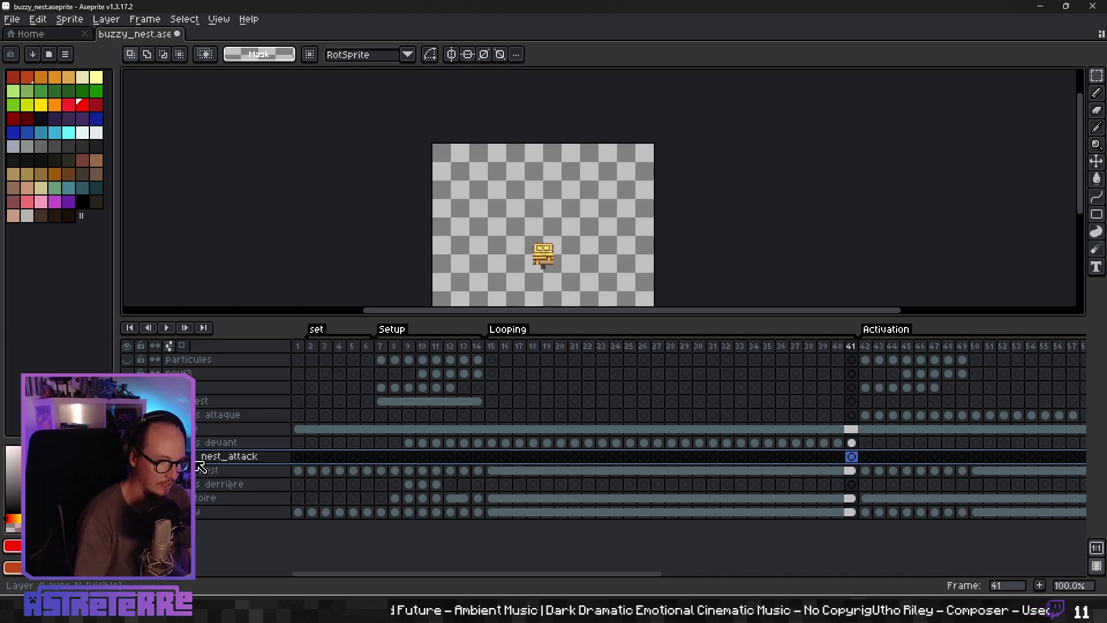
Step: Move the nest cels from frame 15 onward onto buzzy_nest_attack
mouse_move(500, 477)
left_mouse_down()
mouse_move(1096, 475)
mouse_move(1047, 458)
left_mouse_up()
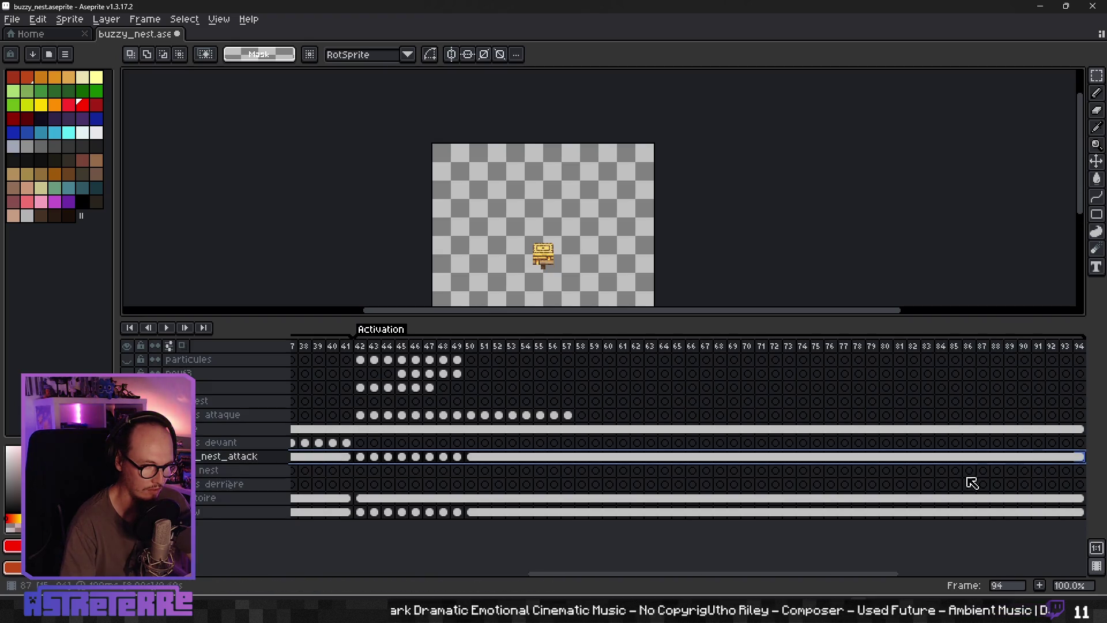
left_click_drag(813, 573, 577, 573)
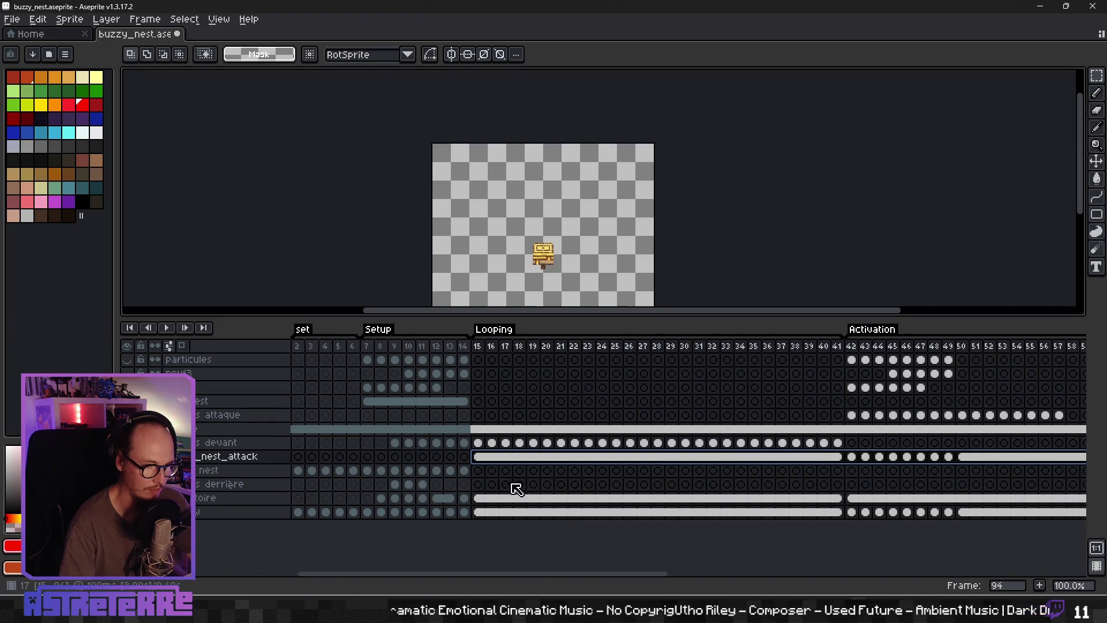
left_click(478, 470)
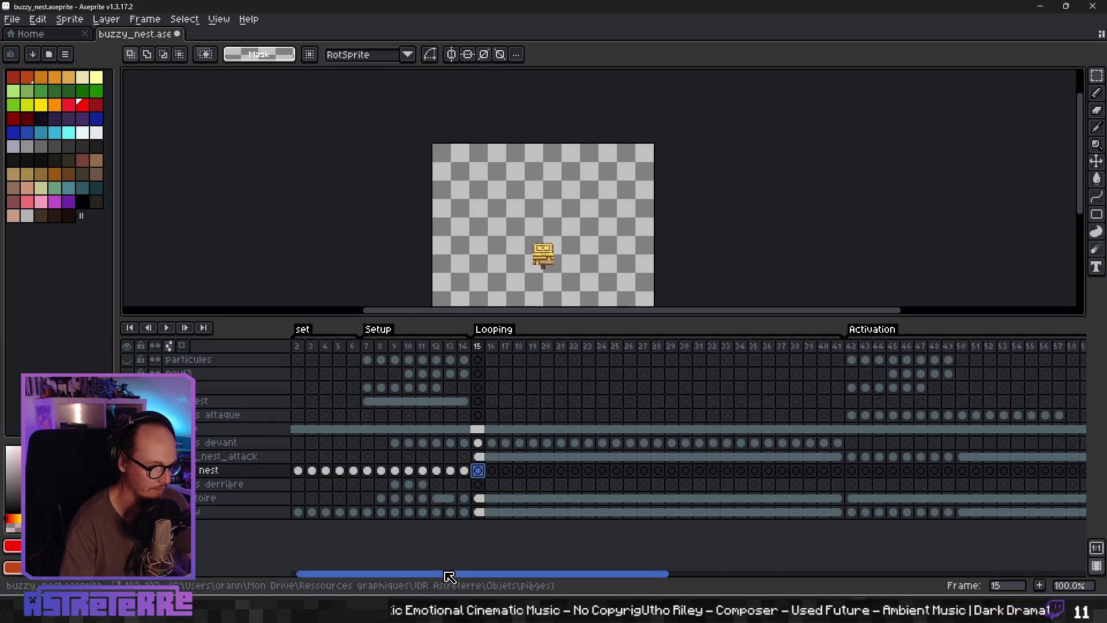
left_click_drag(449, 576, 370, 578)
left_click(754, 470)
Step: Play the Looping frames from frame 15, then hide the buzzy_nest_attack layer
left_click(533, 472)
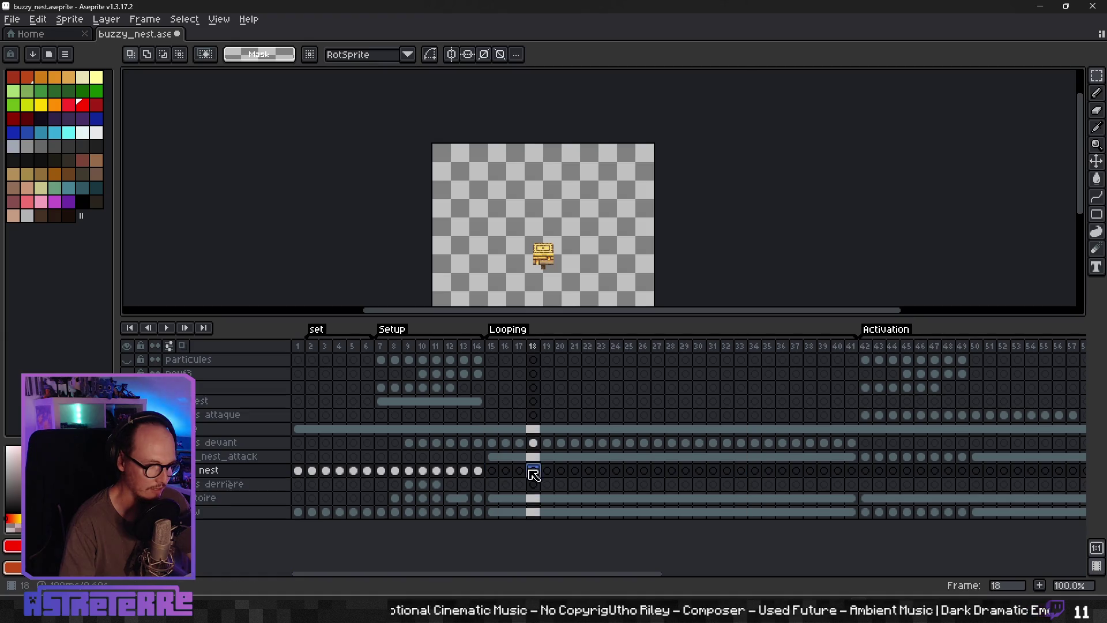
left_click(492, 471)
key("Return")
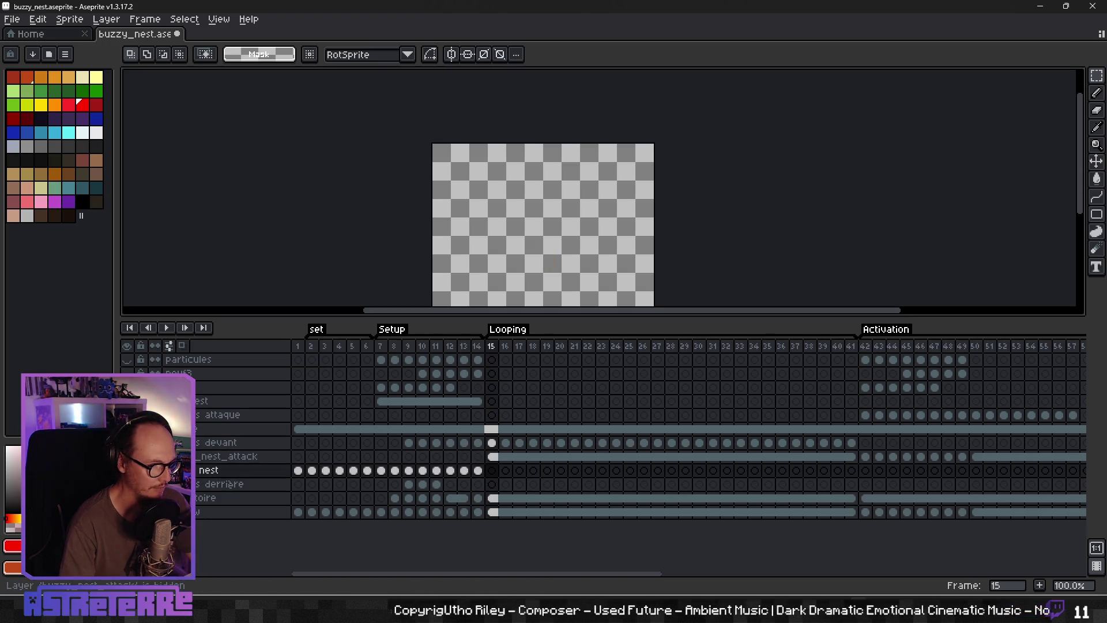
left_click(126, 456)
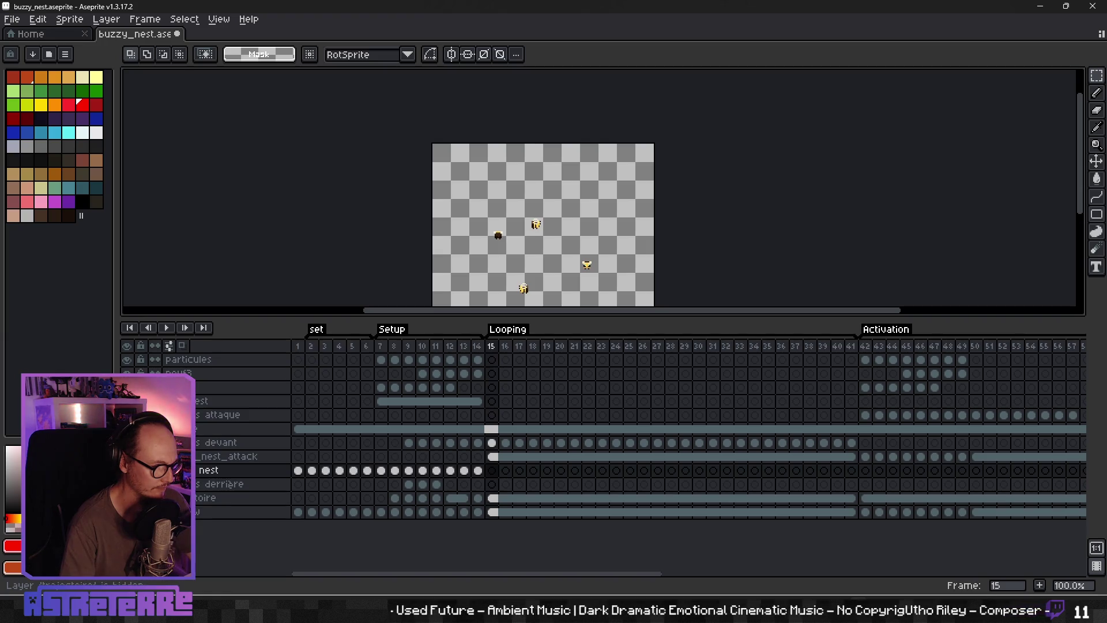
Step: Insert a new layer directly above the bottom layer
left_click(518, 457)
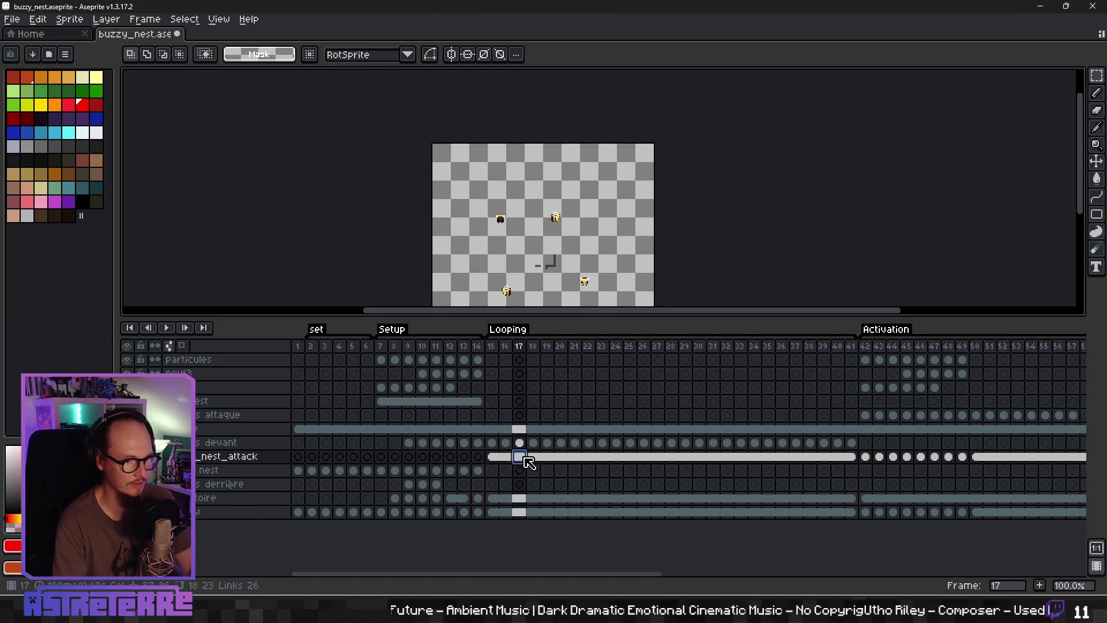
left_click(219, 512)
right_click(220, 511)
mouse_move(230, 504)
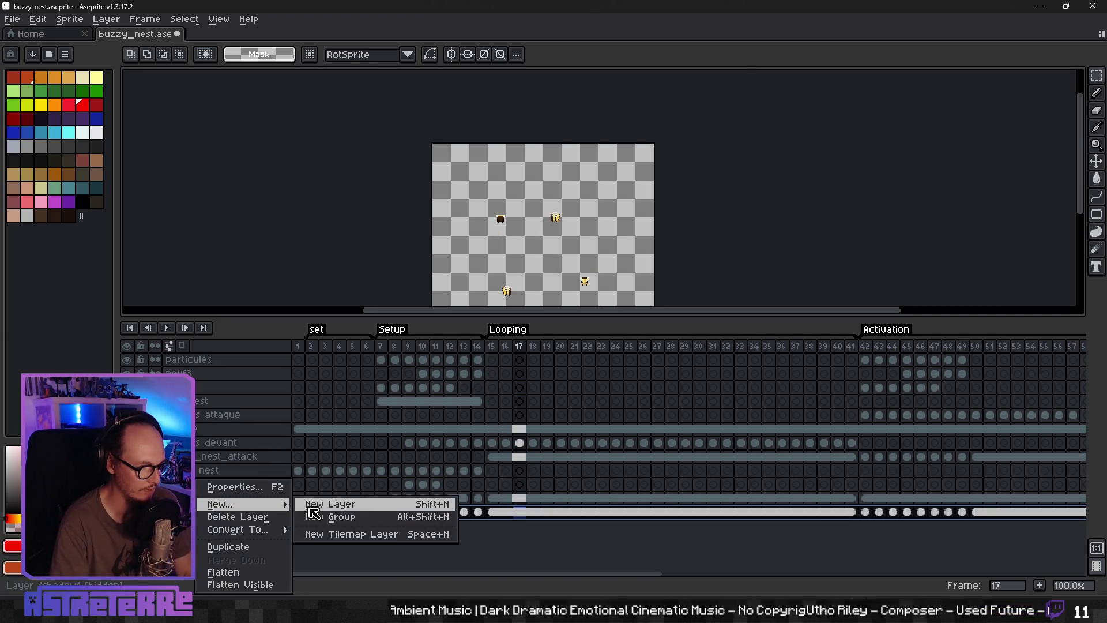
left_click(323, 504)
Step: Name the new layer shadow_attack and move the bottom layer's cels from frame 15 onward onto it
double_click(205, 513)
type("s")
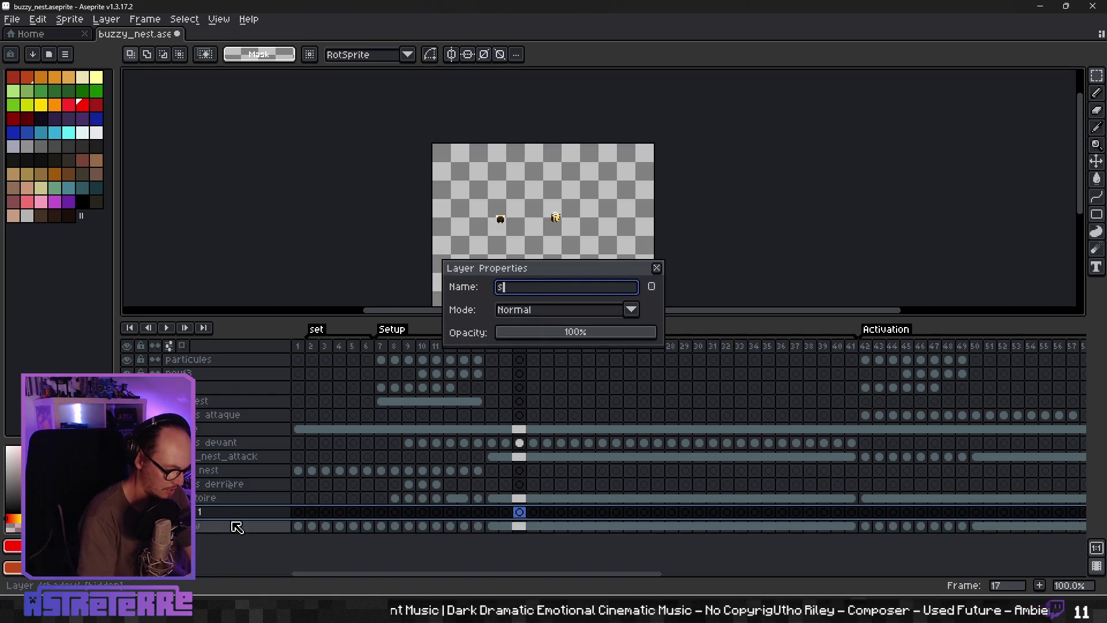
type("t_attac")
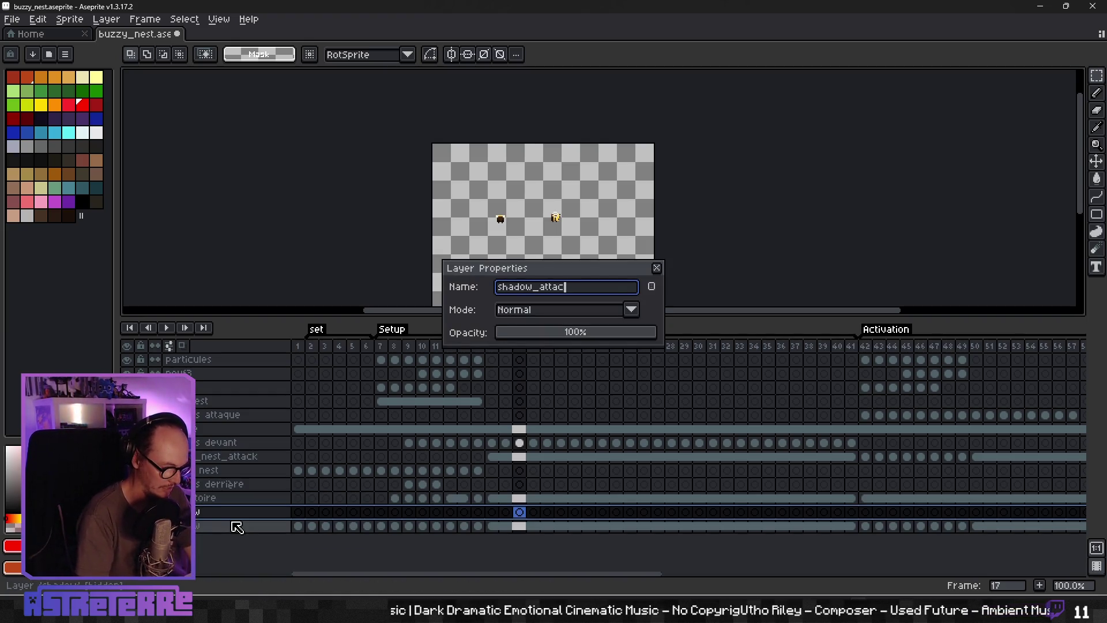
type("k")
key("Return")
mouse_move(491, 526)
left_mouse_down()
mouse_move(1013, 529)
mouse_move(1009, 519)
left_mouse_up()
left_click_drag(788, 574, 494, 577)
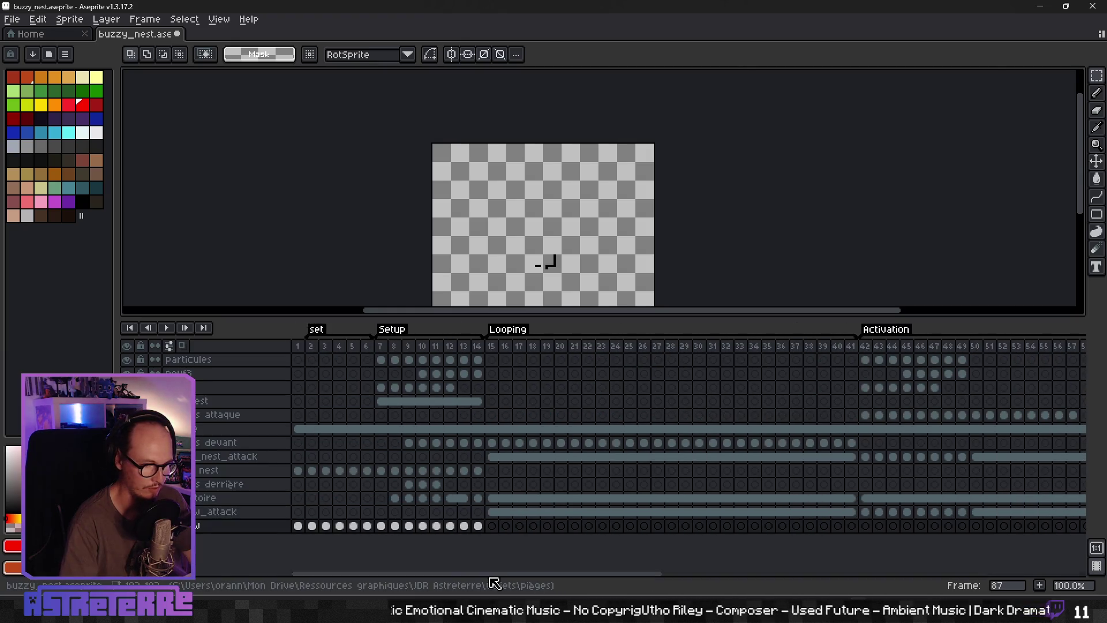
Step: Step frame by frame through the buzzy nest trap animation and play it back to review it
left_click(464, 526)
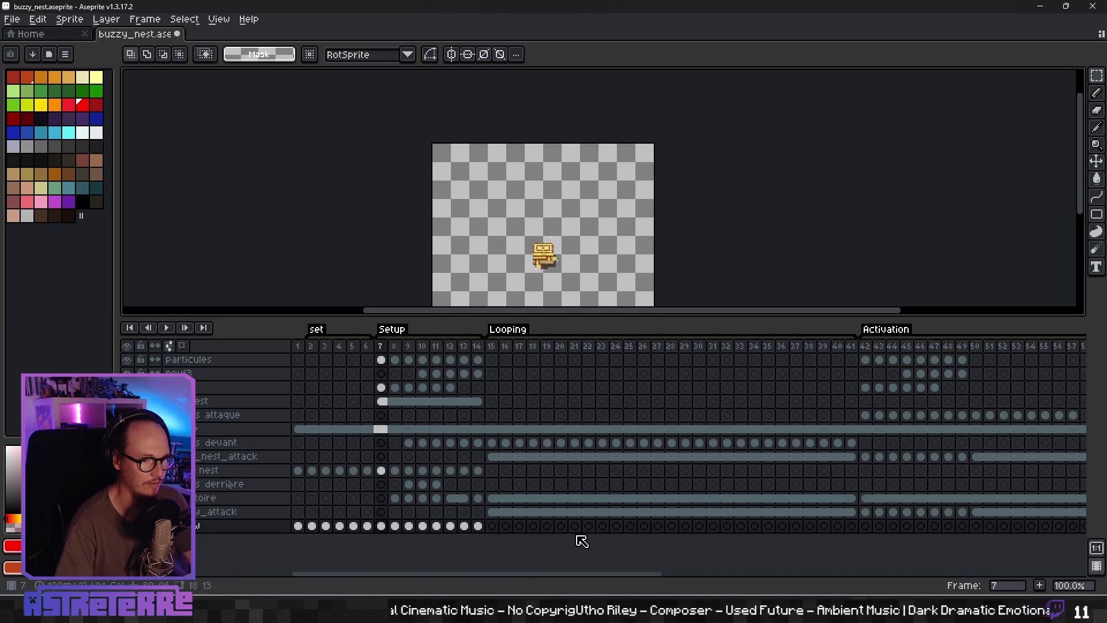
key("ctrl+z")
key("ctrl+z")
key("ctrl+z")
key("ctrl+z")
key("ctrl+z")
key("ctrl+z")
key("ctrl+y")
key("ctrl+y")
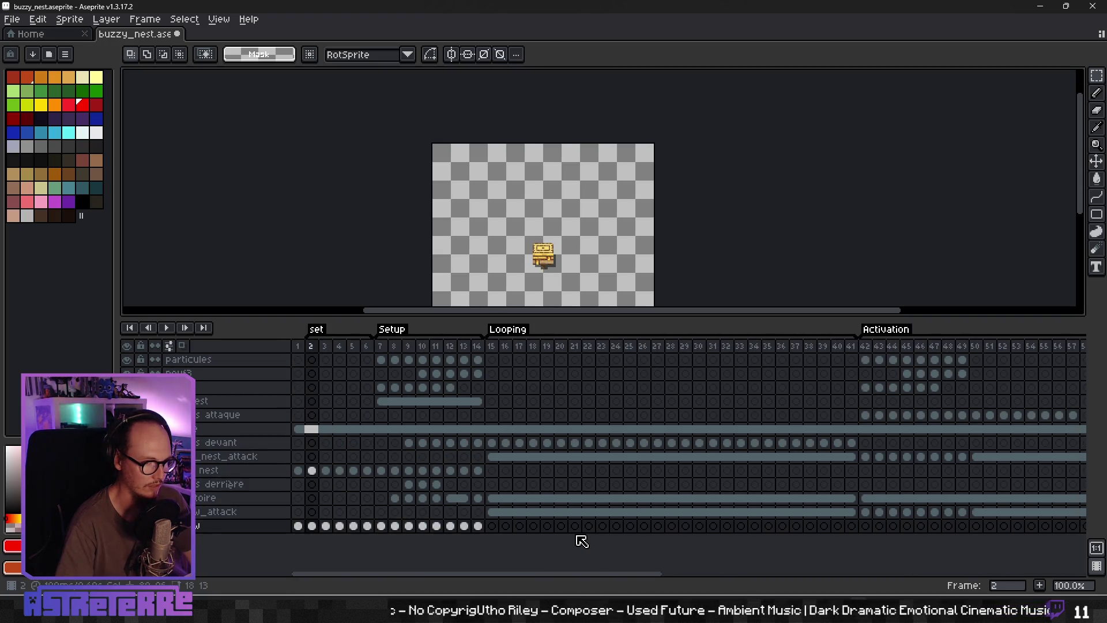
key("Right")
key("Right")
key("Right")
key("Right")
key("Right")
key("Right")
key("Right")
key("Right")
key("Right")
key("Right")
key("Right")
key("Right")
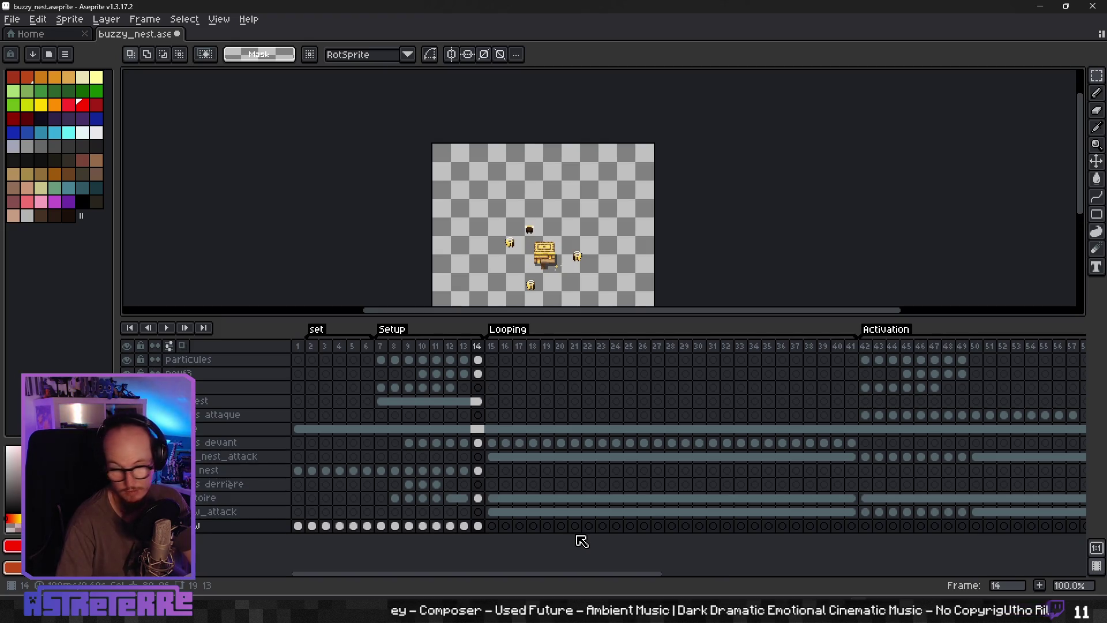
key("Right")
key("Right")
key("Left")
key("Left")
key("Right")
key("Return")
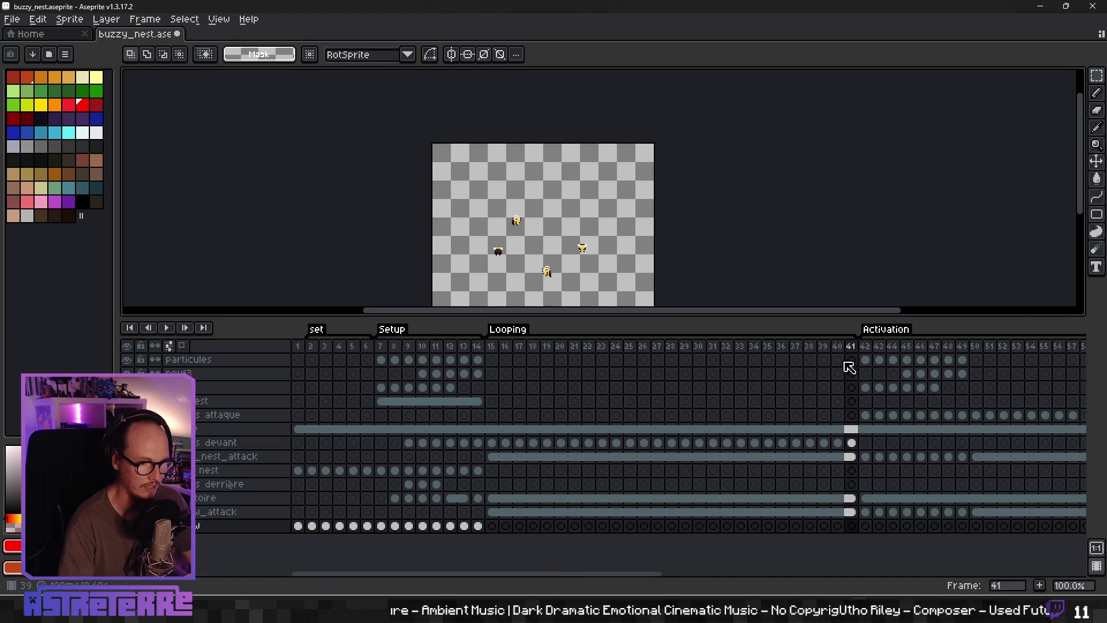
key("alt+Tab")
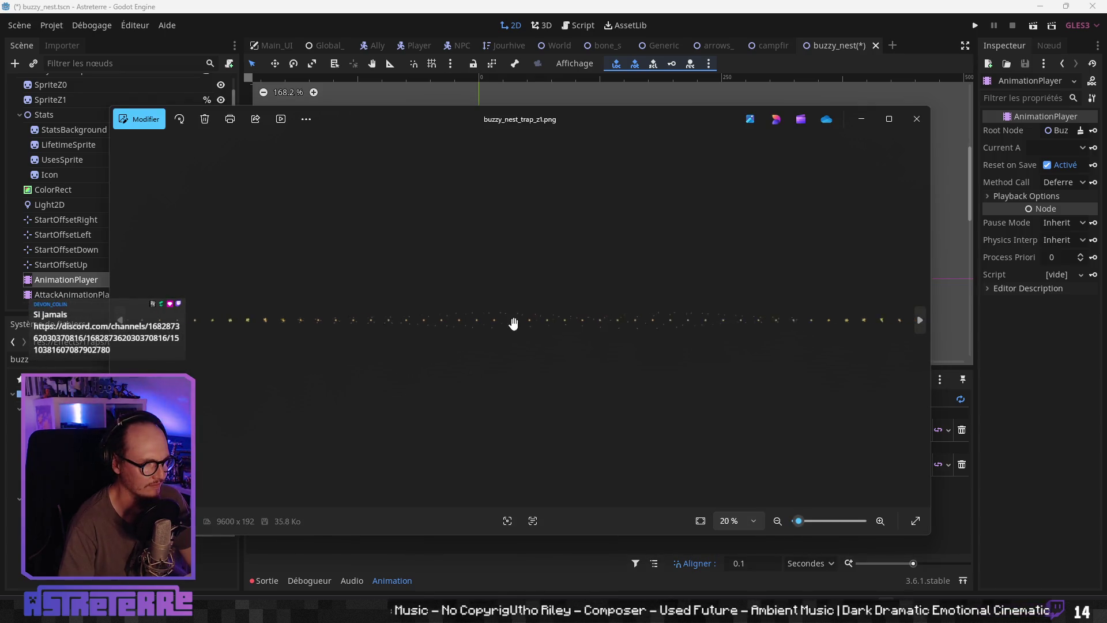
scroll(317, 317, "up", 3)
scroll(386, 321, "up", 3)
mouse_move(387, 324)
left_mouse_down()
mouse_move(553, 308)
mouse_move(346, 314)
left_mouse_up()
mouse_move(697, 309)
left_mouse_down()
mouse_move(425, 313)
mouse_move(328, 301)
mouse_move(724, 322)
left_mouse_up()
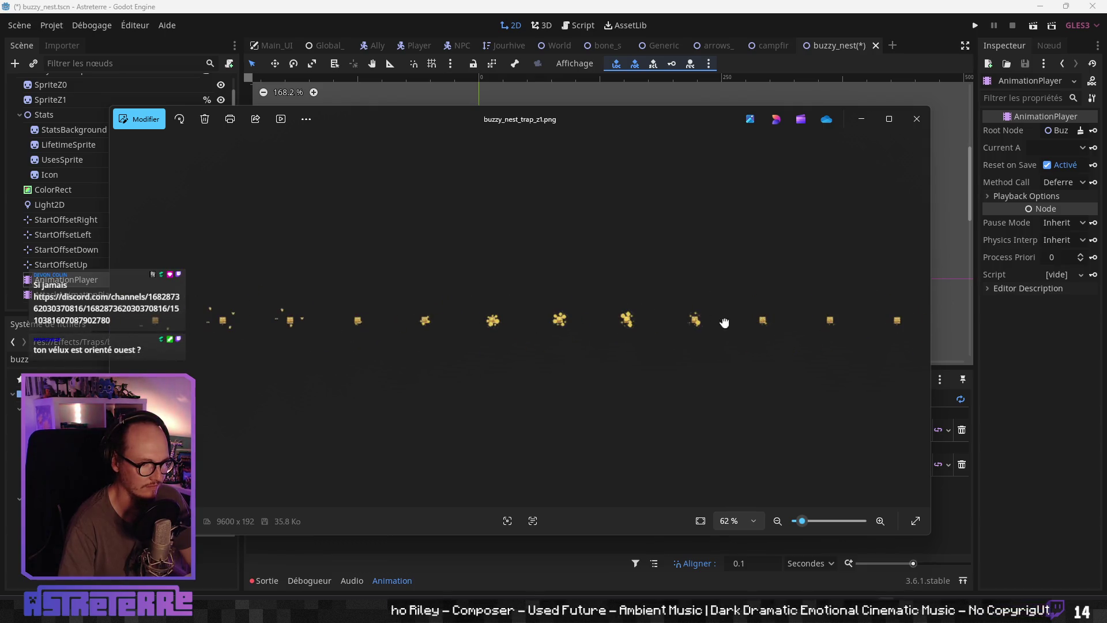
left_click(924, 128)
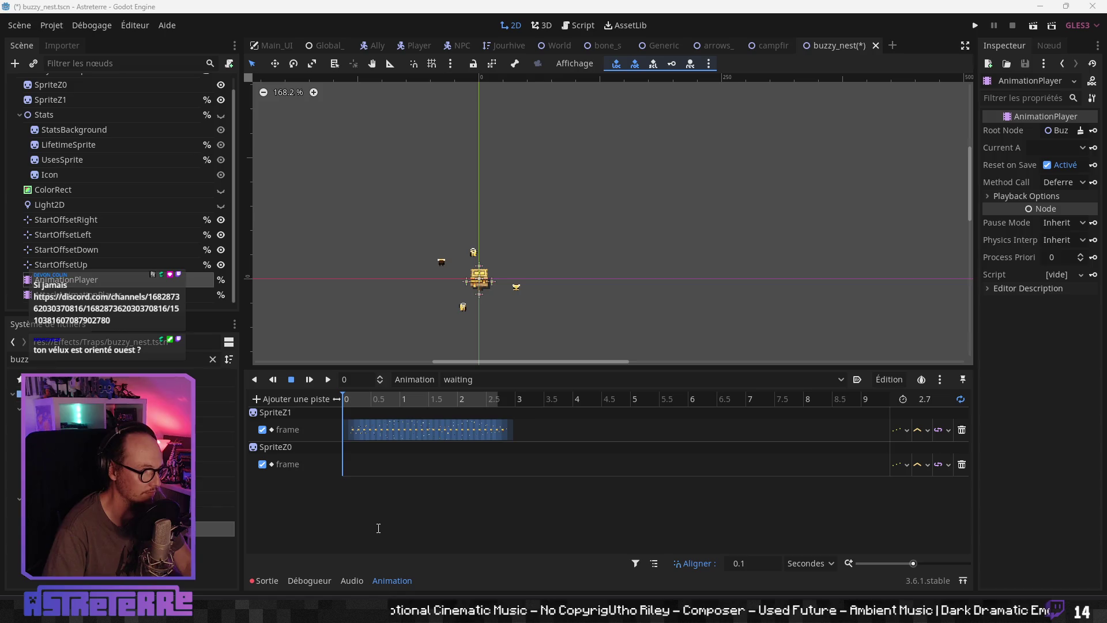
Step: Open the exported buzzy_nest_trap_z1.png from Aseprite's recent files
key("alt+Tab")
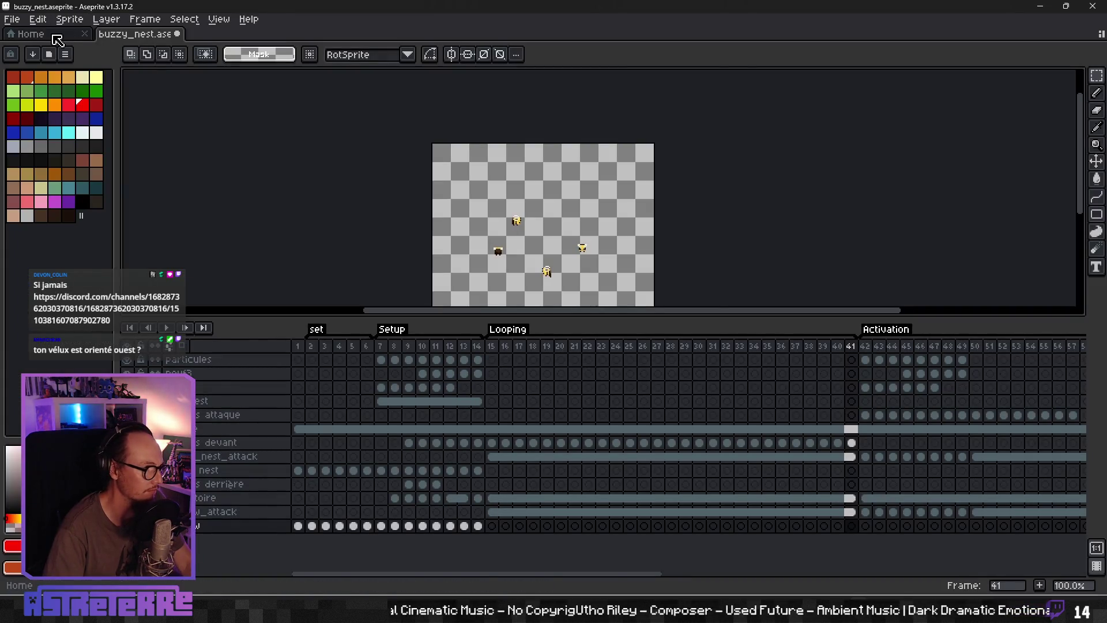
left_click(31, 34)
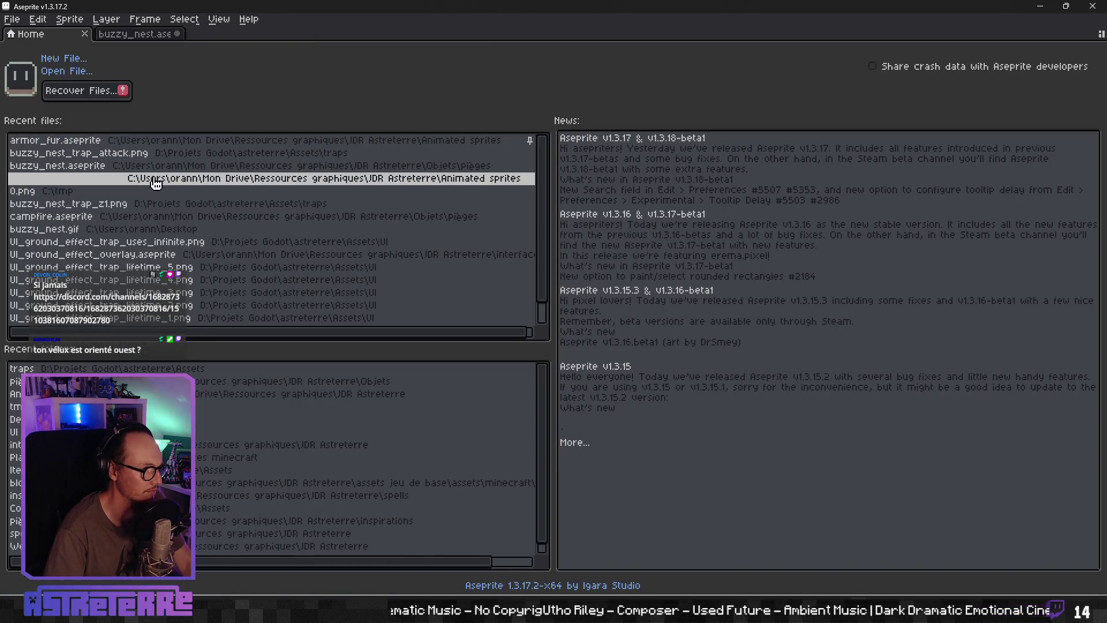
left_click(192, 207)
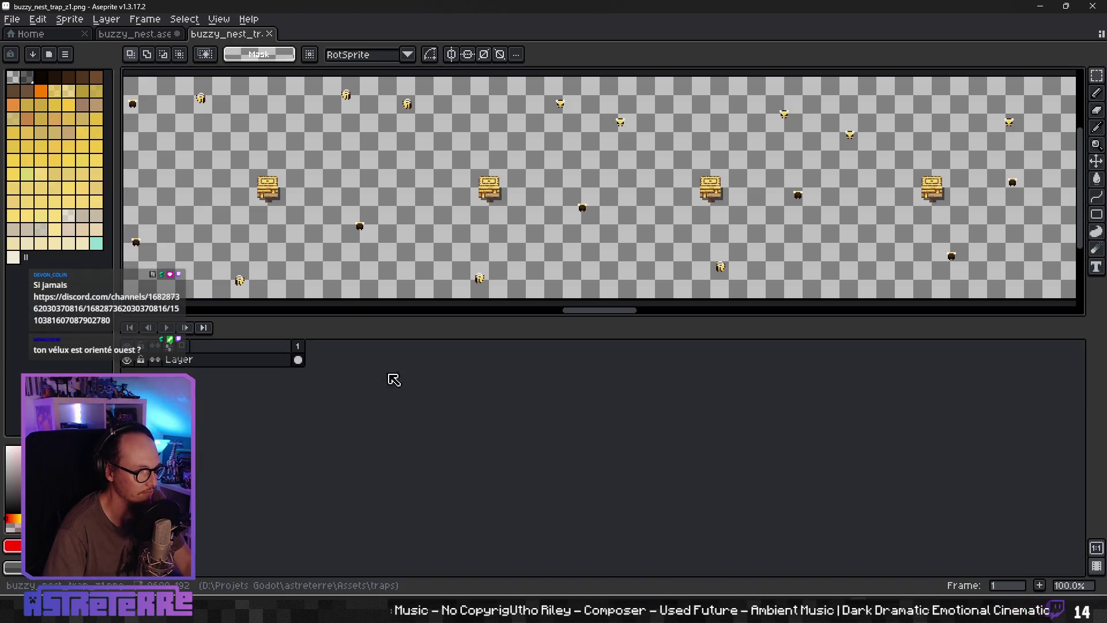
Step: Zoom and pan along the sprite strip to inspect it, then close its tab
scroll(338, 180, "down", 3)
scroll(329, 205, "down", 3)
left_click_drag(329, 208, 639, 210)
scroll(378, 217, "up", 2)
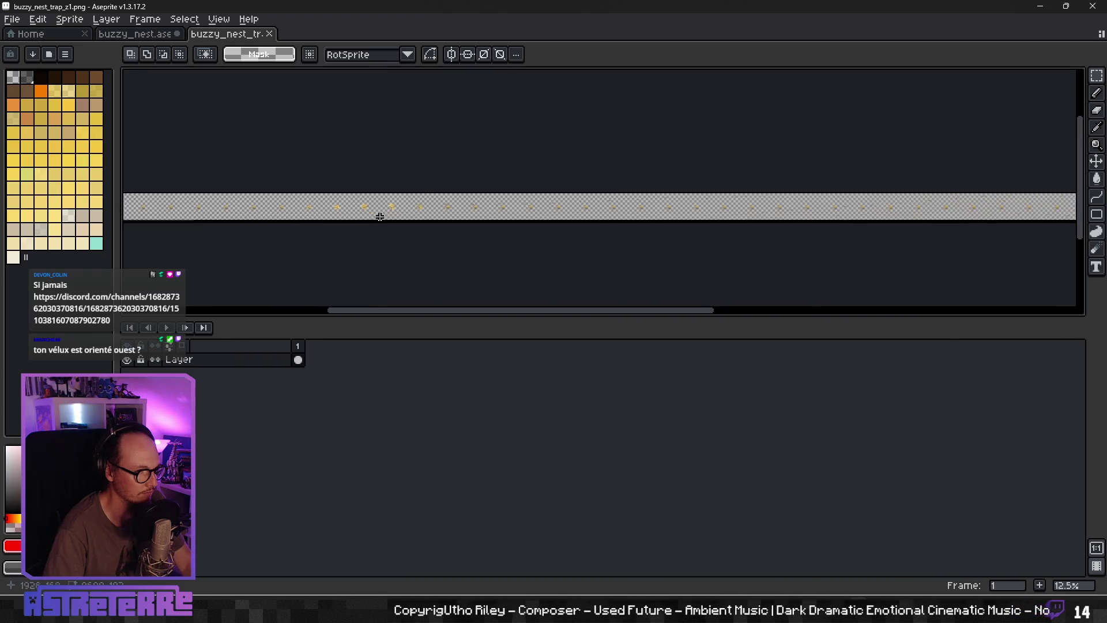
left_click_drag(272, 203, 495, 204)
scroll(323, 205, "up", 2)
scroll(316, 222, "up", 1)
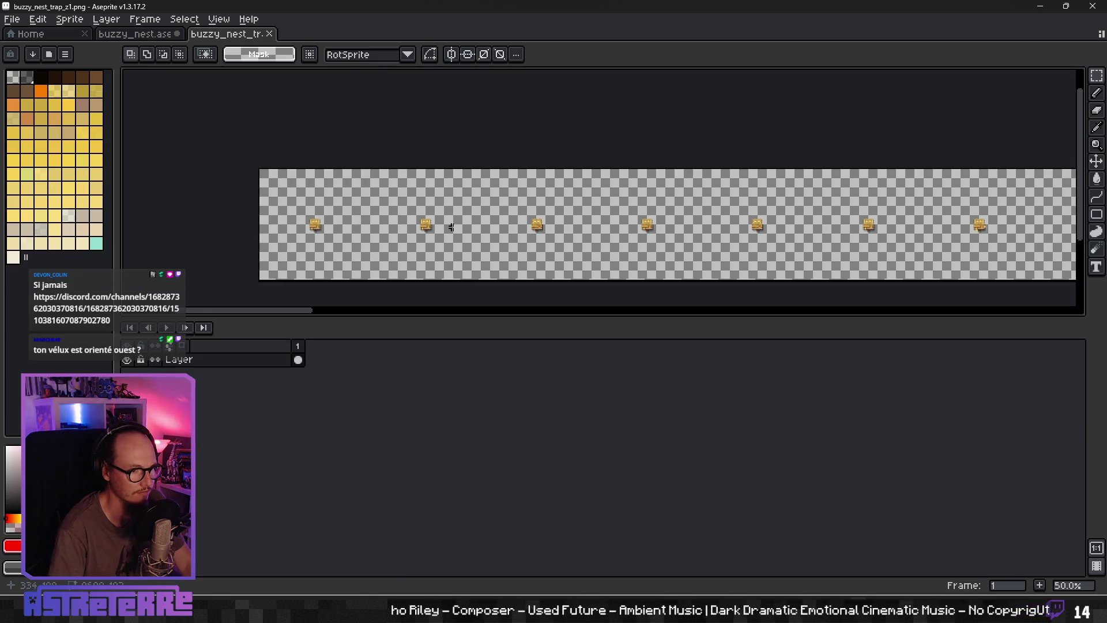
left_click_drag(875, 238, 352, 220)
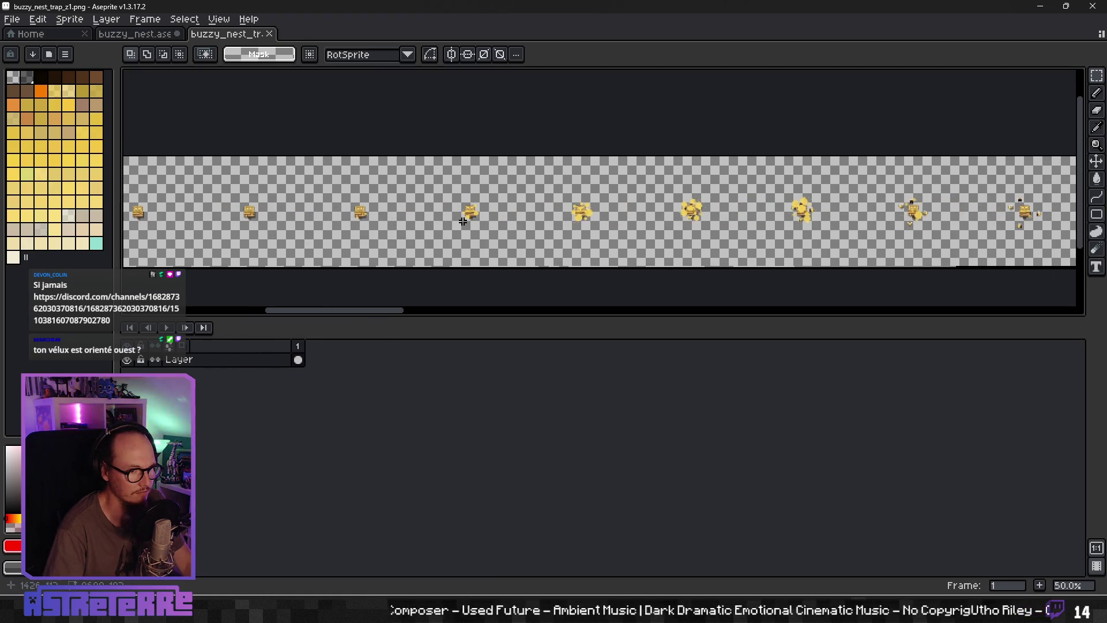
scroll(353, 222, "up", 4)
scroll(461, 219, "down", 3)
scroll(555, 211, "down", 2)
scroll(556, 211, "down", 1)
scroll(558, 211, "up", 1)
scroll(559, 211, "up", 3)
scroll(562, 212, "down", 1)
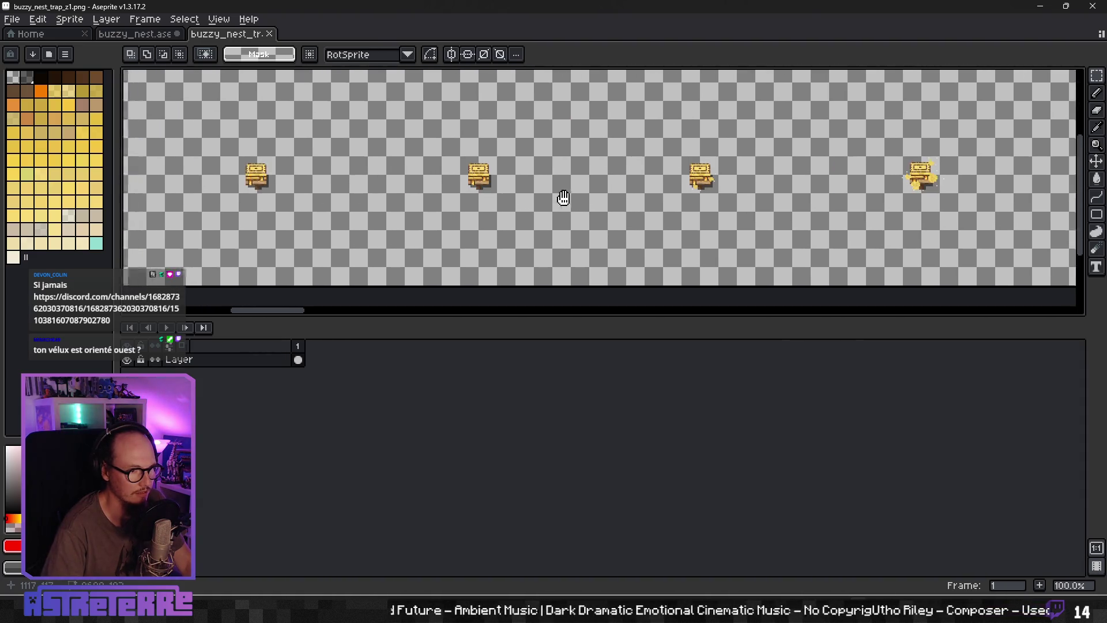
scroll(694, 180, "down", 2)
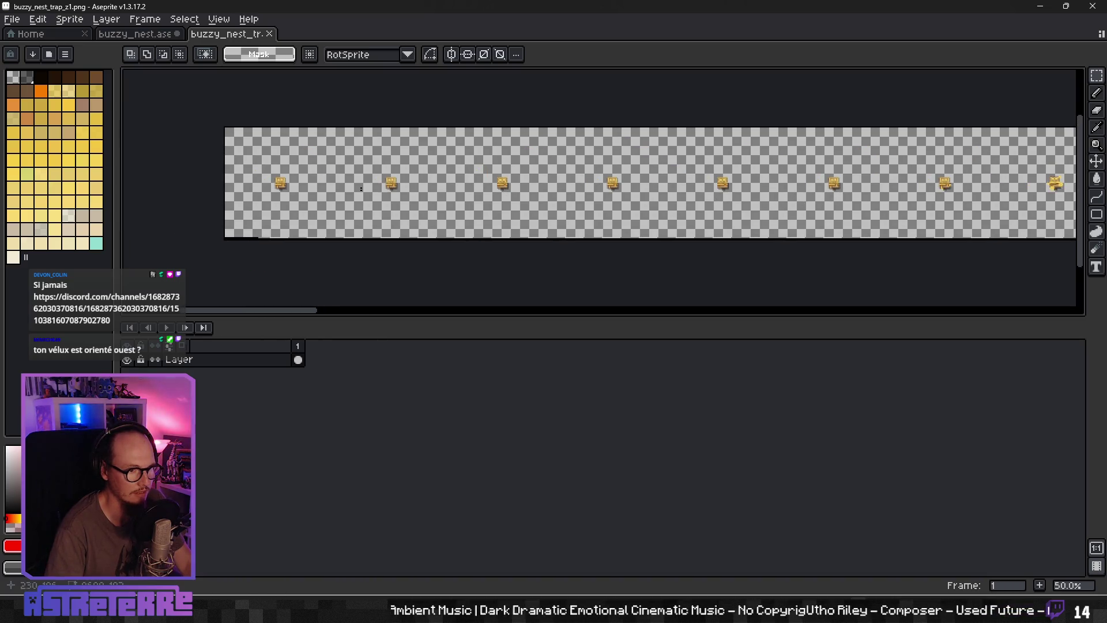
left_click(269, 33)
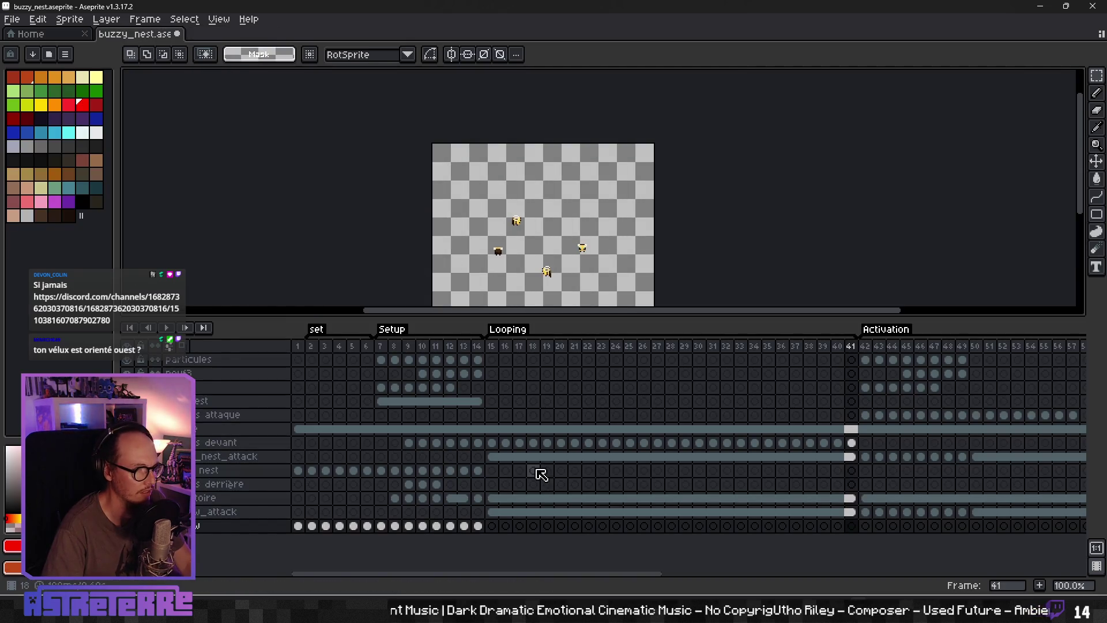
Step: Check the opening frames, then select timeline frames 1 through 41 across all layers
left_click(298, 429)
key("Left")
key("Right")
key("Right")
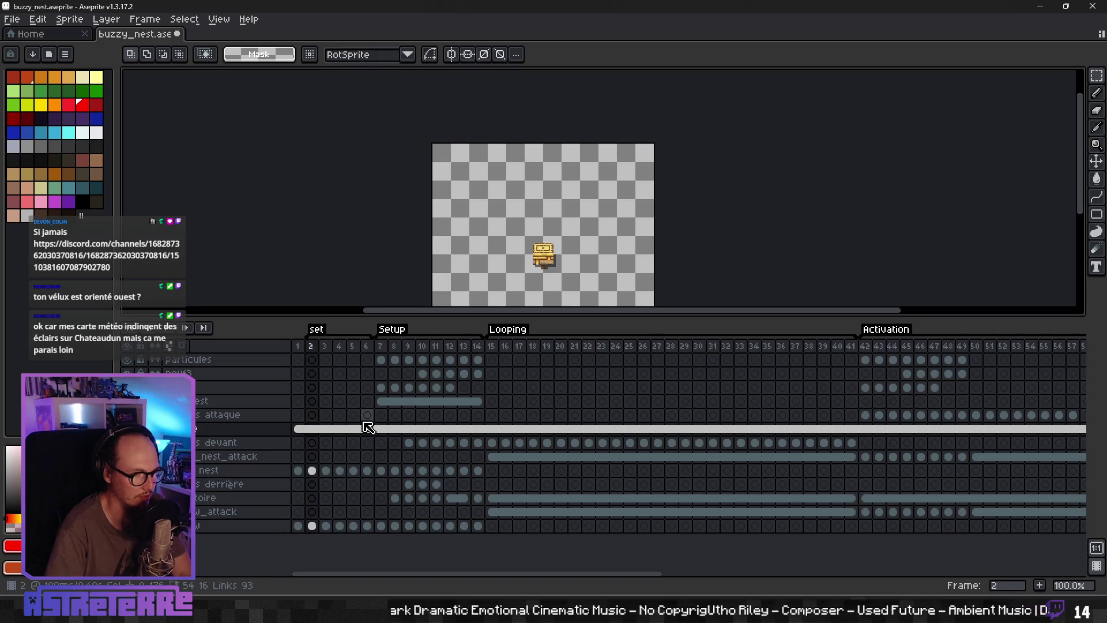
key("Right")
key("Right")
key("Right")
key("Right")
key("Right")
key("Left")
key("Left")
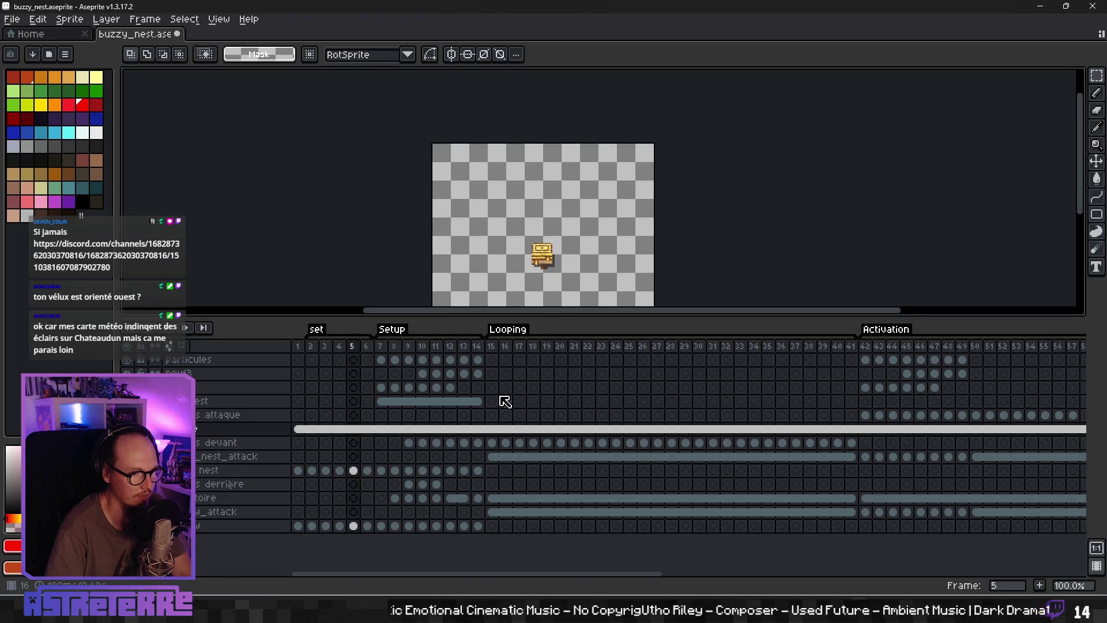
left_click_drag(297, 346, 856, 354)
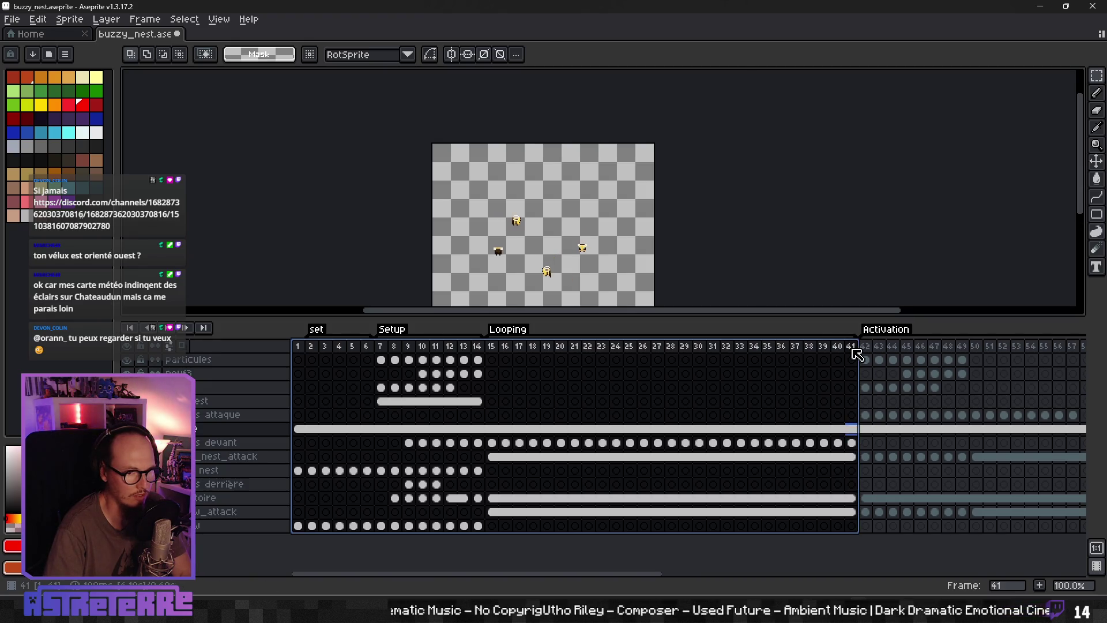
left_click_drag(630, 579, 579, 586)
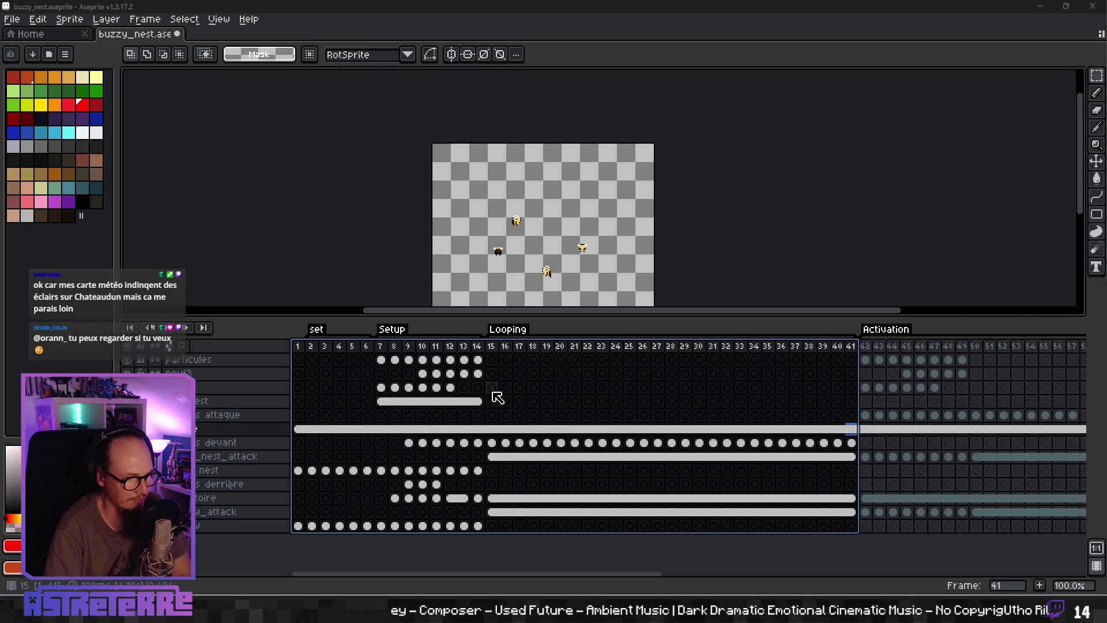
left_click(28, 34)
Step: Back in buzzy_nest, select frames 1 through 41 and start a sprite-sheet export
left_click(153, 34)
left_click(11, 19)
mouse_move(28, 146)
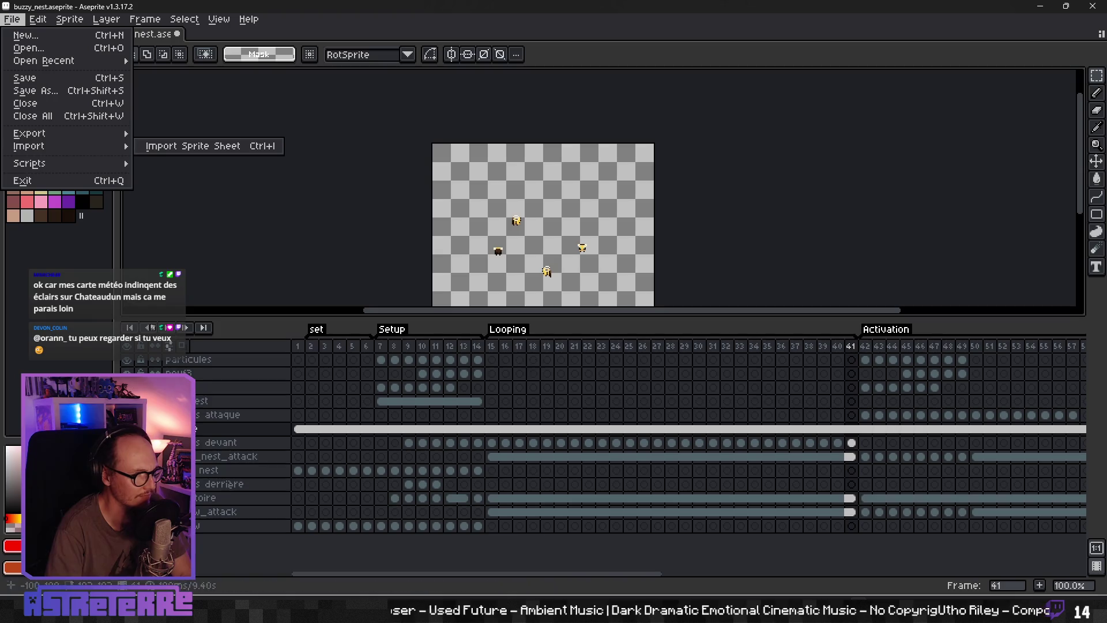
left_click(851, 346)
left_click_drag(298, 346, 851, 346)
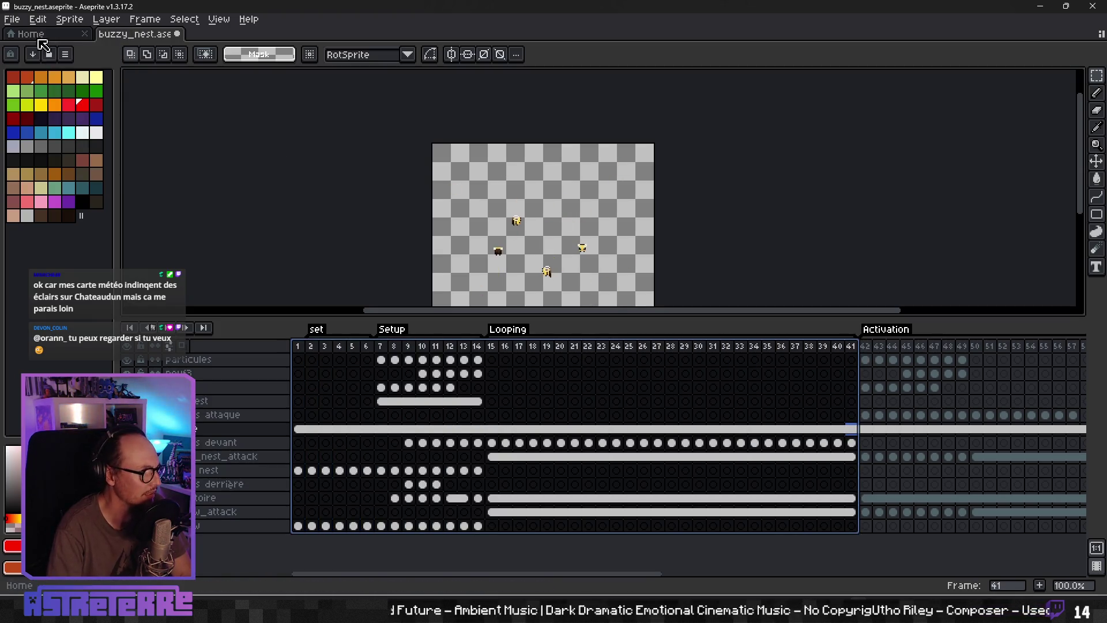
left_click(11, 19)
mouse_move(29, 133)
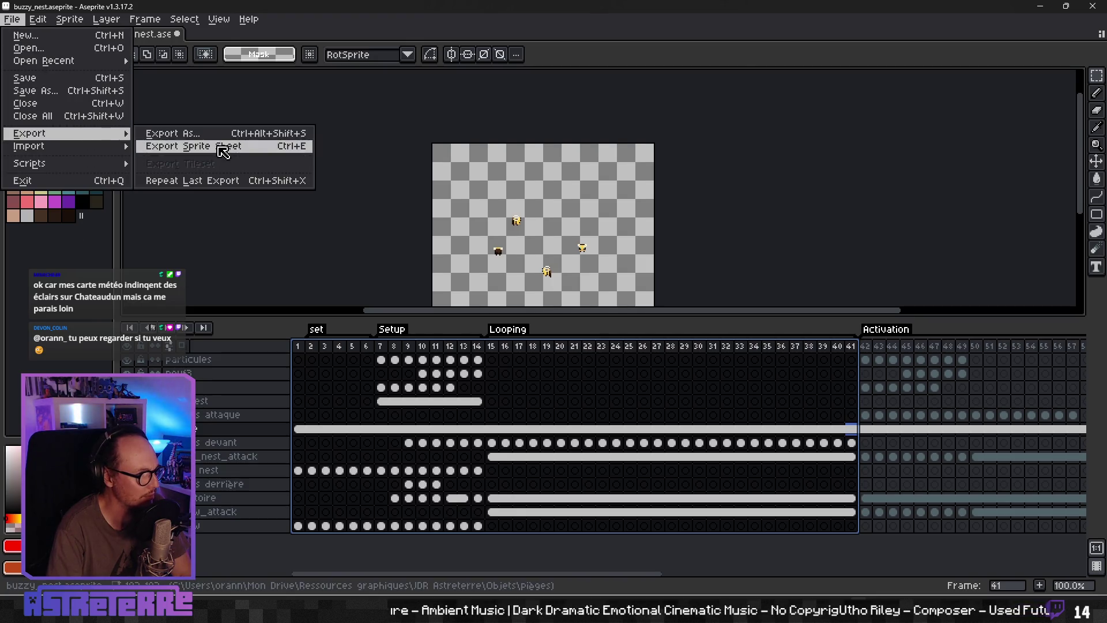
left_click(219, 146)
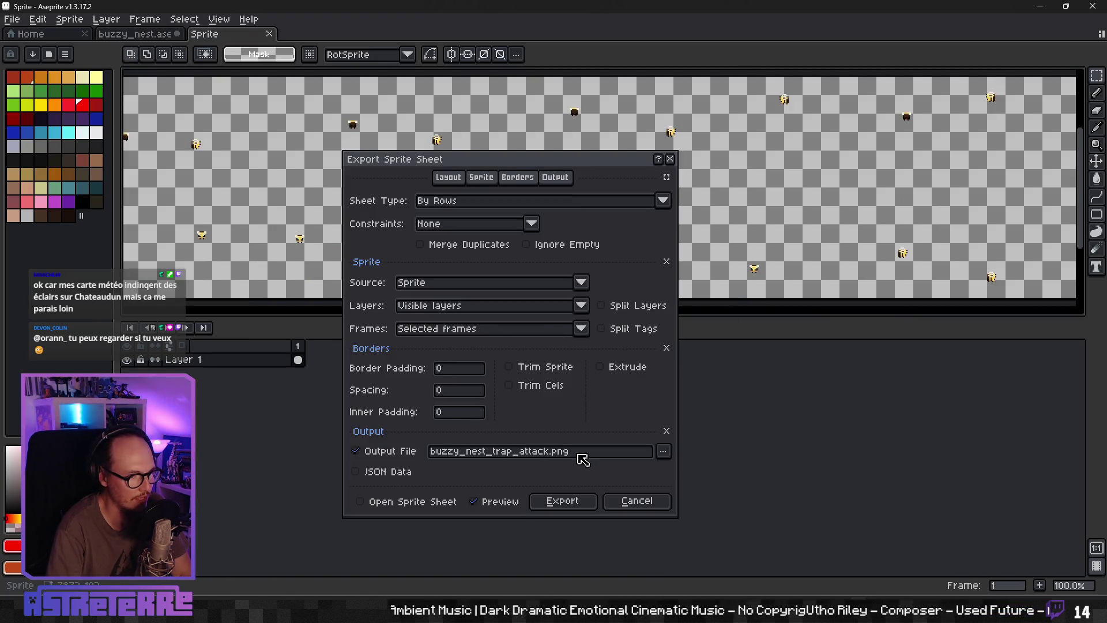
Step: Export the sheet as buzzy_nest_trap_z1.png into the sprite's Objets\pièges folder
left_click(555, 452)
key("BackSpace")
key("BackSpace")
key("BackSpace")
key("BackSpace")
key("BackSpace")
key("BackSpace")
type("z1")
left_click(669, 451)
left_click(670, 451)
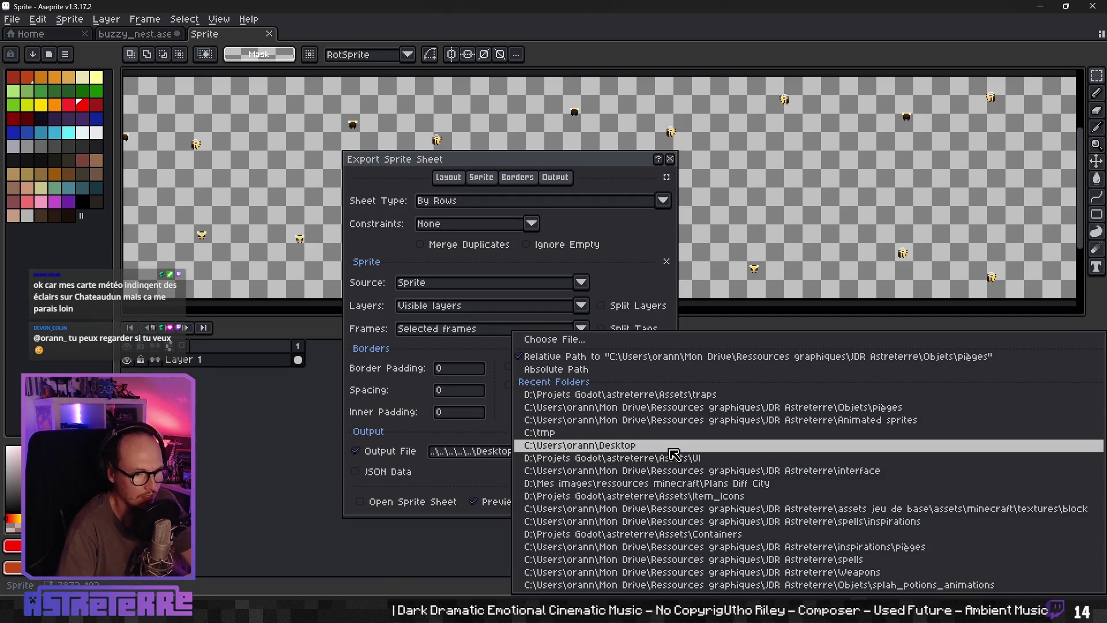
left_click(683, 407)
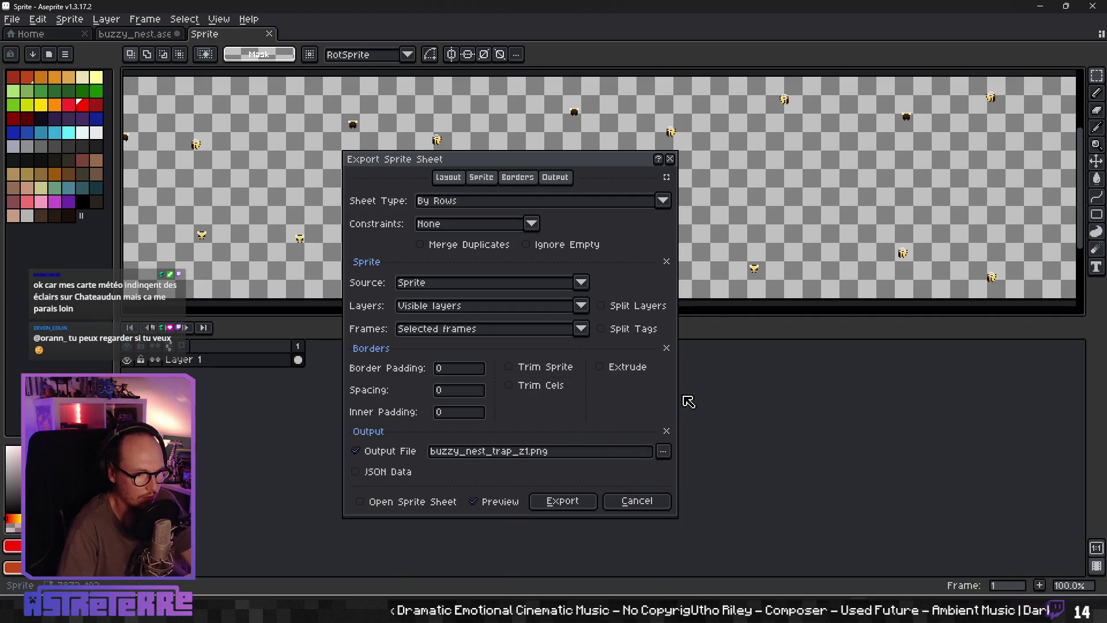
left_click(563, 503)
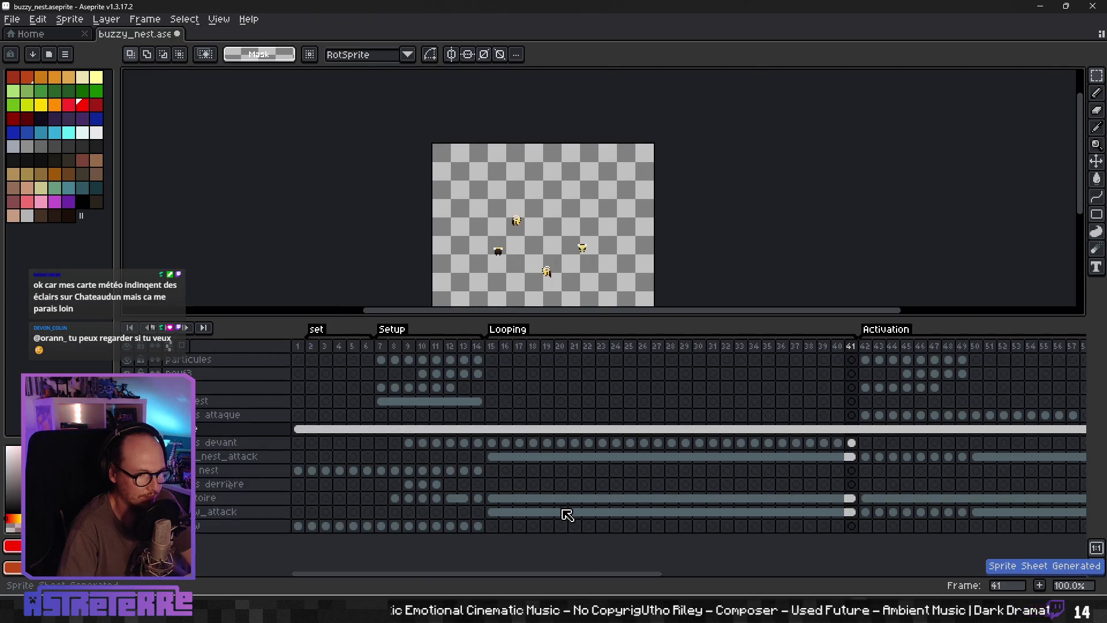
key("alt+Tab")
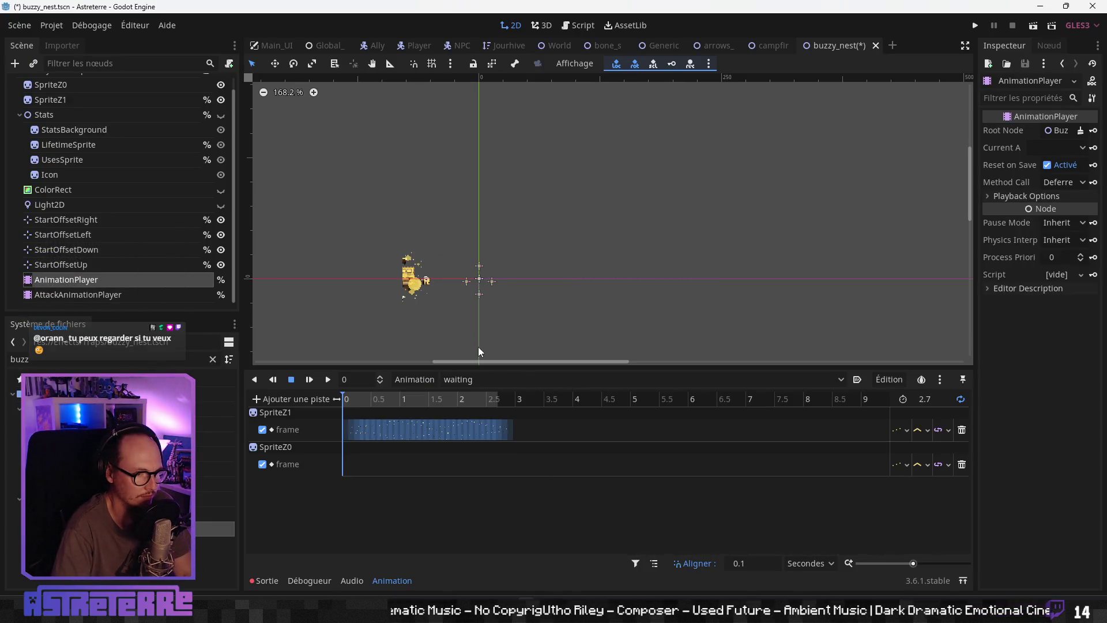
Step: Change SpriteZ1's Hframes from 50 to 41
left_click(382, 398)
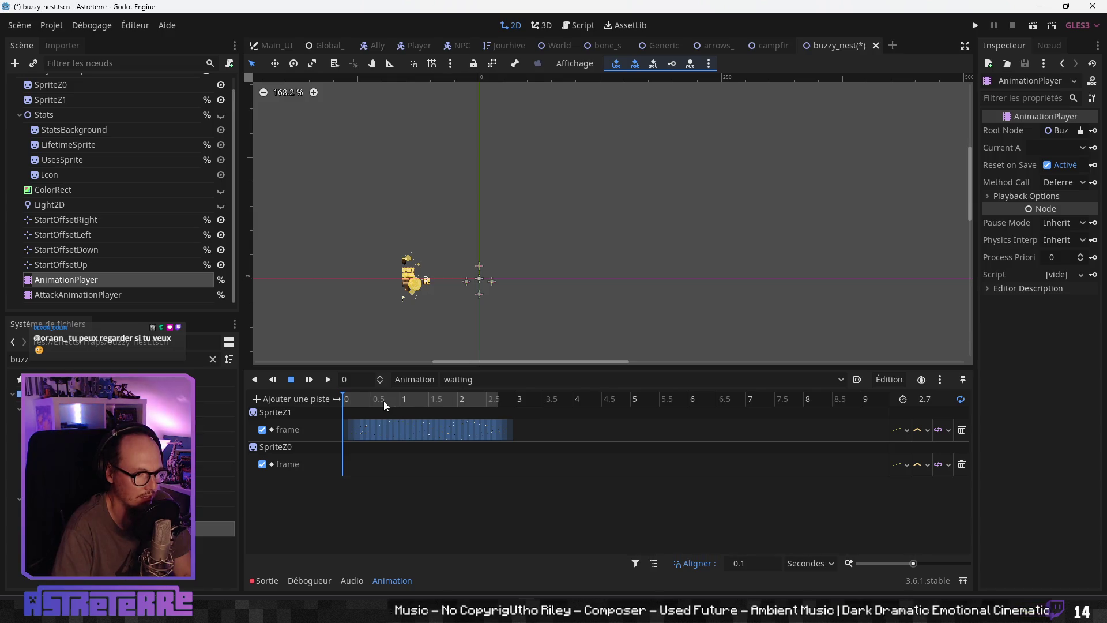
left_click(275, 412)
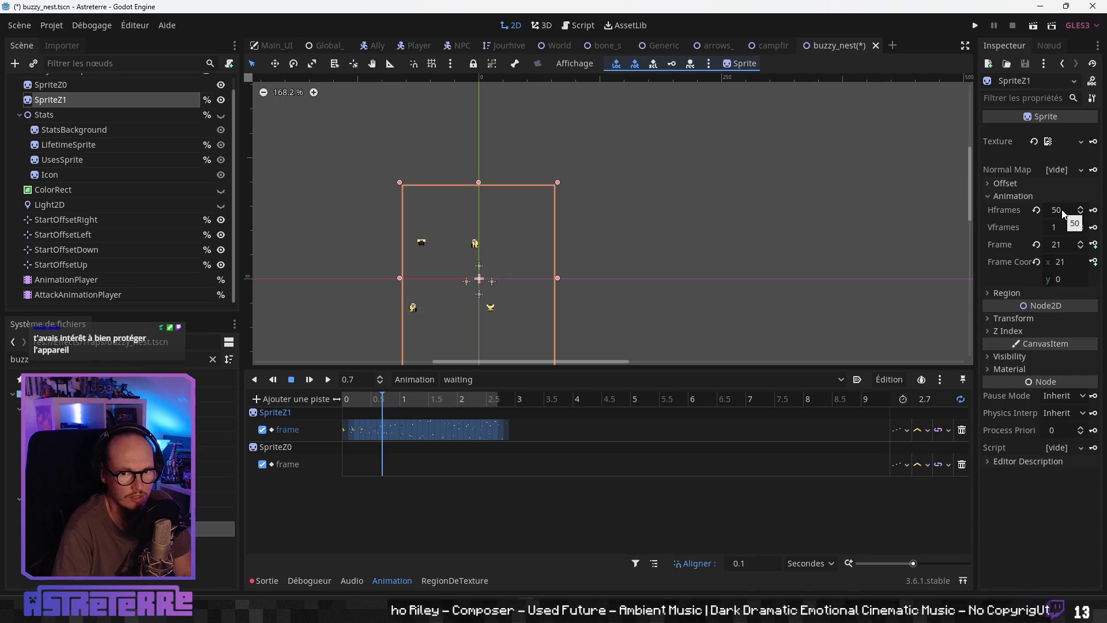
left_click(1061, 210)
type("41")
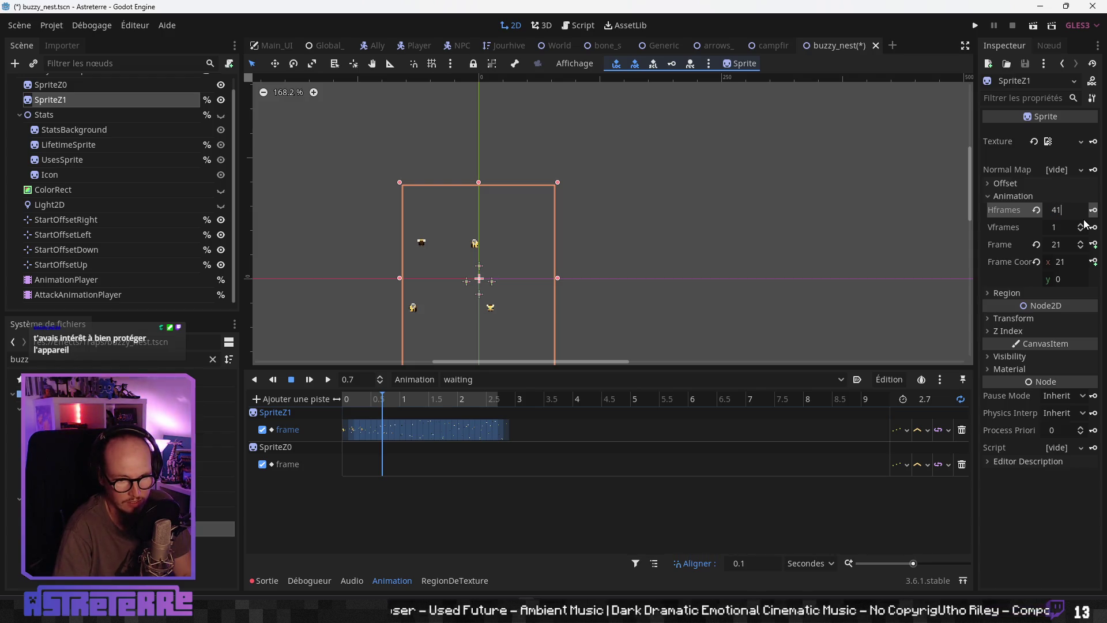
key("Return")
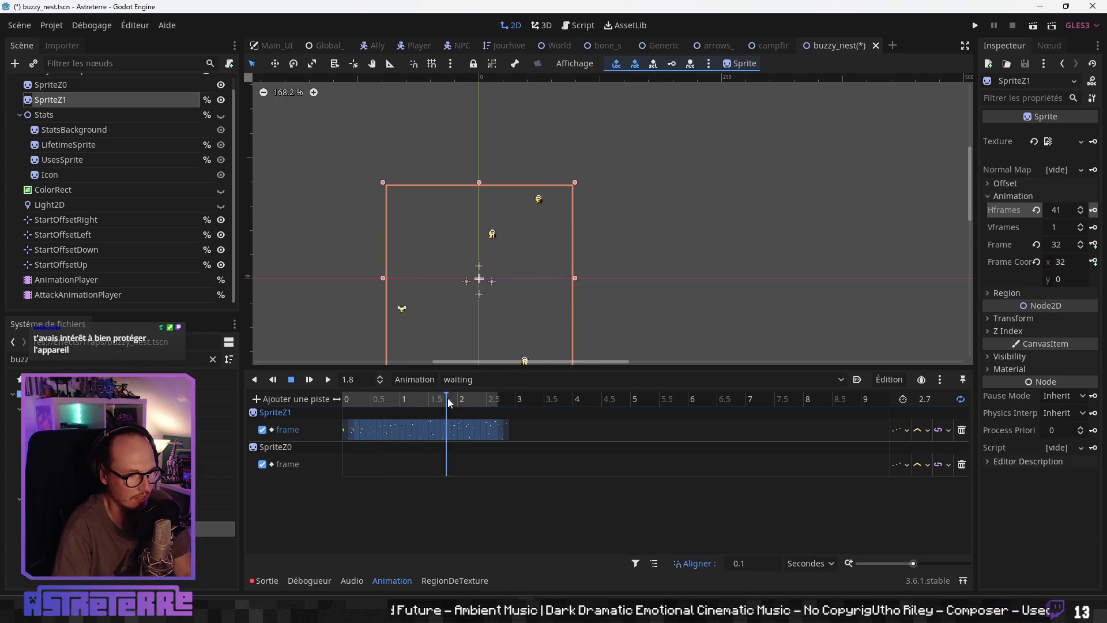
Step: Scrub the waiting animation, switching to turn_on and back to waiting to preview it
mouse_move(389, 405)
left_mouse_down()
mouse_move(450, 408)
mouse_move(345, 404)
left_mouse_up()
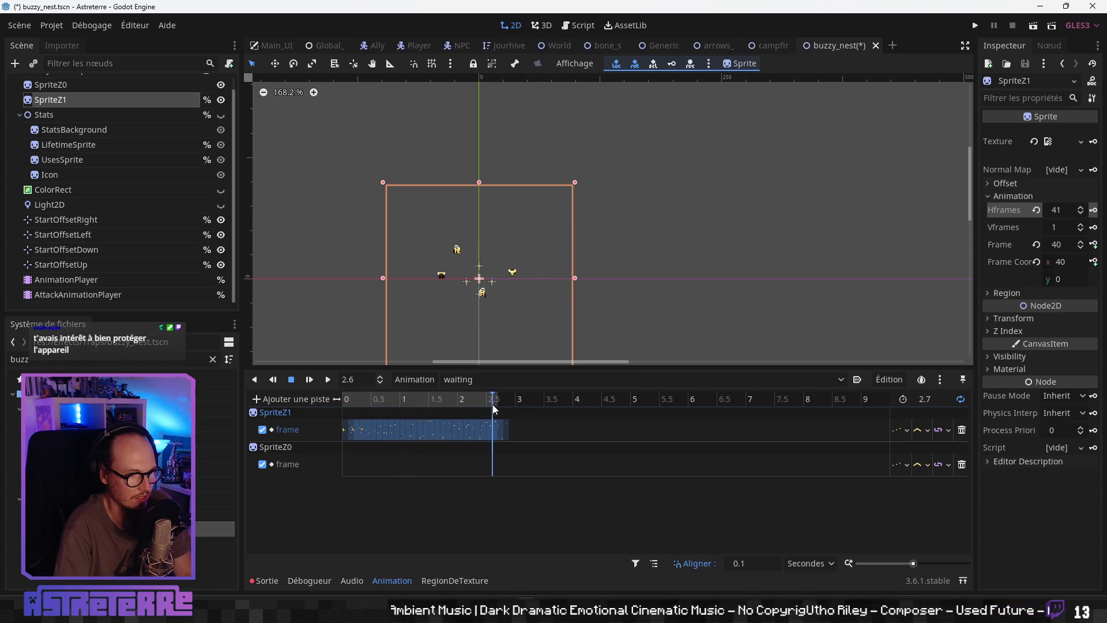
left_click_drag(451, 404, 344, 404)
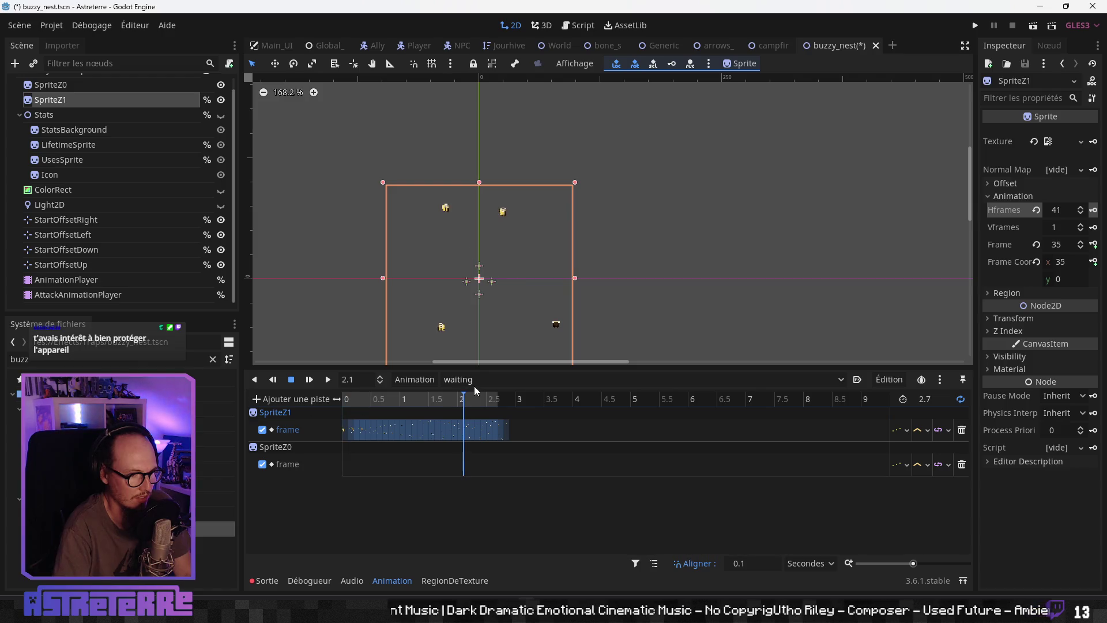
left_click(470, 380)
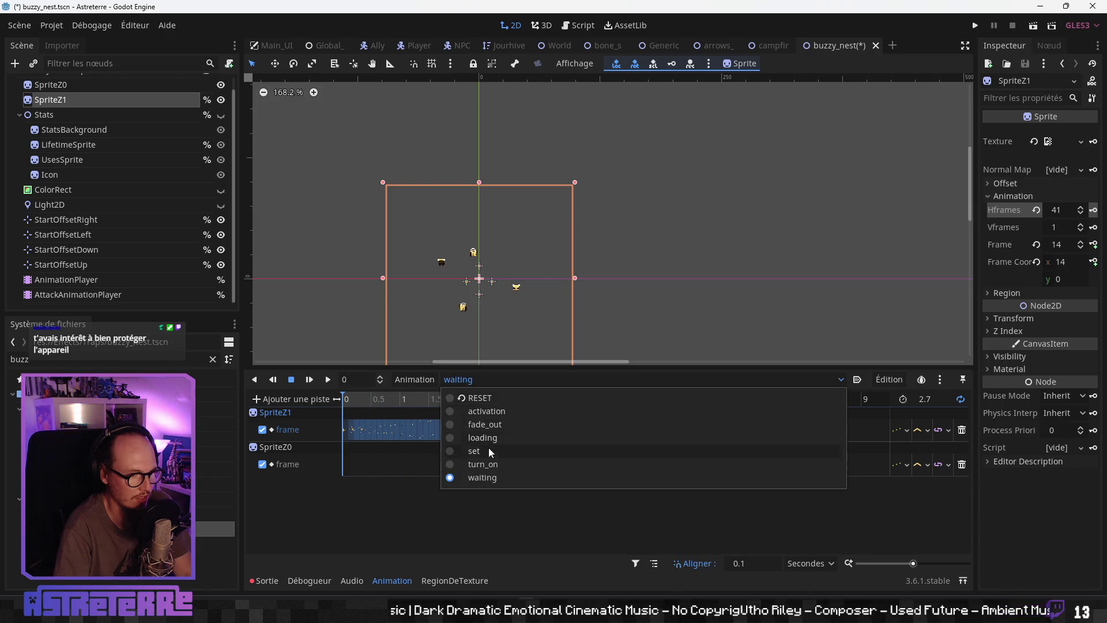
left_click(482, 465)
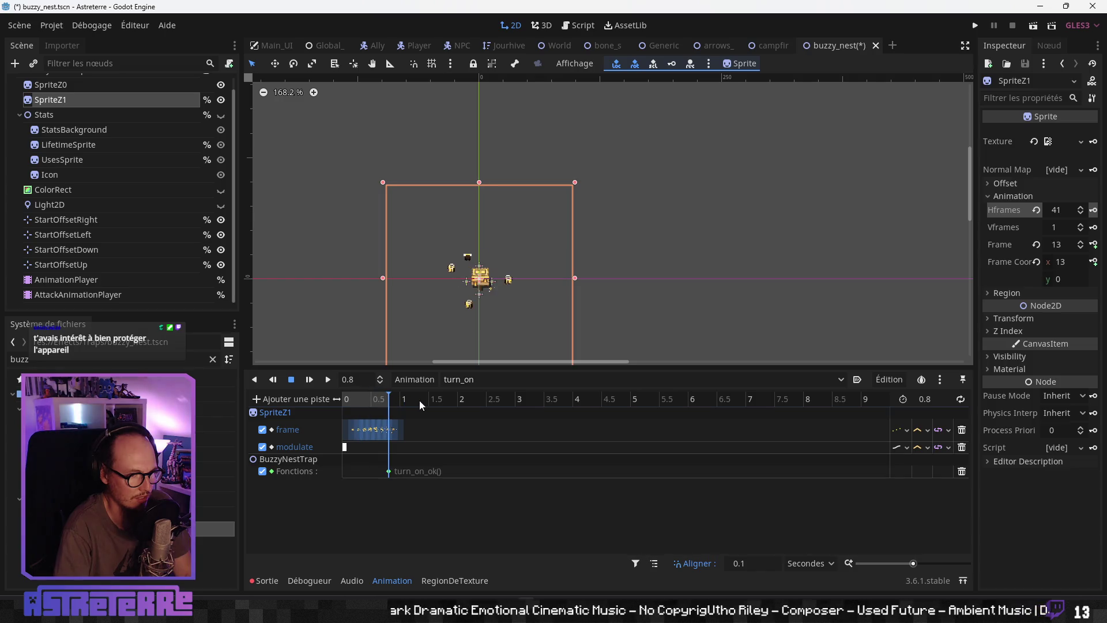
left_click(470, 380)
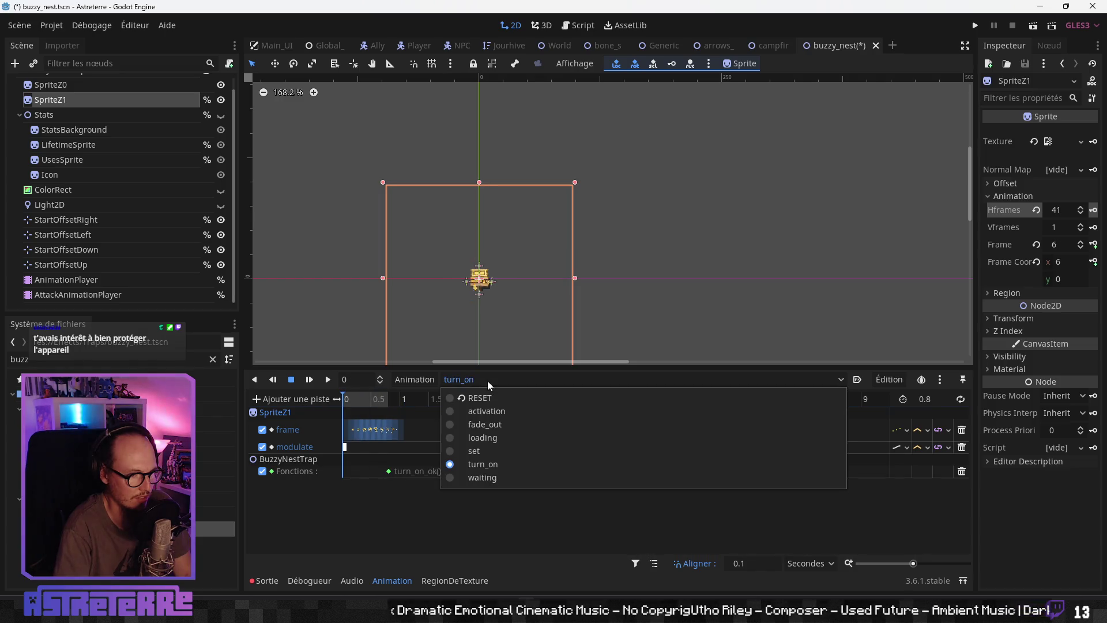
left_click(481, 477)
mouse_move(340, 398)
left_mouse_down()
mouse_move(468, 399)
mouse_move(293, 403)
mouse_move(424, 406)
mouse_move(348, 403)
left_mouse_up()
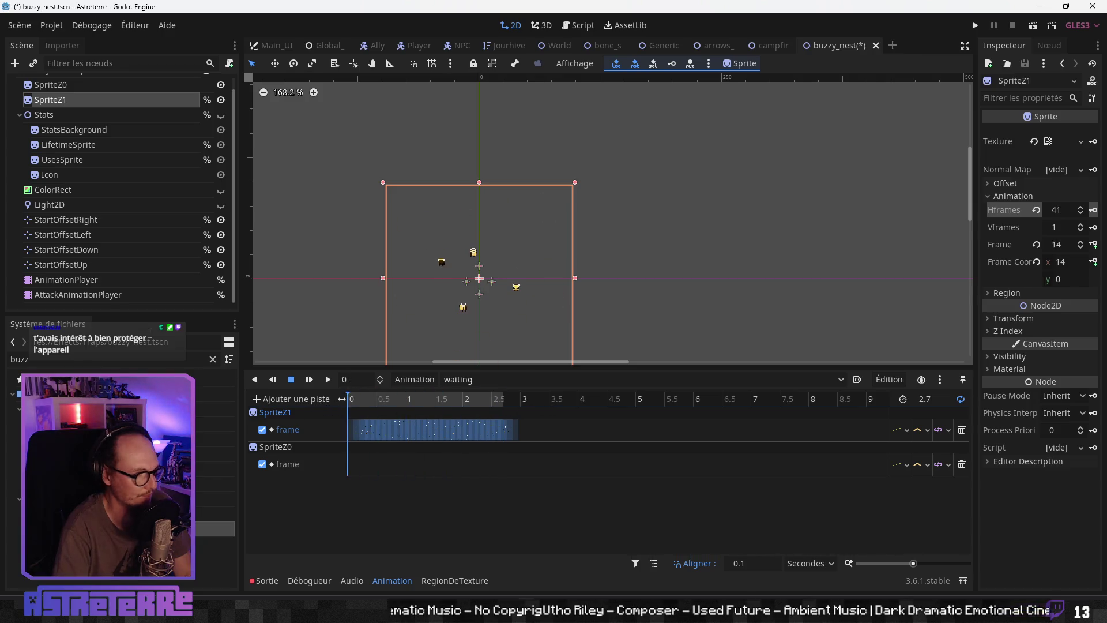
Step: Create a new empty animation named waiting on the AttackAnimationPlayer node
left_click(96, 295)
left_click(413, 379)
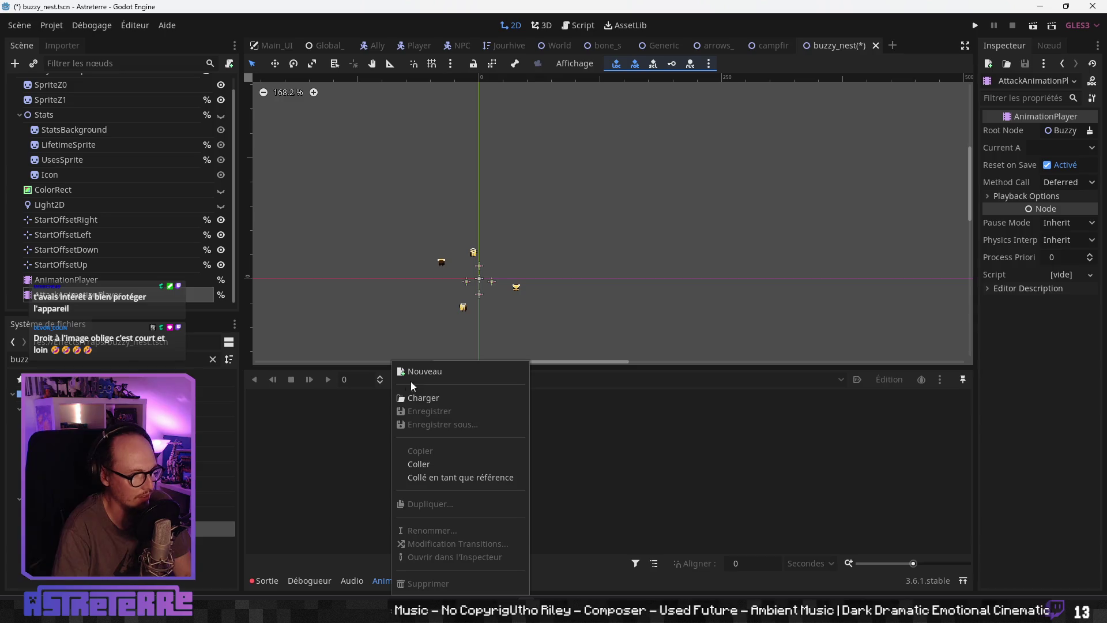
left_click(425, 372)
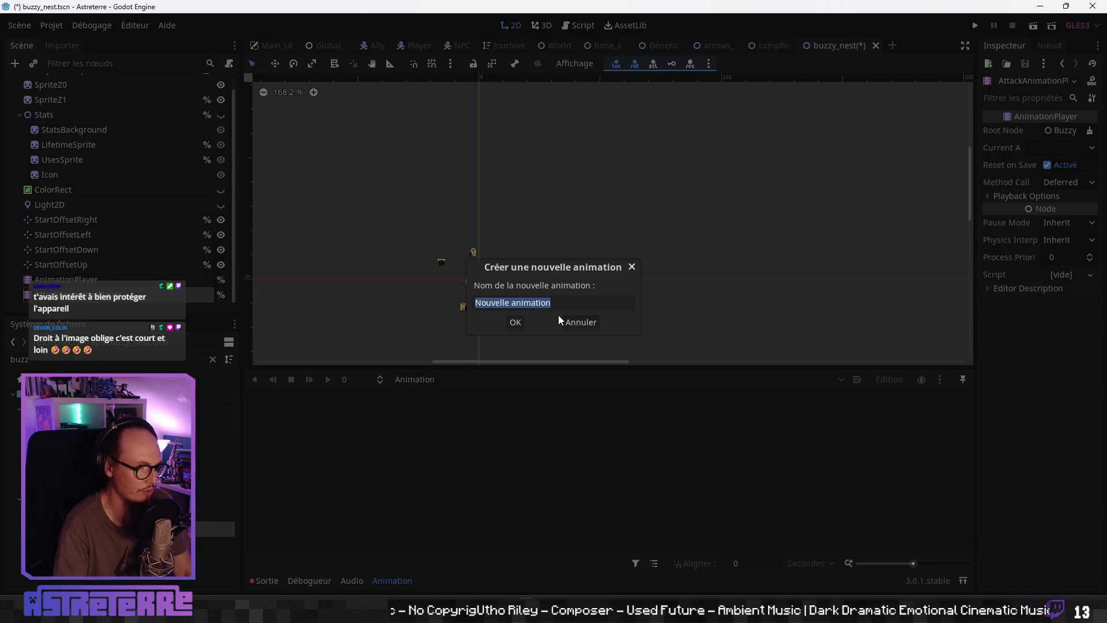
type("A")
key("BackSpace")
type("wainbt")
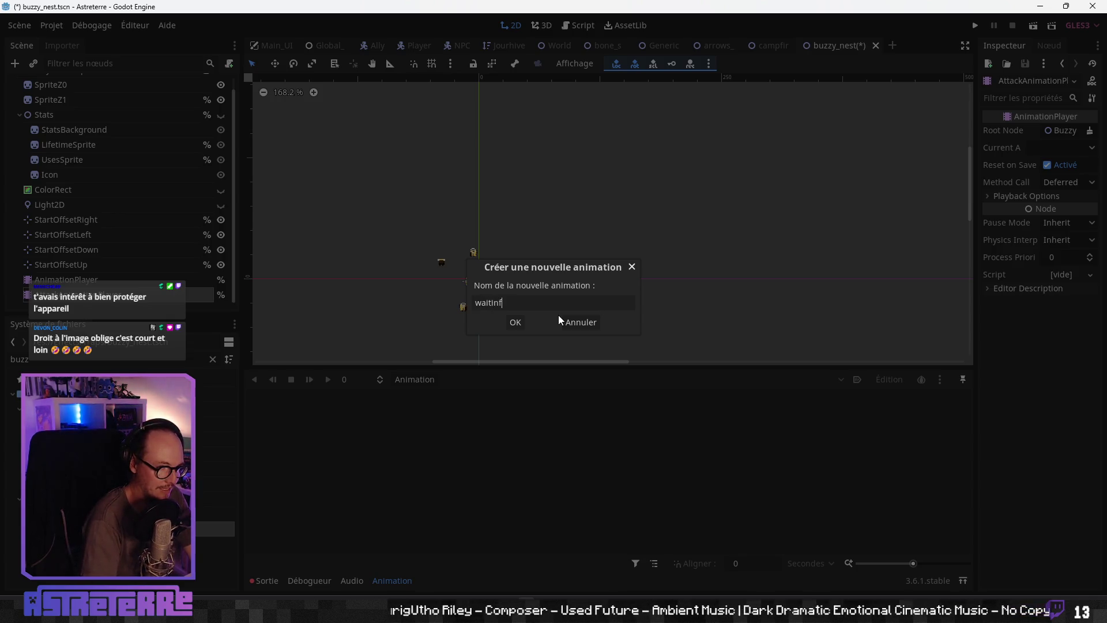
type("g")
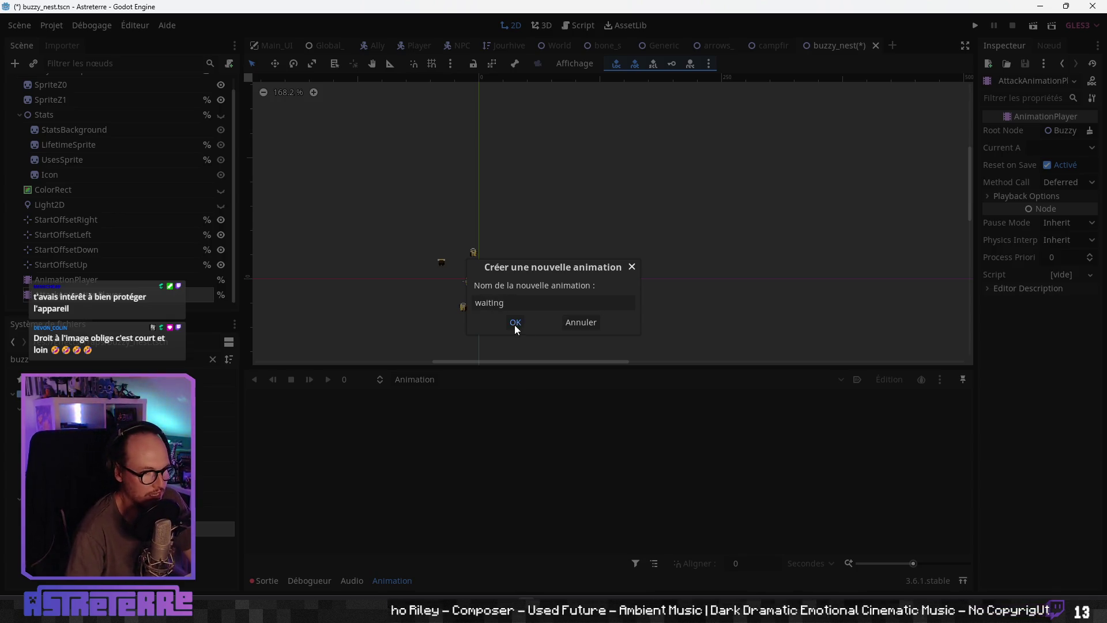
left_click(515, 322)
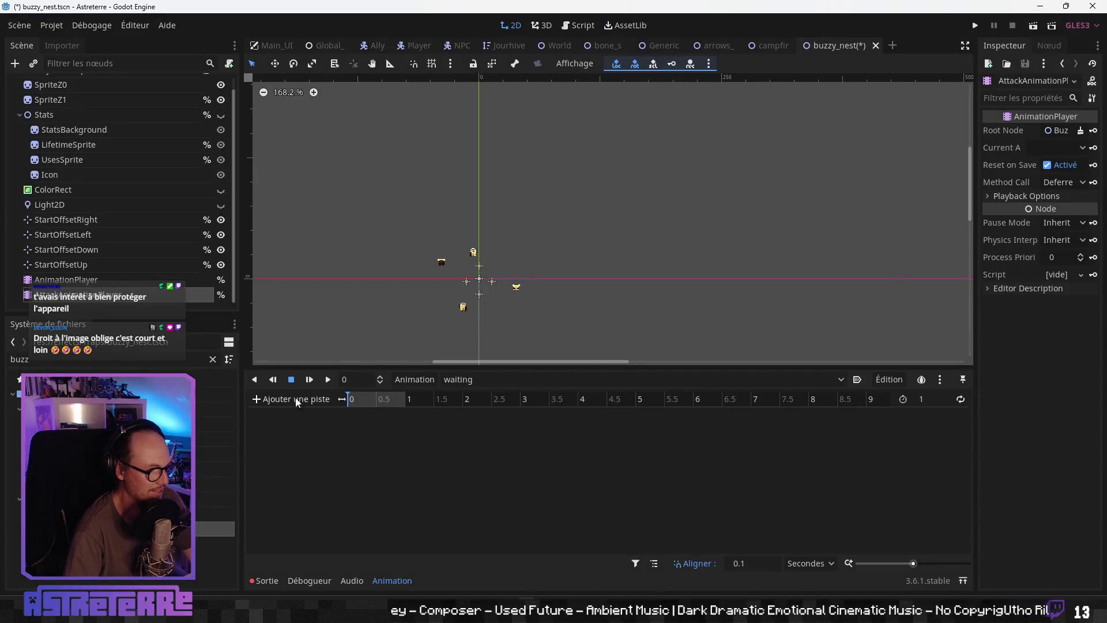
key("alt+Tab")
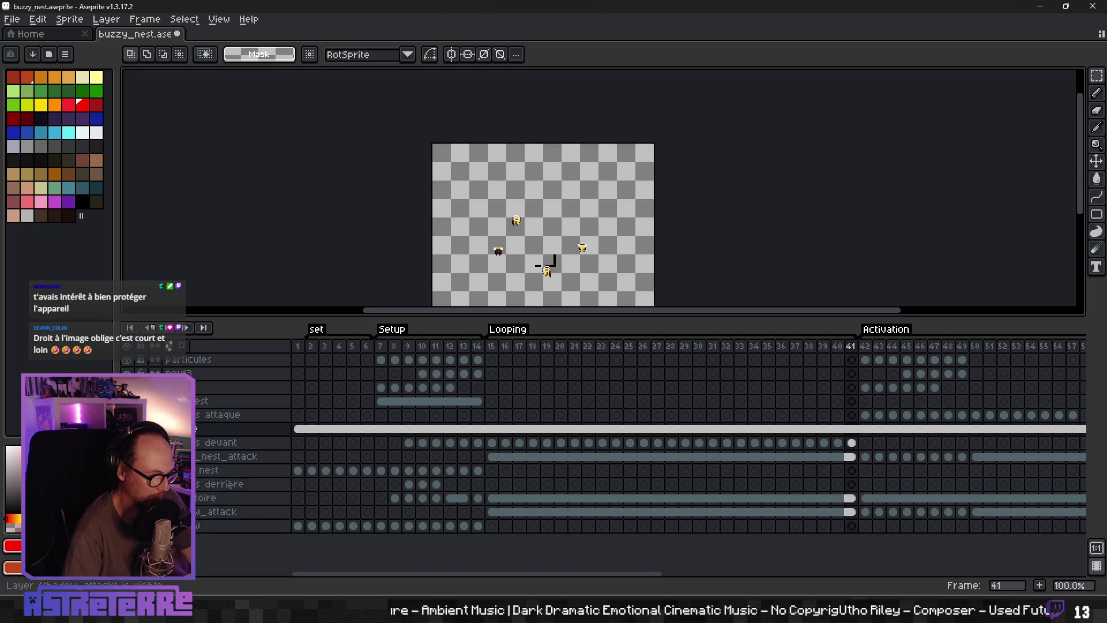
double_click(200, 526)
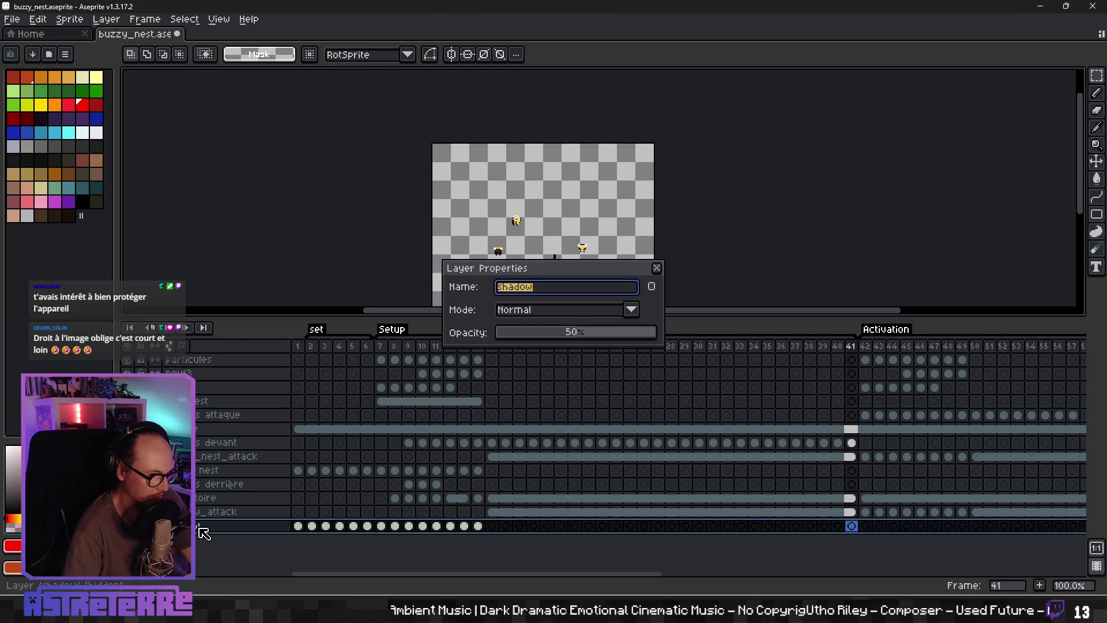
left_click(656, 268)
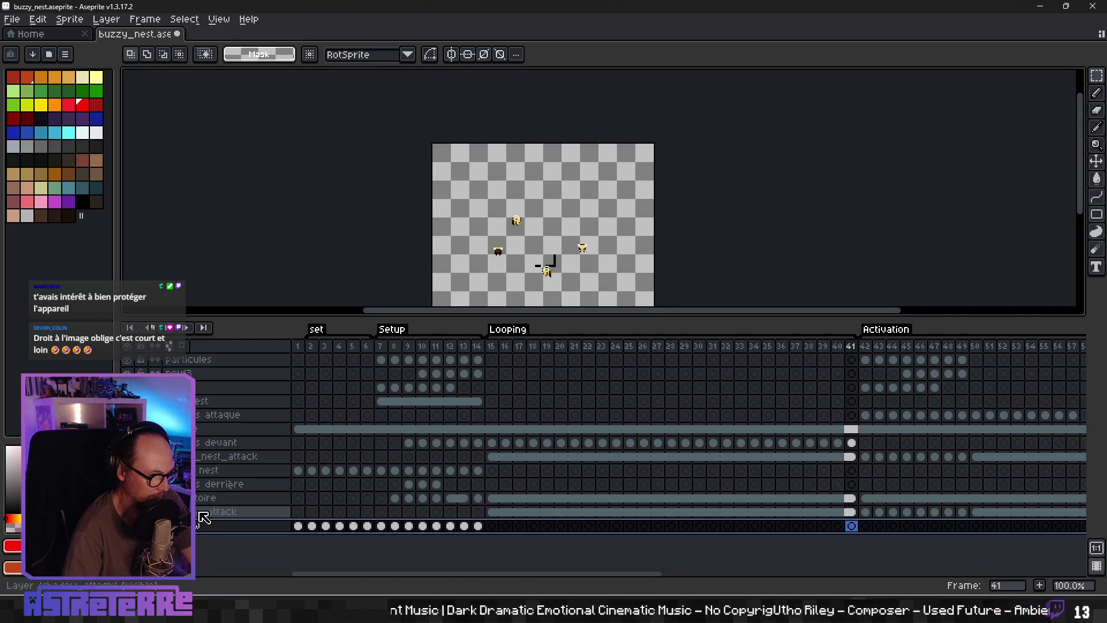
double_click(201, 512)
left_click(579, 333)
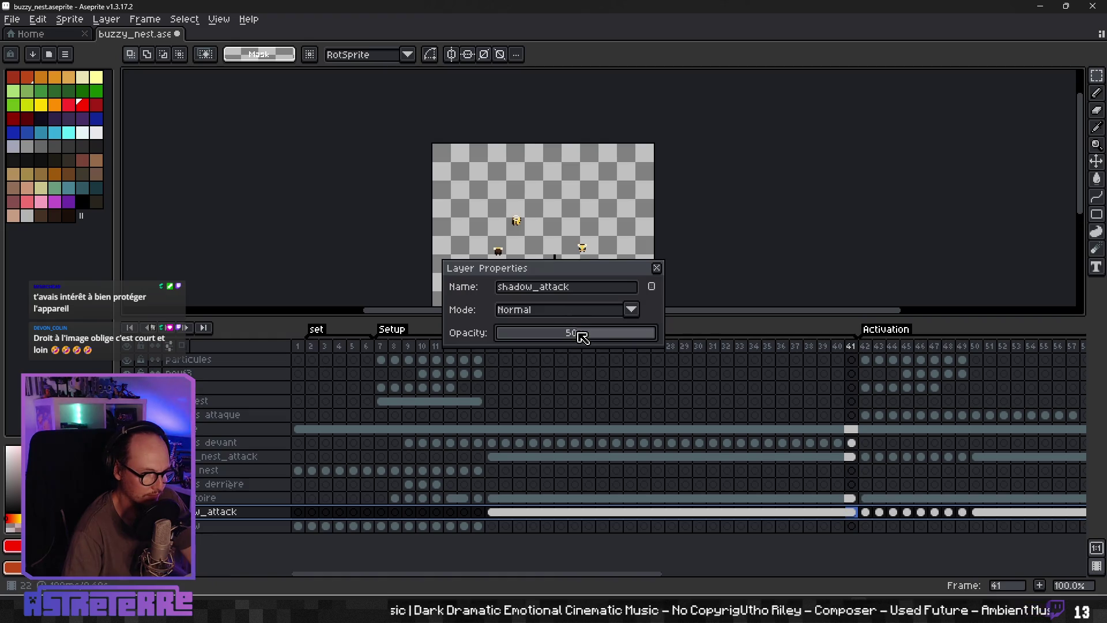
left_click(656, 268)
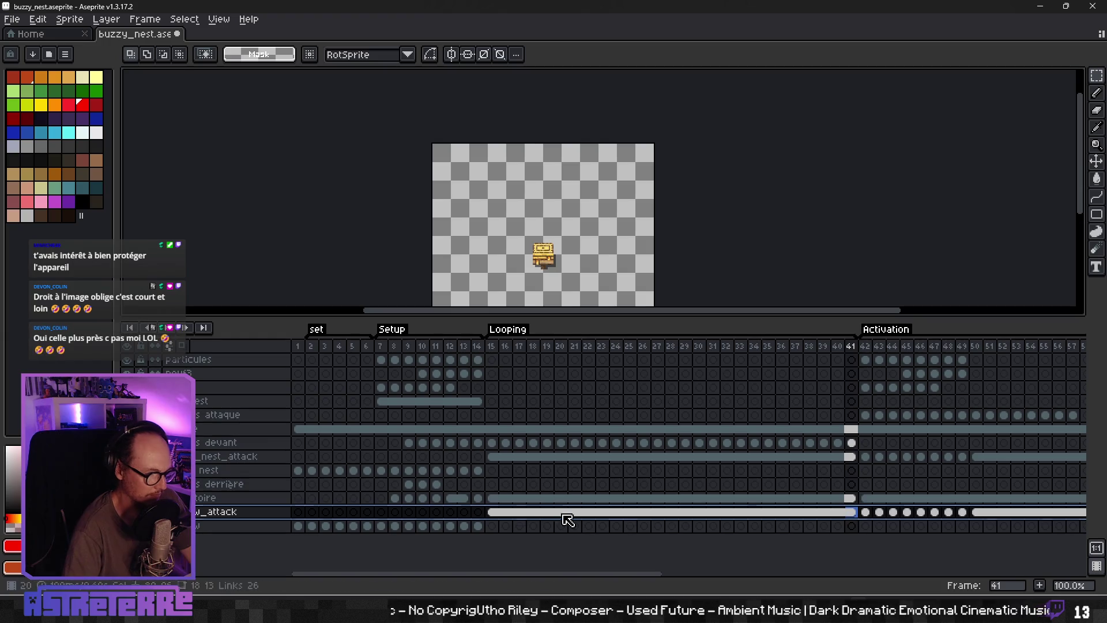
Step: Play the animation to preview it, then select frames 41 to 58 on every layer
left_click_drag(580, 583, 709, 576)
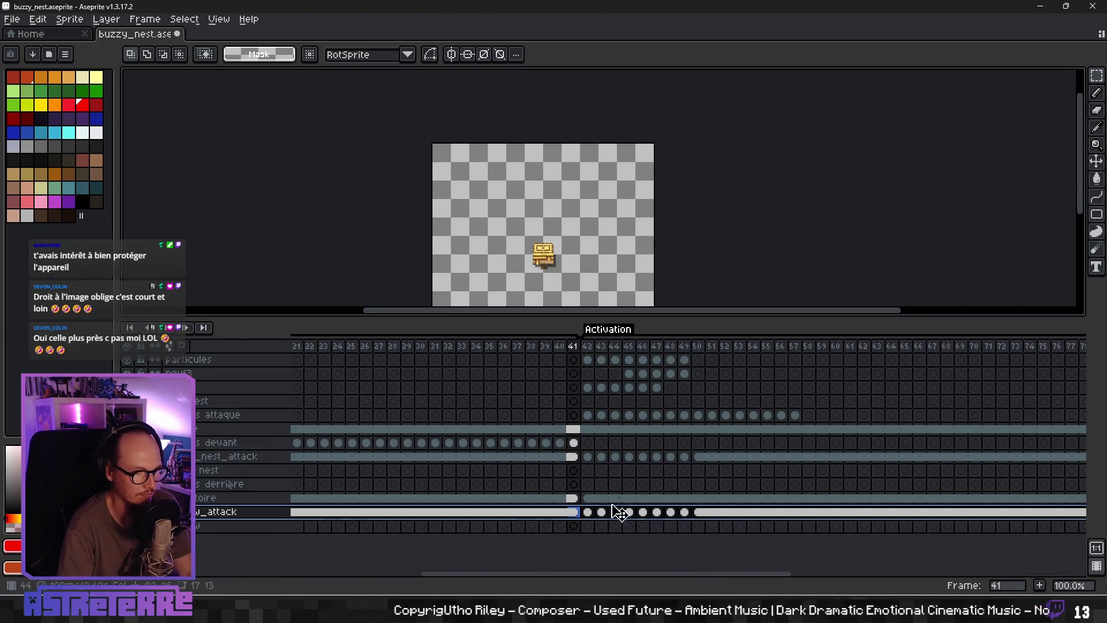
left_click(560, 388)
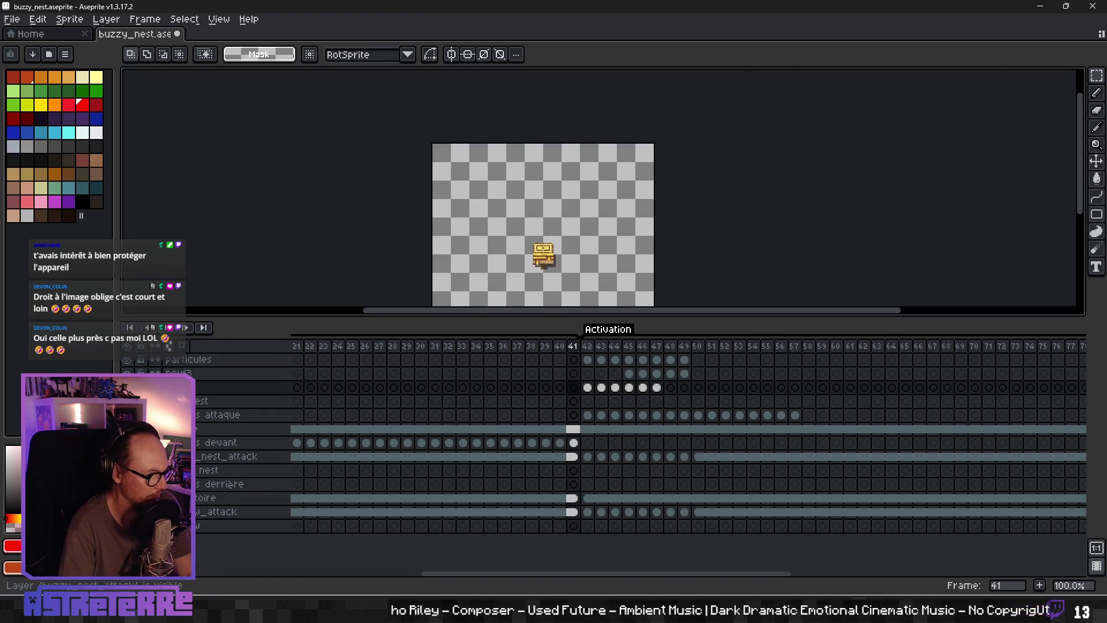
key("Return")
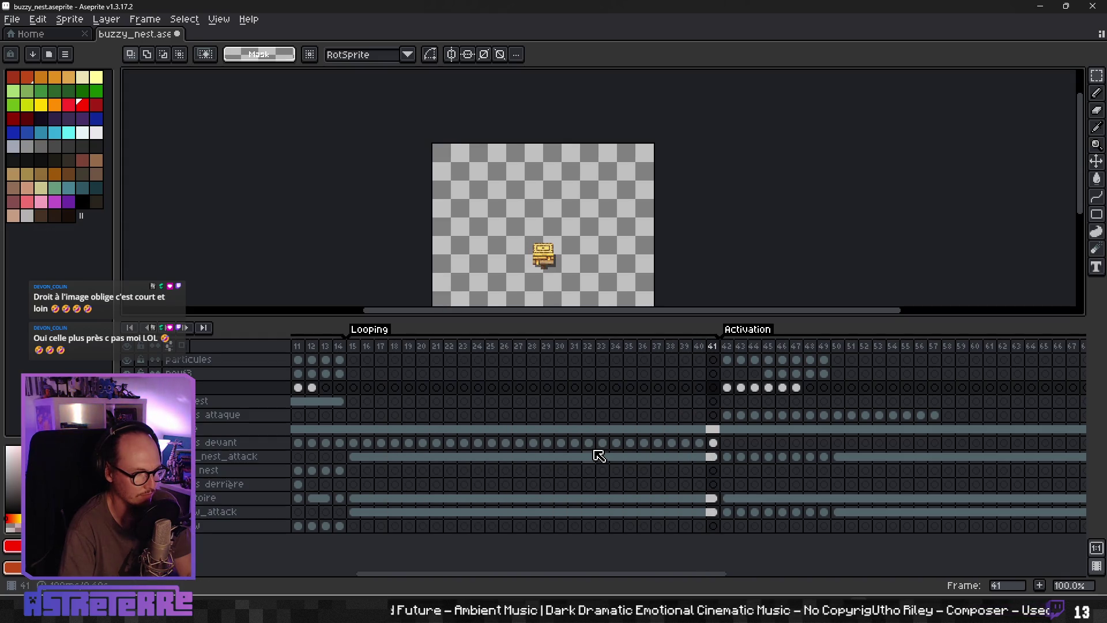
left_click_drag(605, 573, 692, 576)
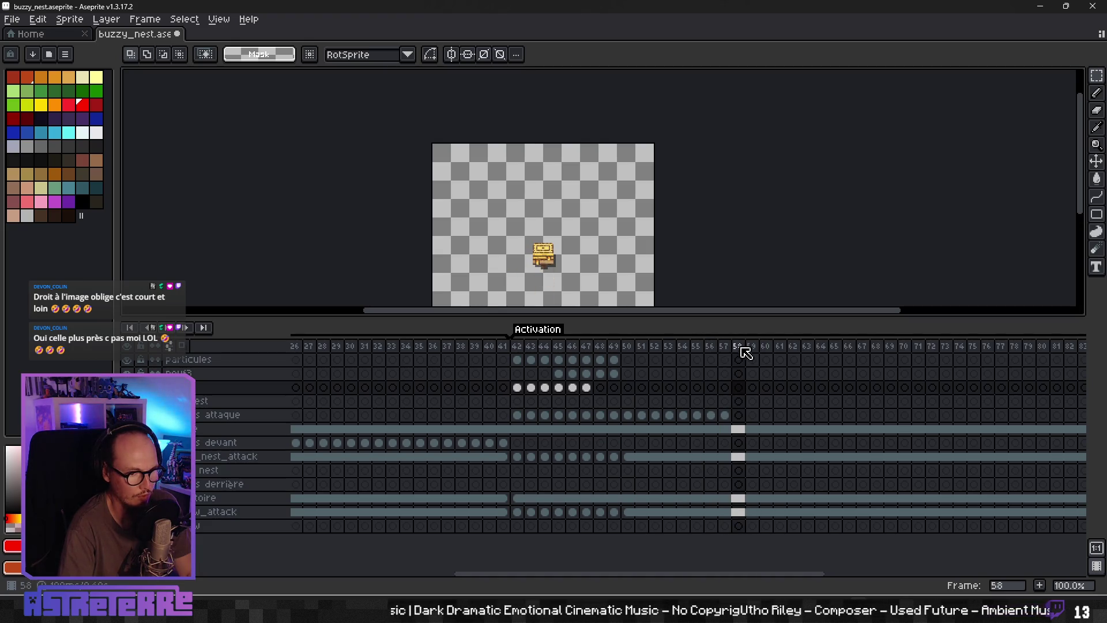
left_click_drag(741, 349, 507, 347)
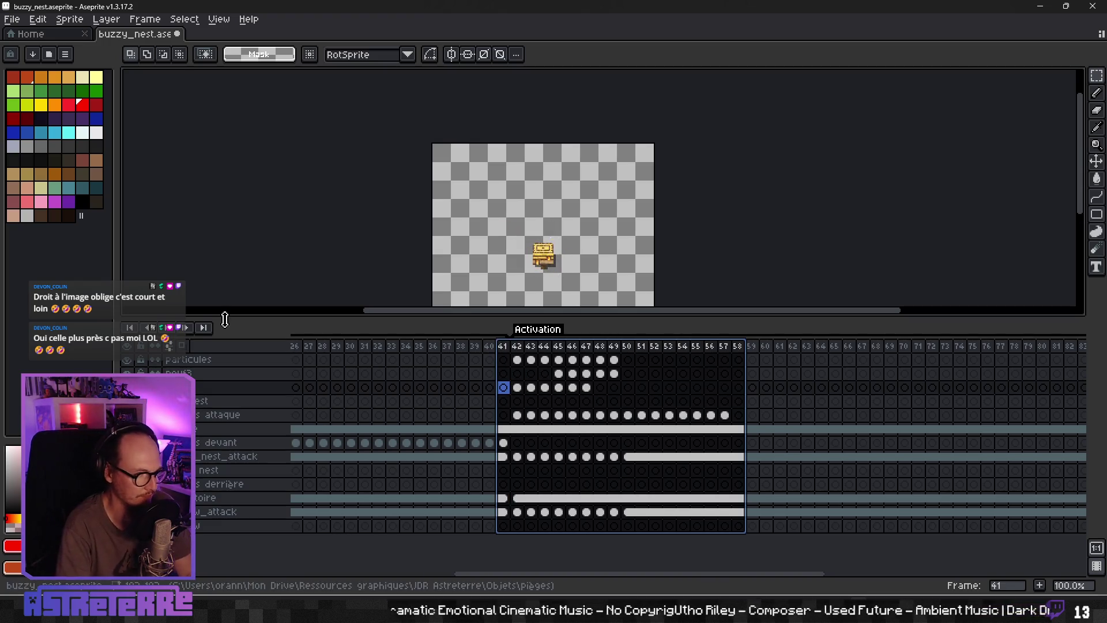
Step: Try a single-image export to buzzy_nest_trap_attack.png, then cancel it
left_click(11, 19)
mouse_move(35, 134)
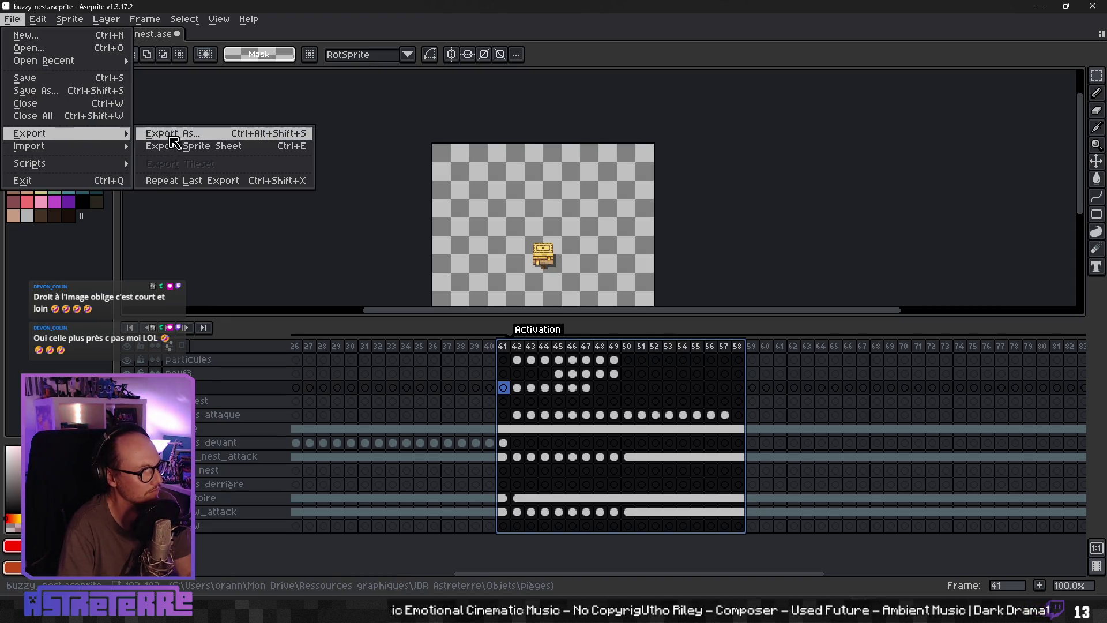
left_click(173, 133)
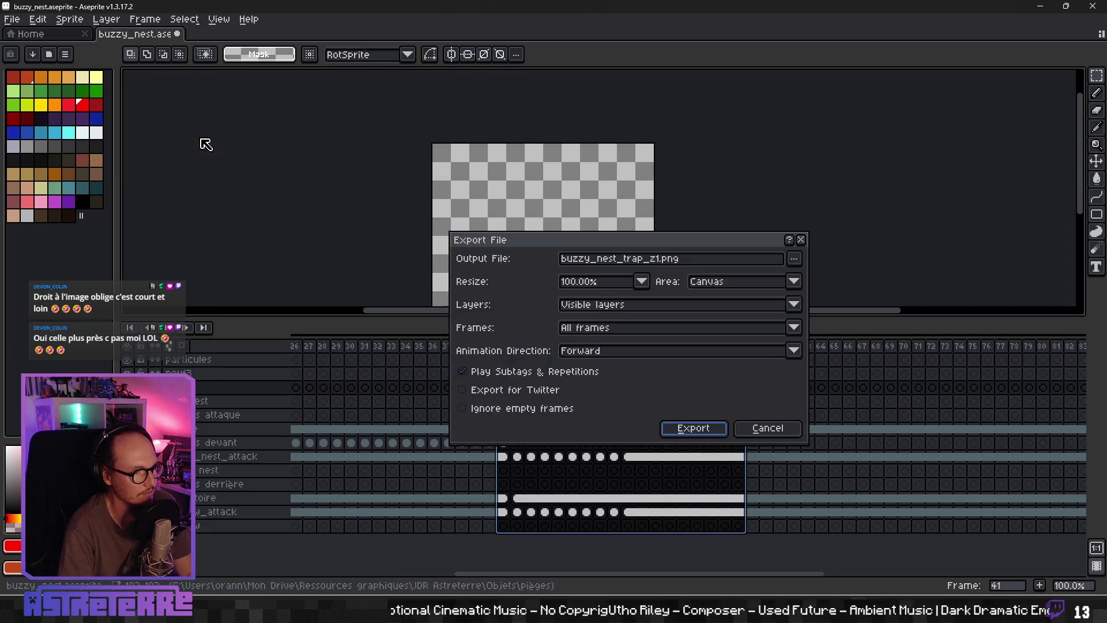
left_click(794, 264)
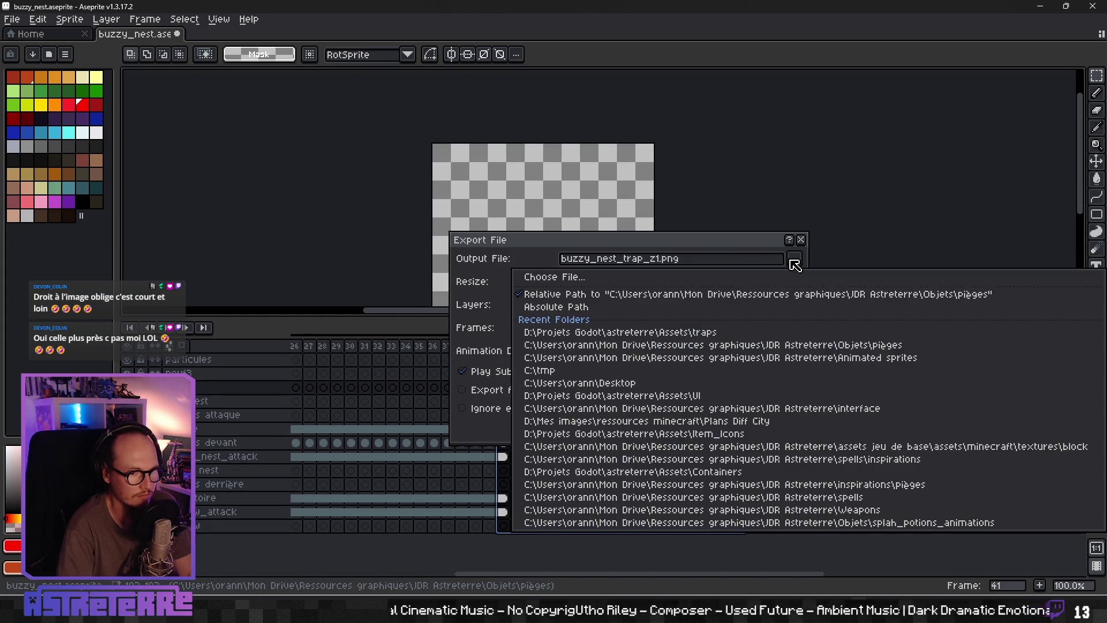
left_click(708, 276)
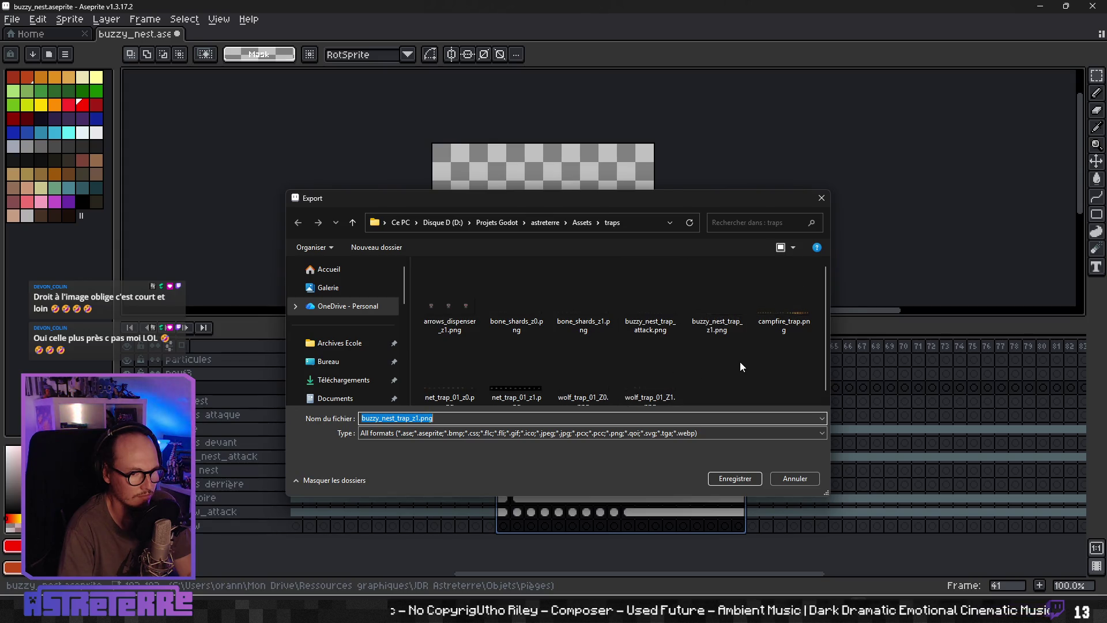
left_click(650, 299)
left_click(721, 479)
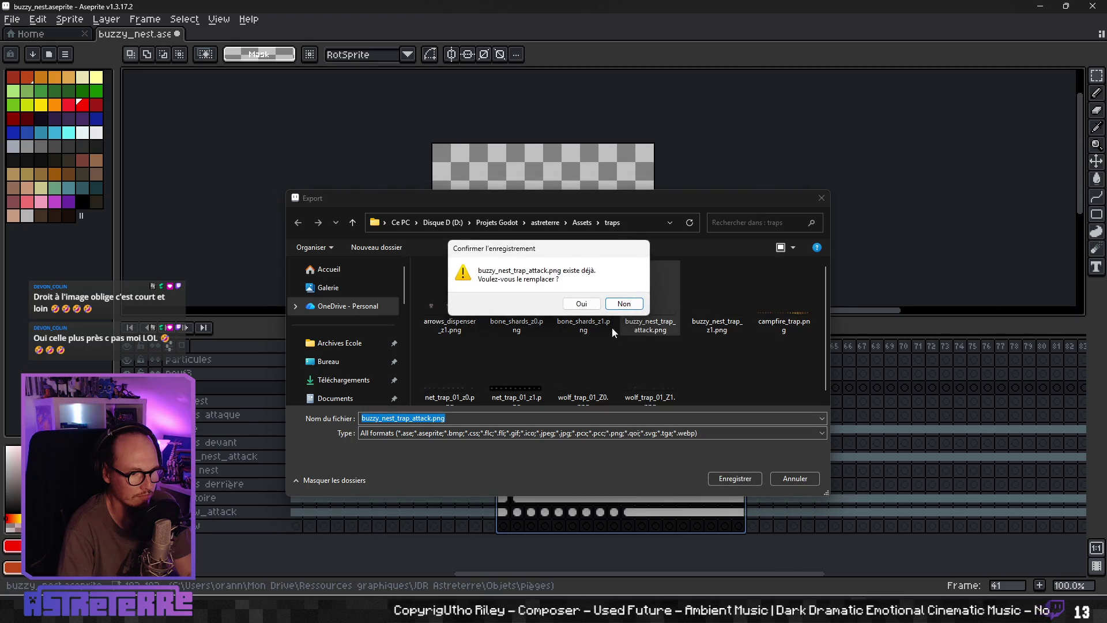
left_click(582, 304)
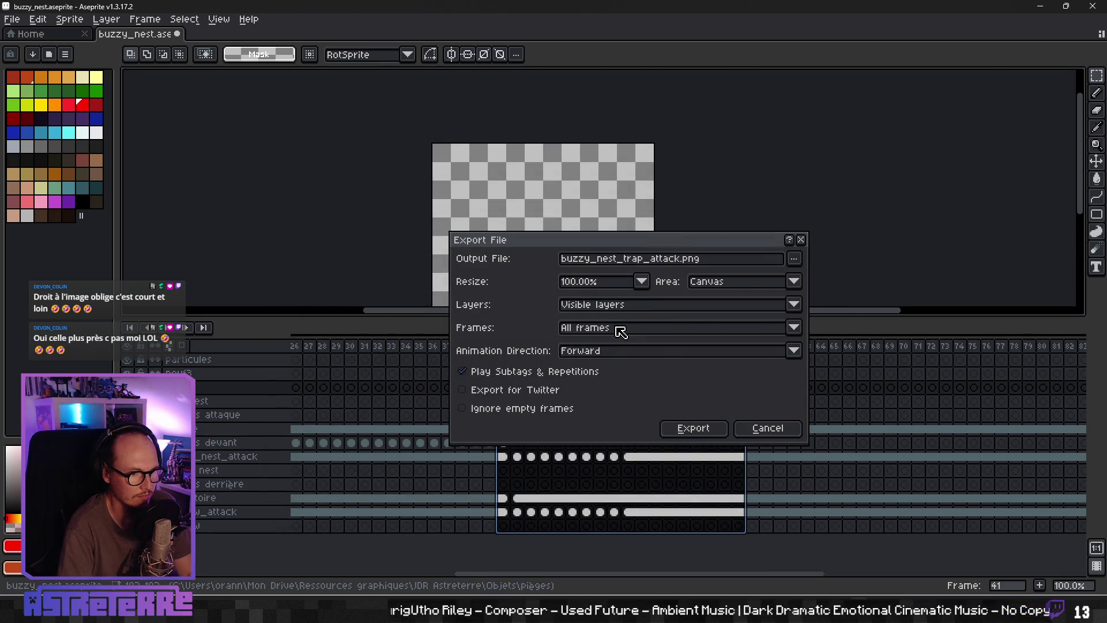
left_click(801, 239)
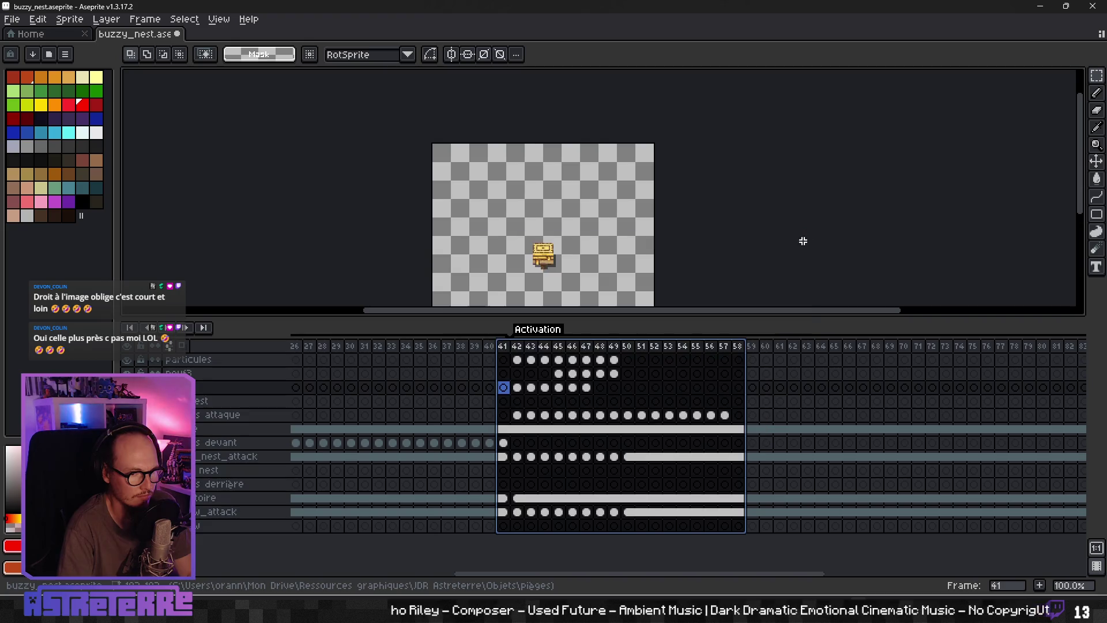
Step: Export the frames as a sprite sheet, overwriting buzzy_nest_trap_attack.png in Godot's traps assets folder
left_click(11, 19)
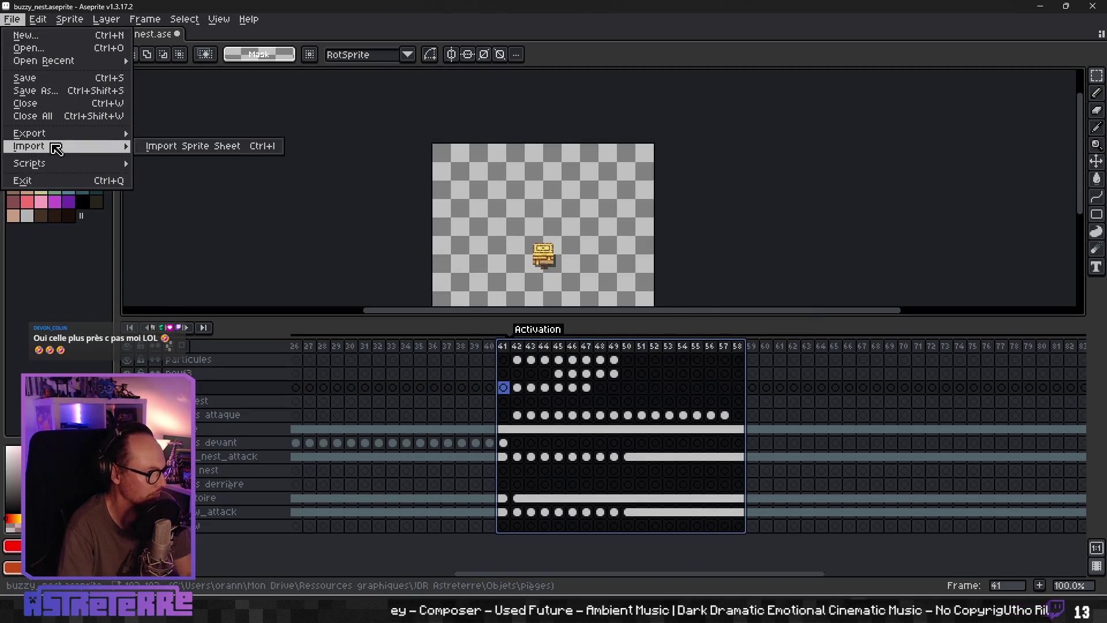
mouse_move(51, 134)
left_click(192, 146)
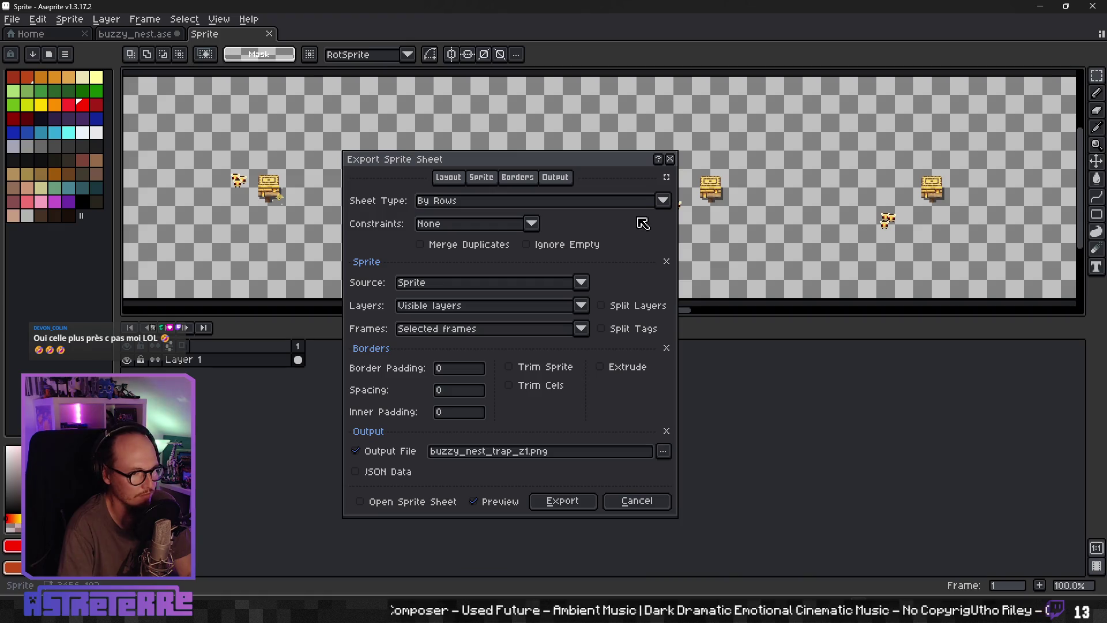
left_click(662, 451)
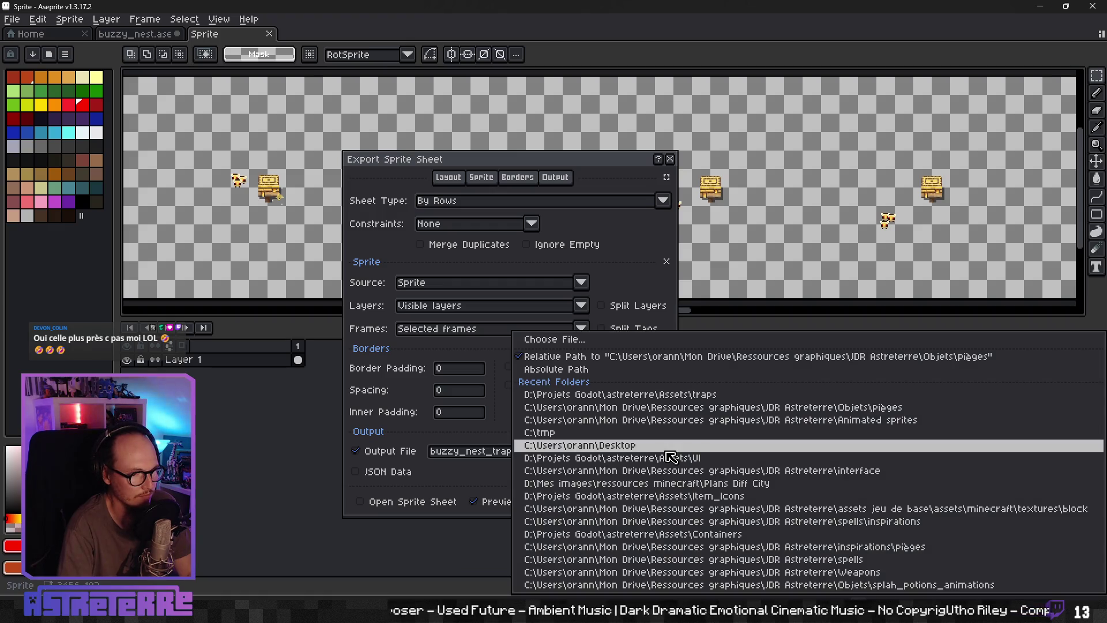
left_click(610, 336)
left_click(640, 302)
left_click(721, 480)
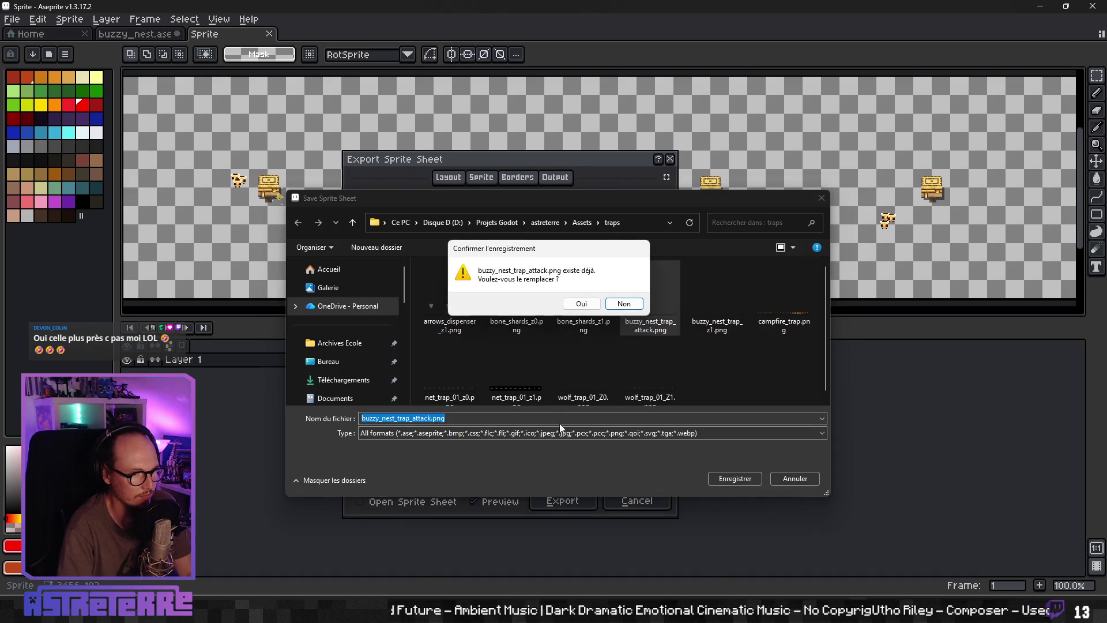
left_click(580, 304)
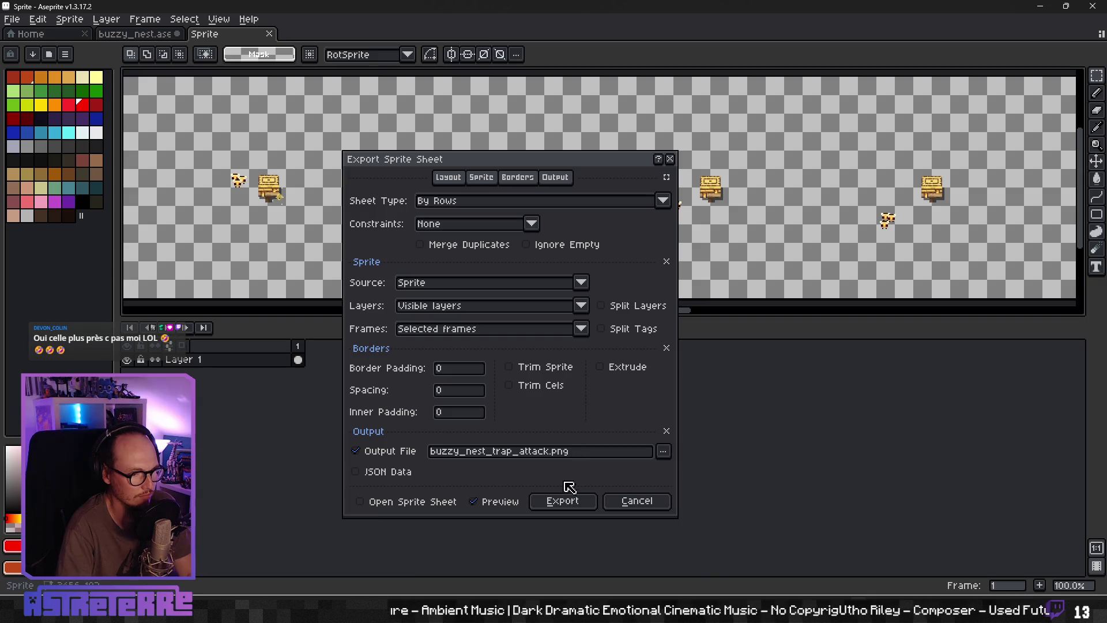
left_click(563, 499)
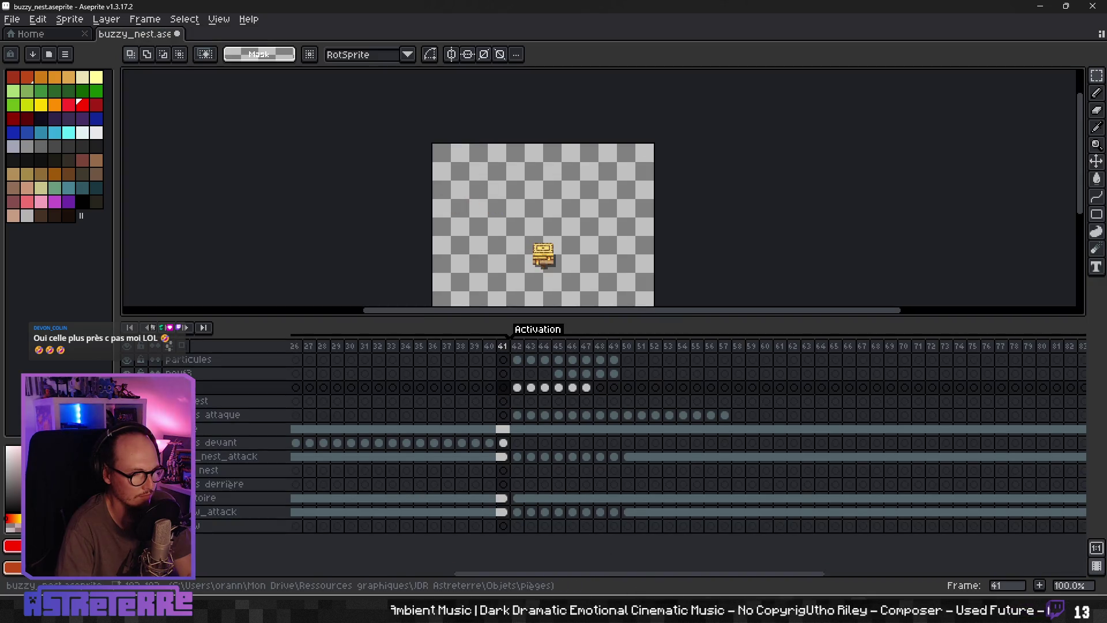
key("alt+Tab")
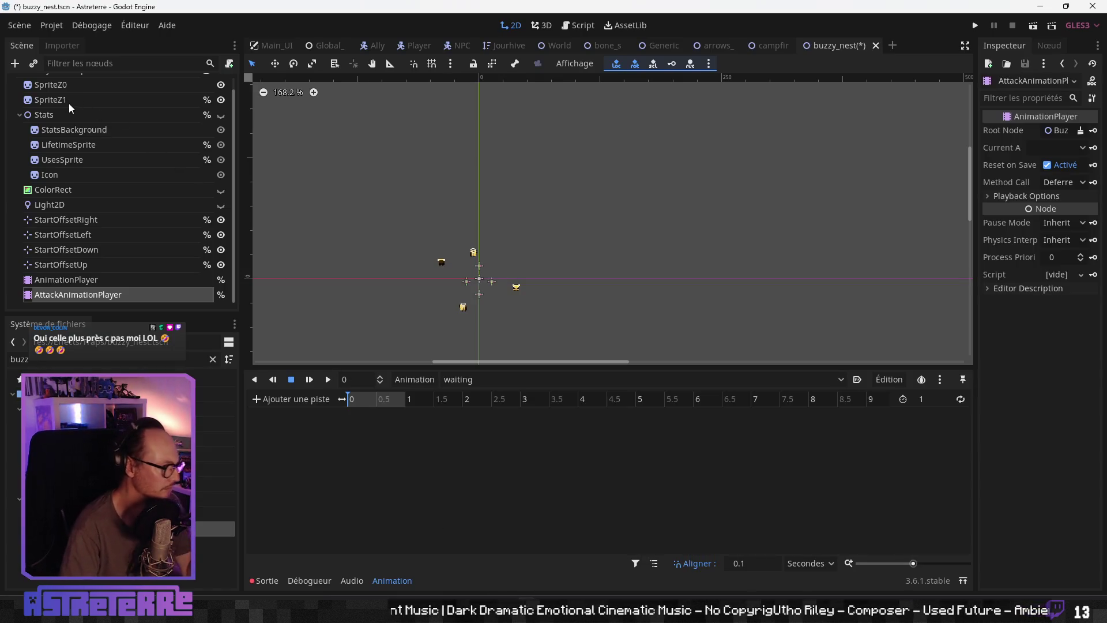
Step: Add a new Sprite child node to BuzzyNestTrap
right_click(55, 84)
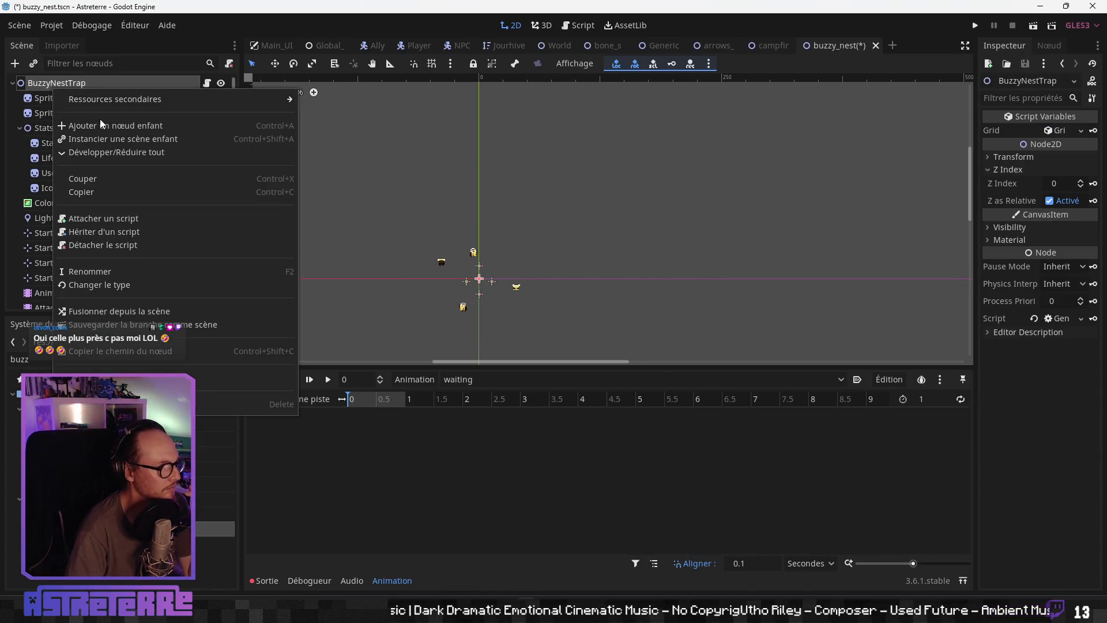
left_click(132, 126)
type("sprite")
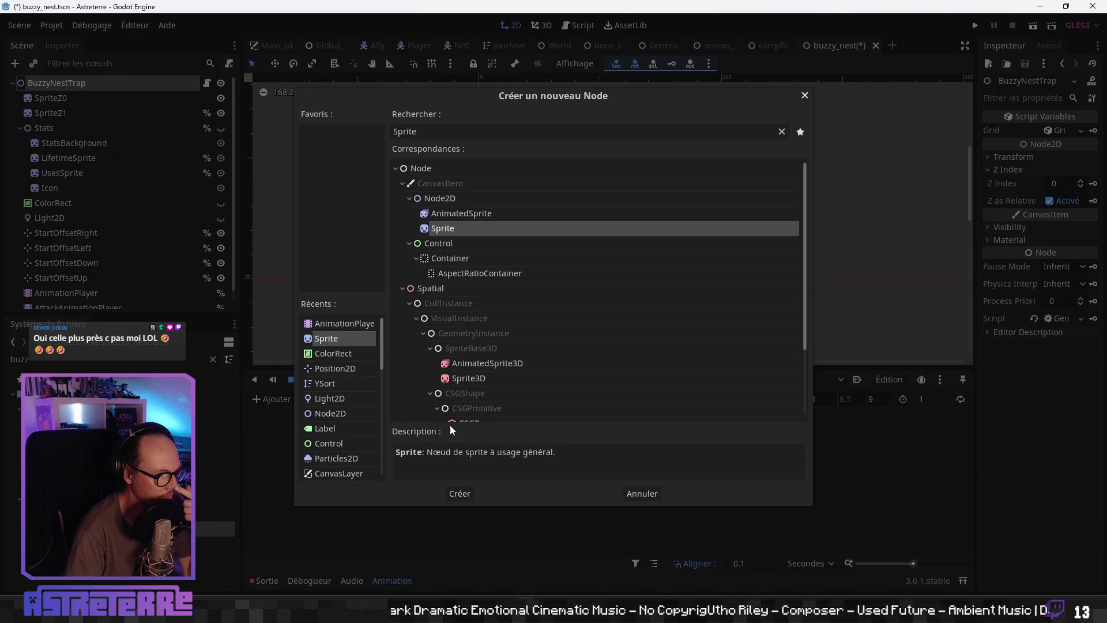
left_click(460, 493)
Step: Move the Sprite below SpriteZ1, rename it SpriteAttack, and give it the buzzy_nest_trap_attack.png texture
left_click_drag(57, 303, 68, 127)
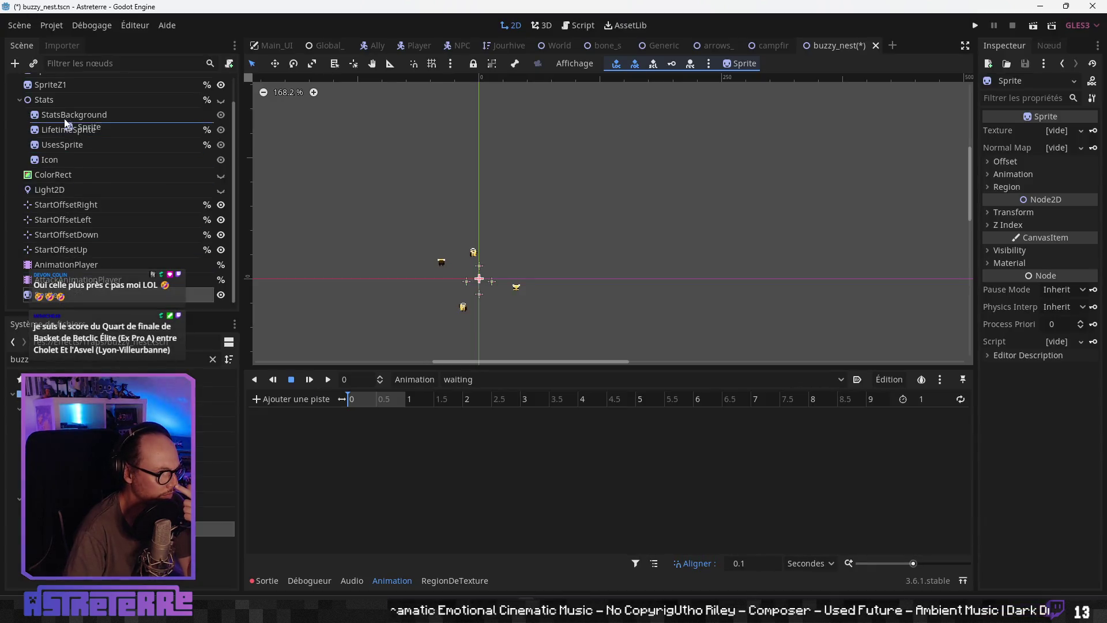
double_click(68, 127)
type("SpriteAZ")
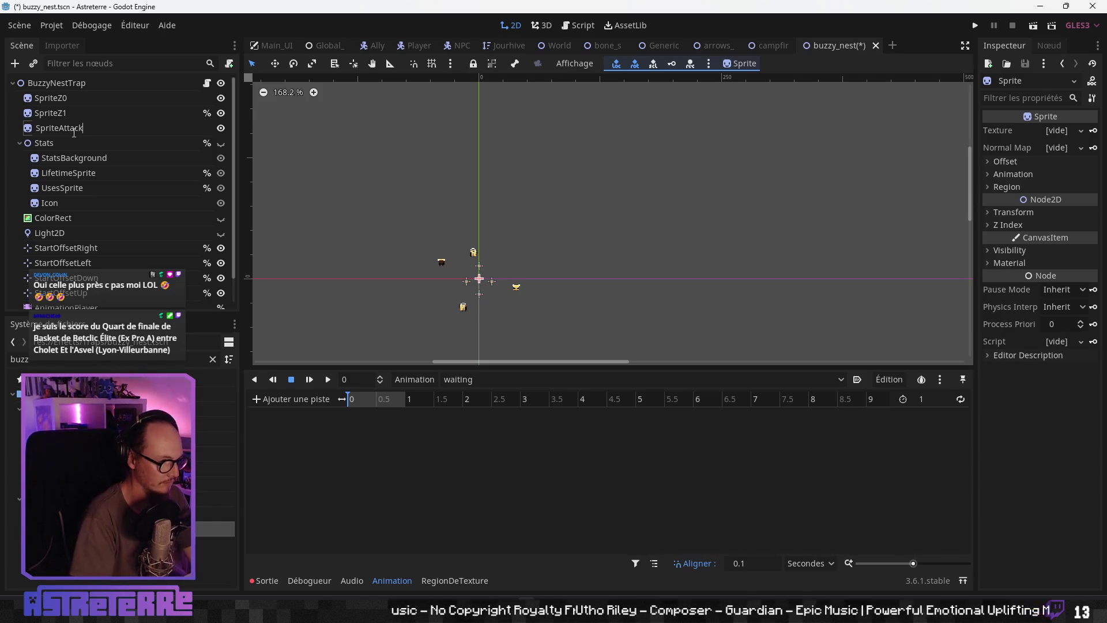
key("Return")
scroll(129, 120, "down", 1)
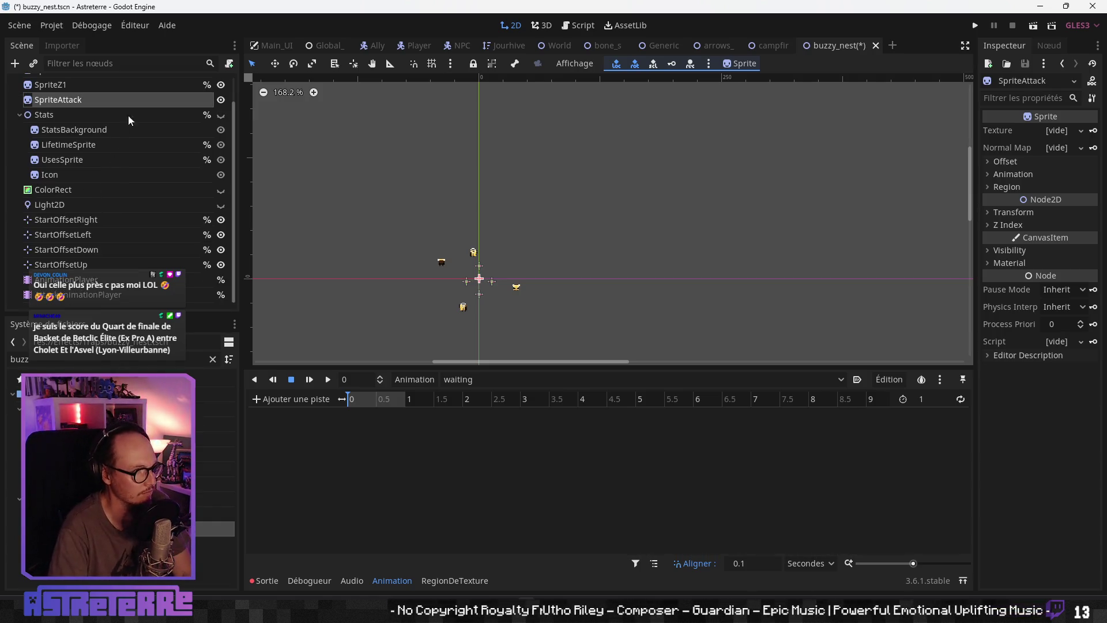
scroll(199, 124, "up", 1)
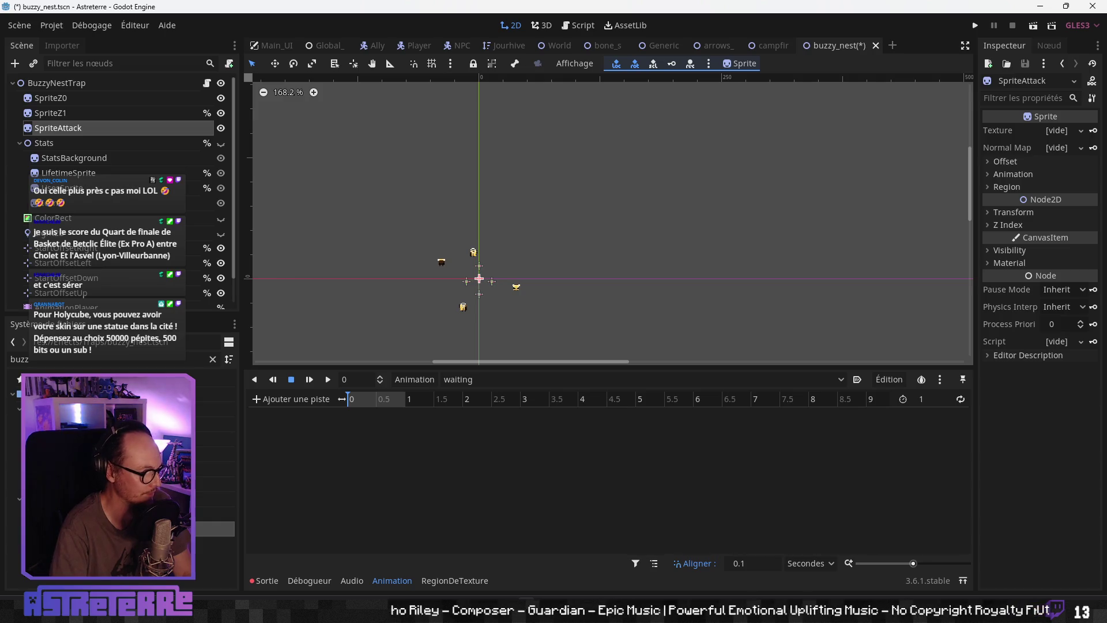
left_click_drag(216, 468, 1065, 134)
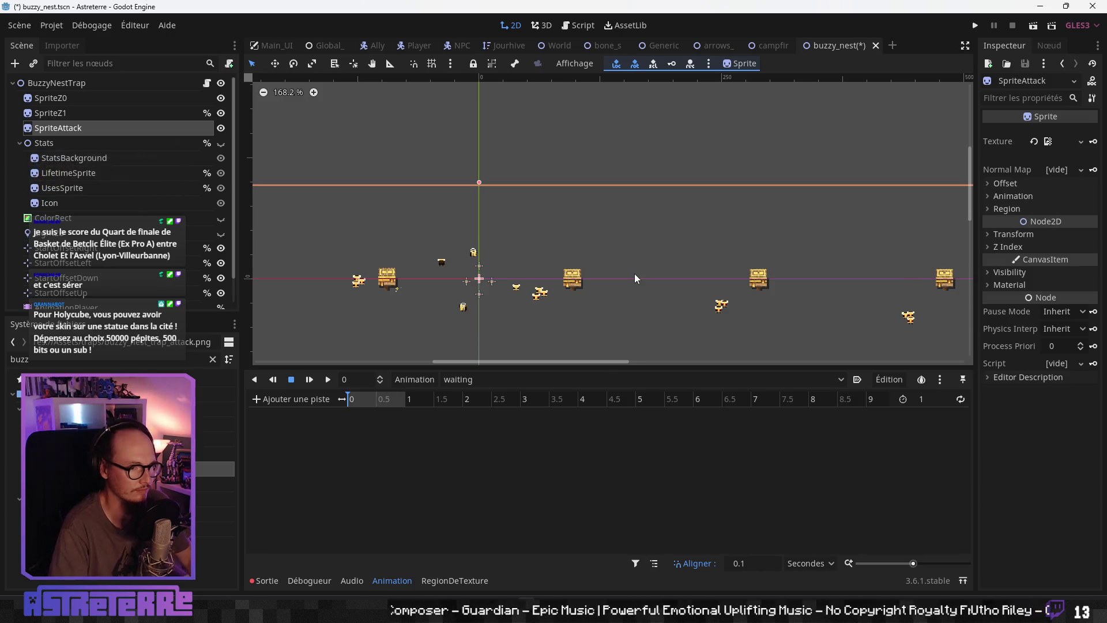
Step: Count the buzzy nest trap attack frames in Aseprite before returning to Godot
key("alt+Tab")
left_click_drag(503, 346, 744, 353)
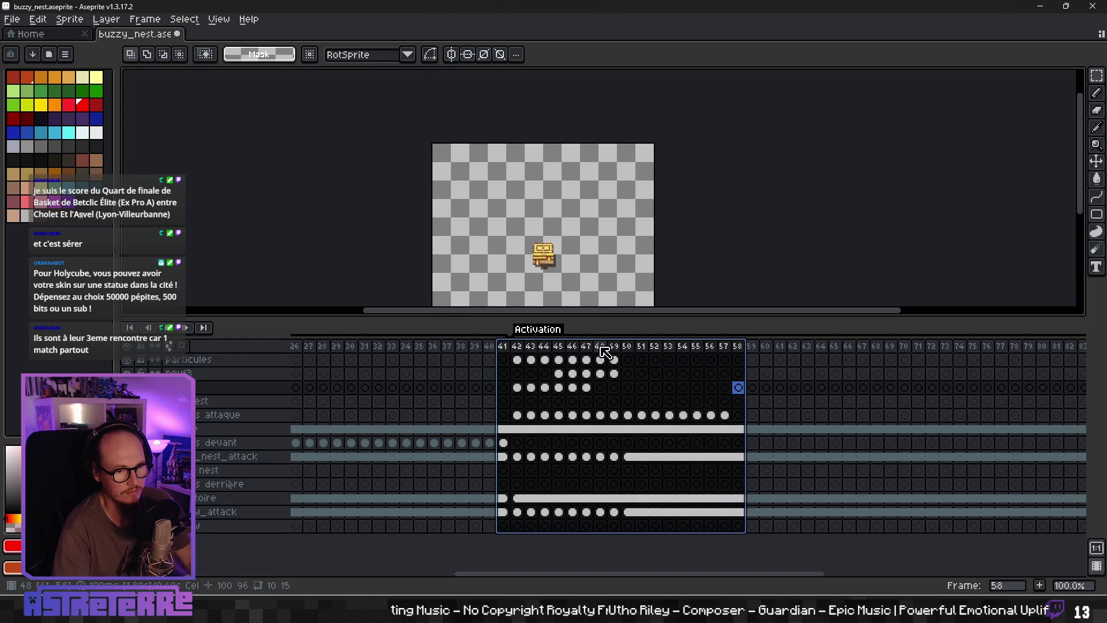
key("alt+Tab")
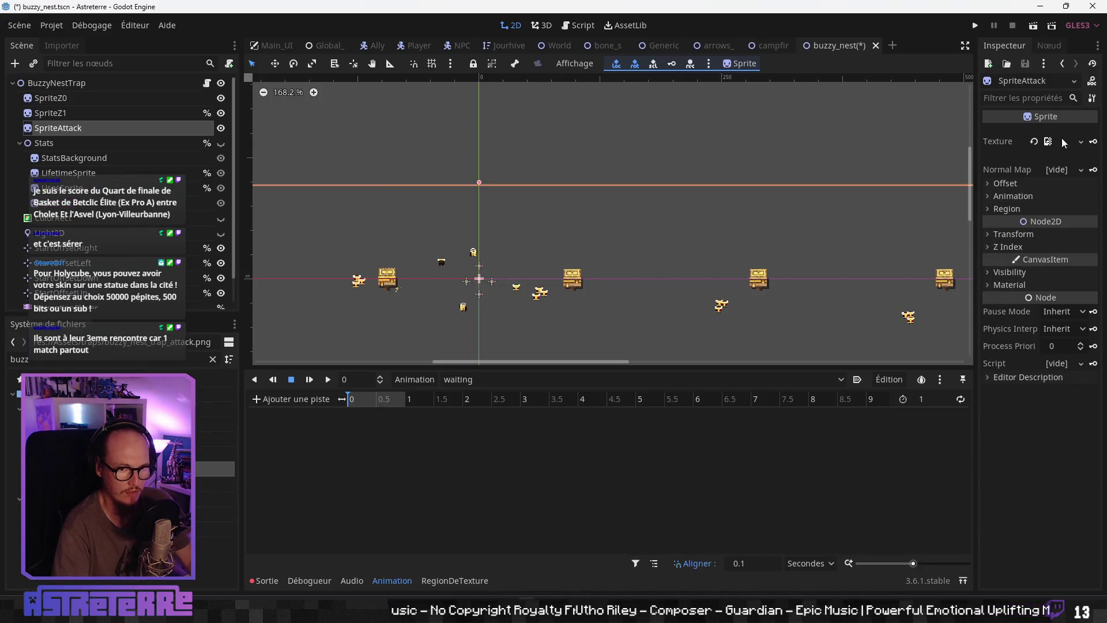
Step: Set SpriteAttack's Animation Hframes to 17 and compare with SpriteZ1's frame settings
left_click(1039, 186)
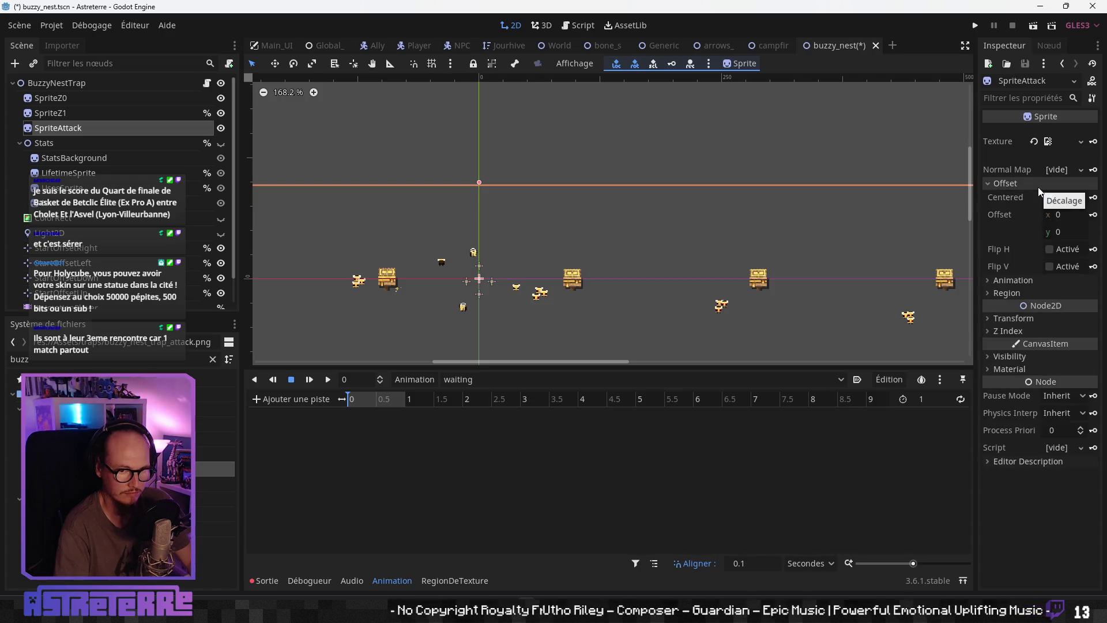
left_click(1038, 185)
left_click(1013, 196)
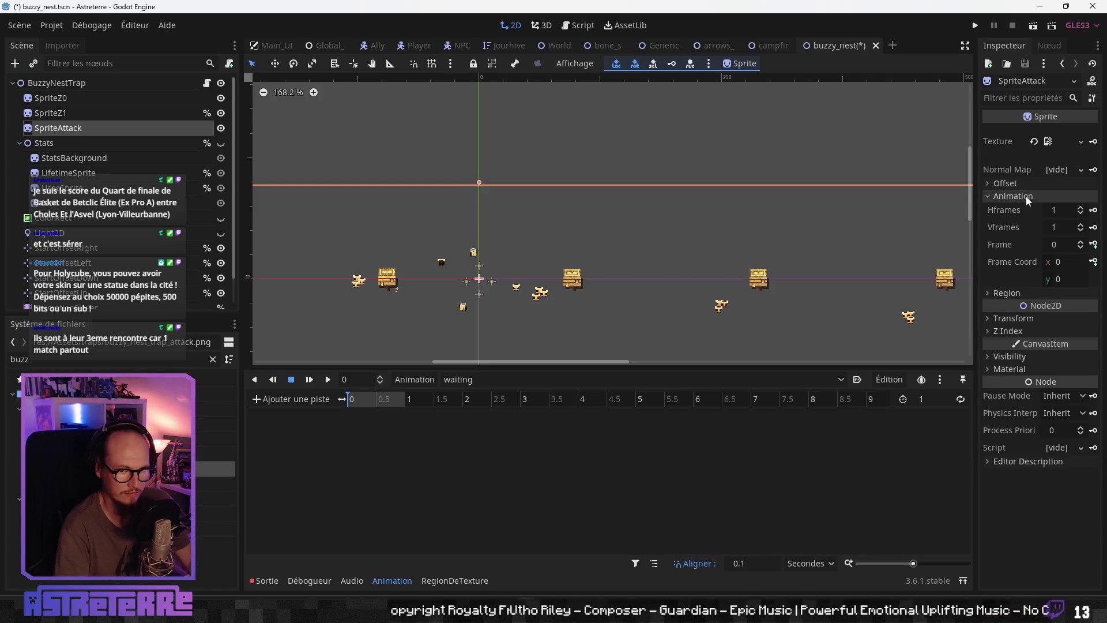
left_click(1064, 210)
type("7")
key("Return")
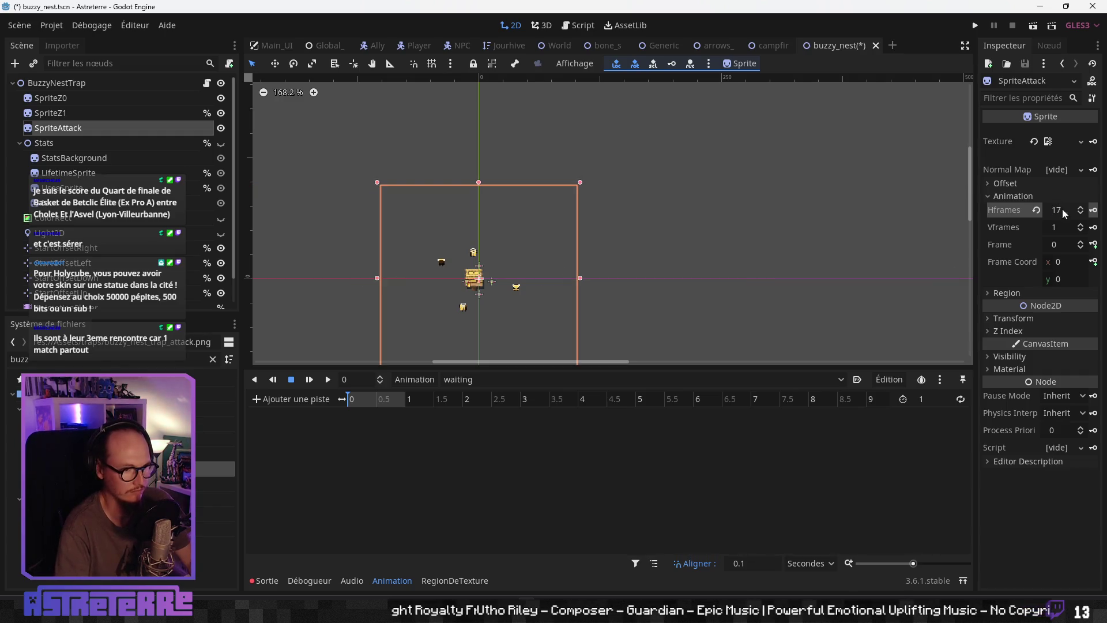
left_click_drag(479, 327, 526, 267)
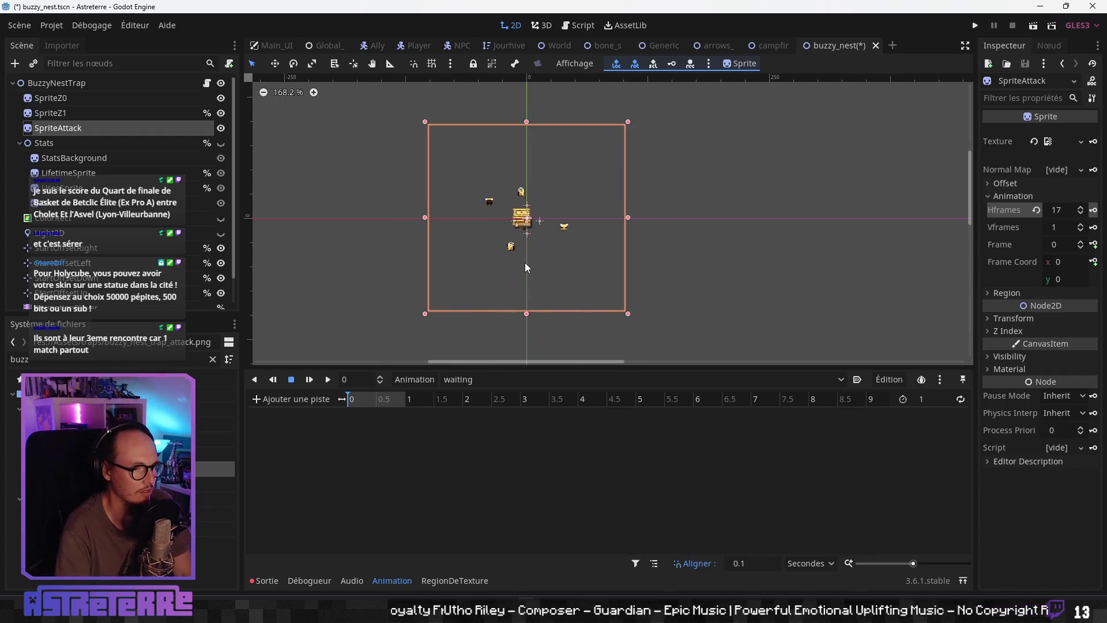
scroll(527, 267, "up", 1)
key("Up")
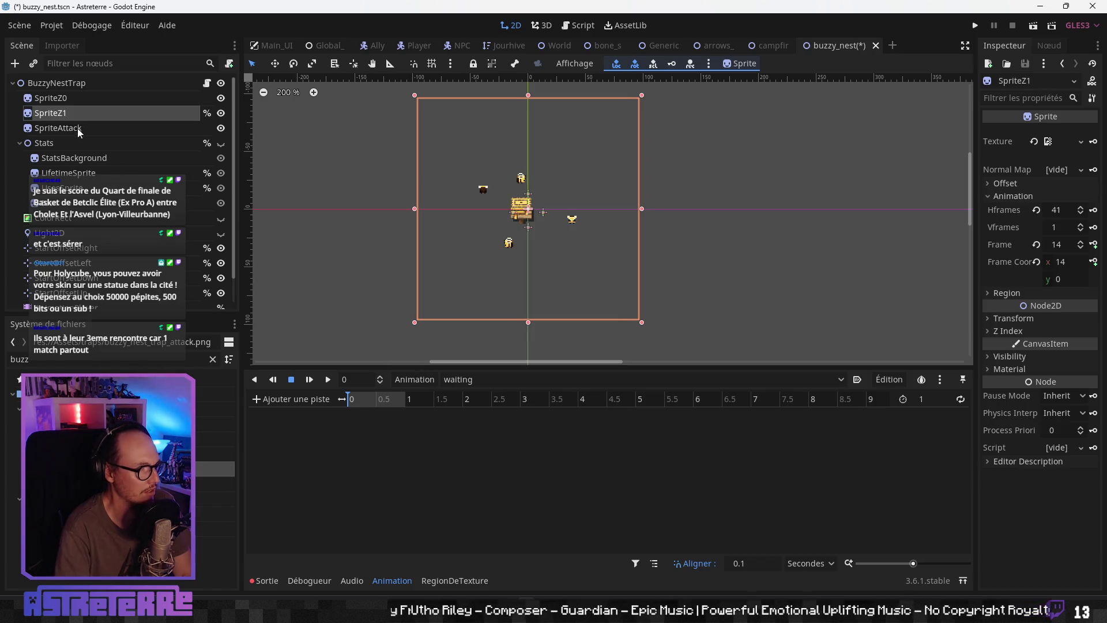